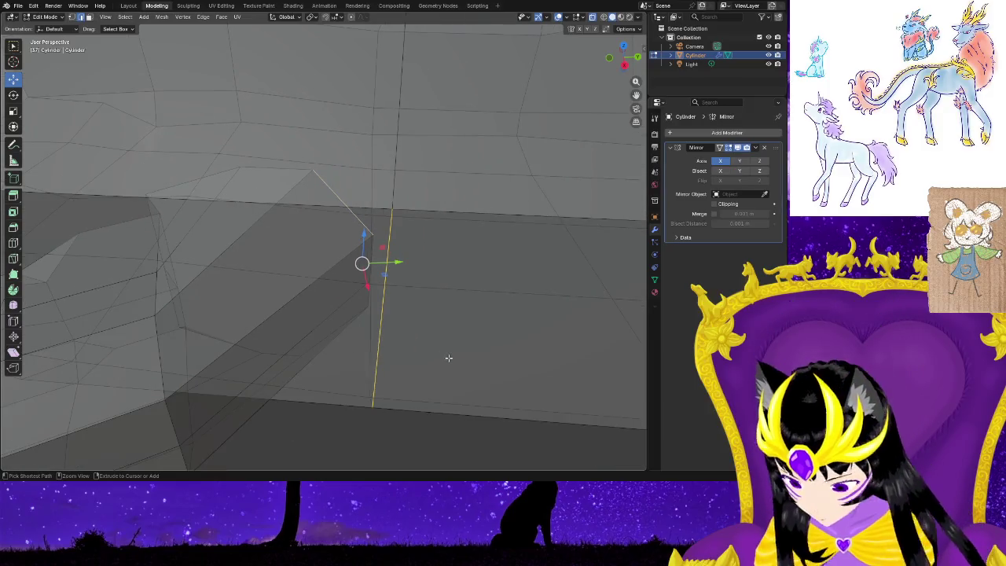
Select the piece's lower end edge loop and shift it along Y and X.
click(423, 307)
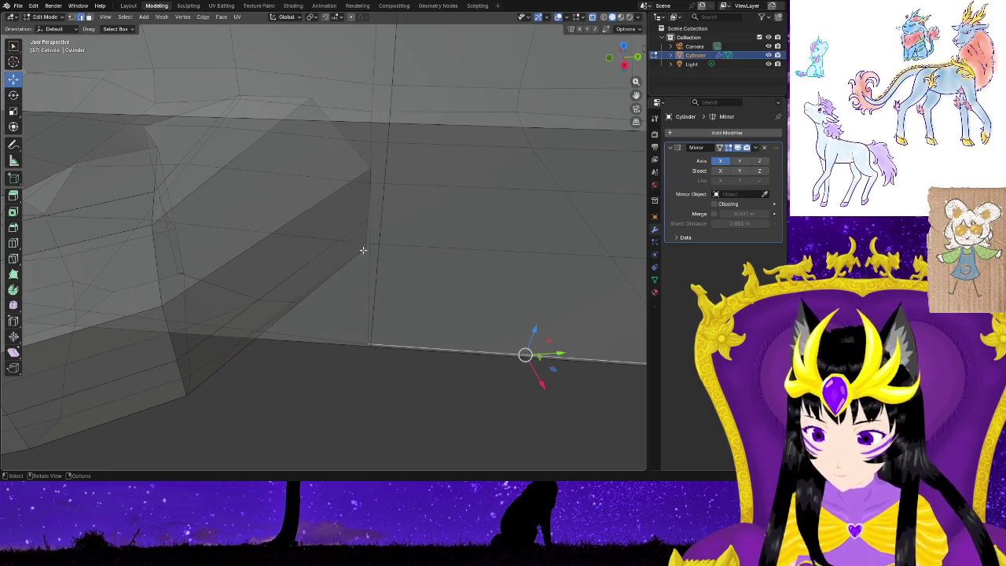
middle_drag(364, 250, 287, 105)
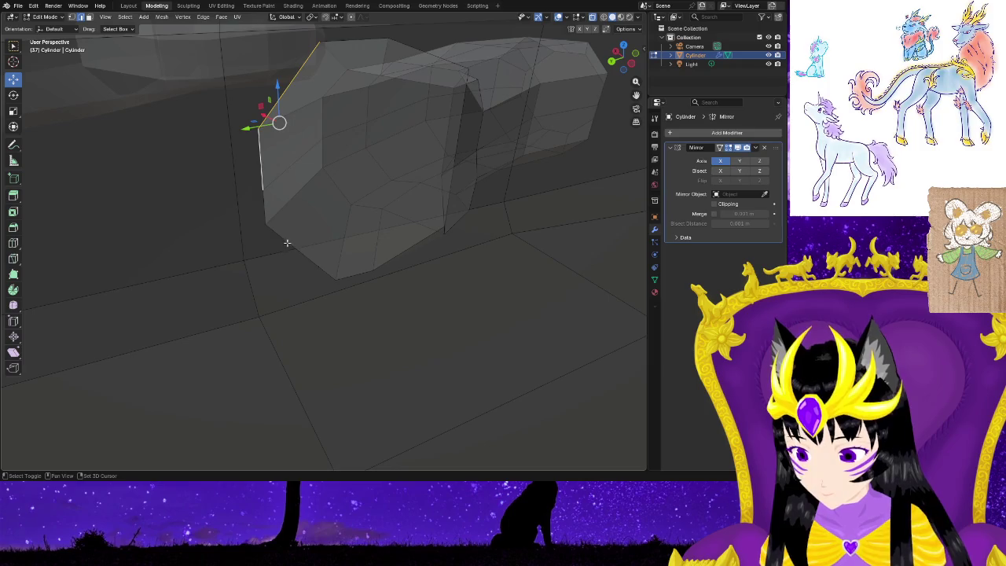
drag(259, 193, 239, 198)
mouse_move(168, 247)
middle_down()
mouse_move(333, 241)
mouse_move(328, 263)
mouse_move(353, 255)
middle_up()
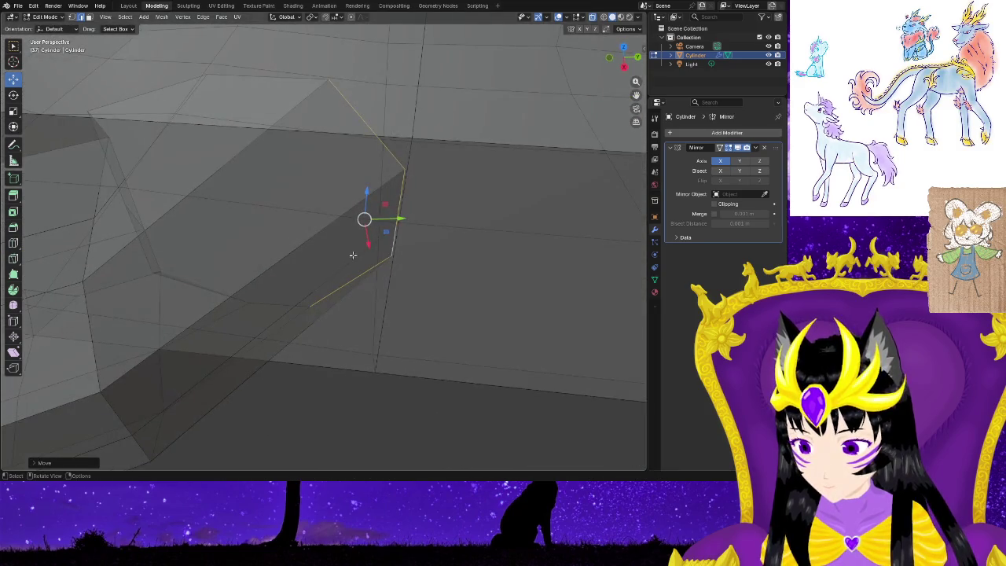
mouse_move(368, 244)
mouse_down()
mouse_move(397, 266)
mouse_move(460, 244)
mouse_up()
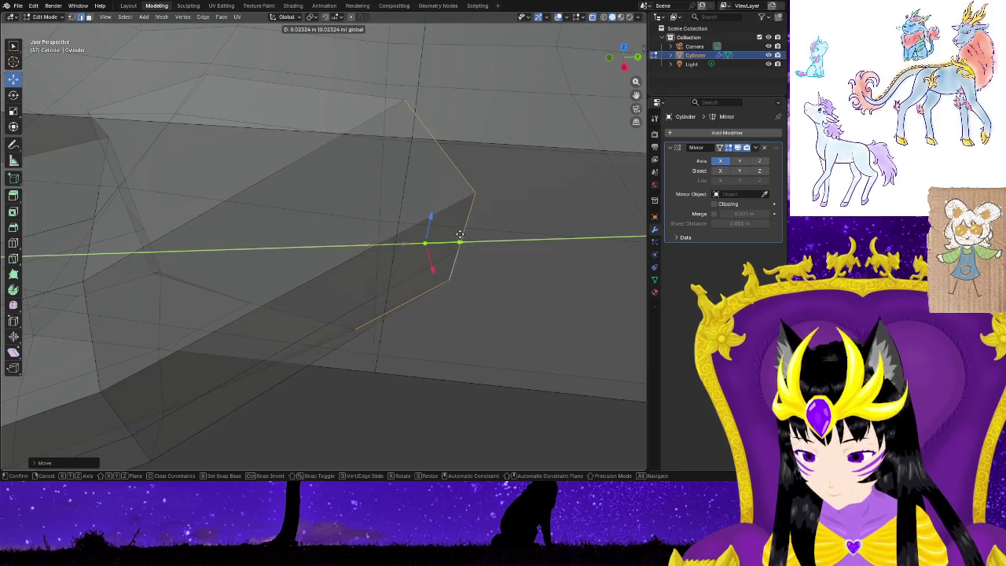
middle_drag(461, 348, 440, 324)
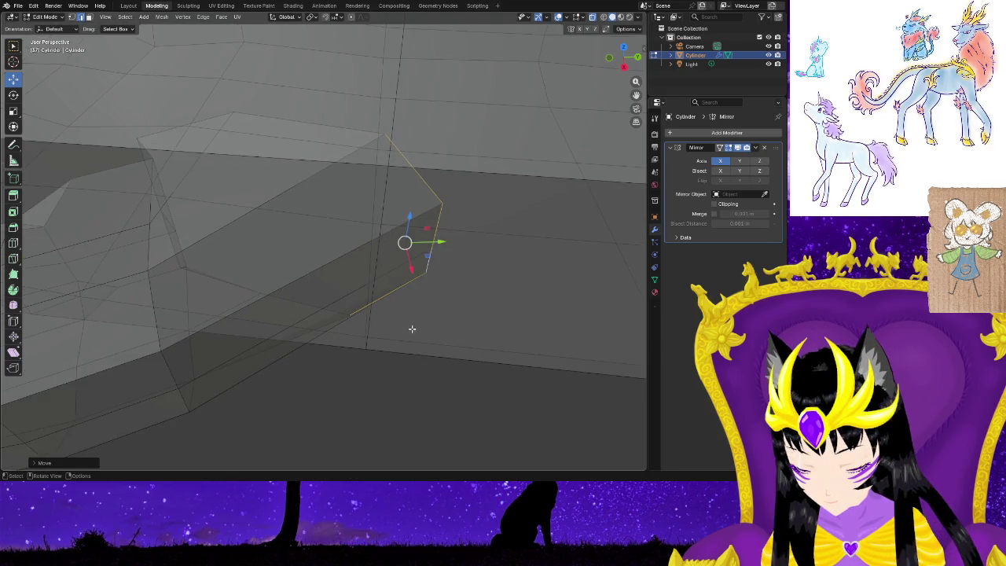
Scale the end edge loop up slightly, then shrink it to 0.8677.
key(s)
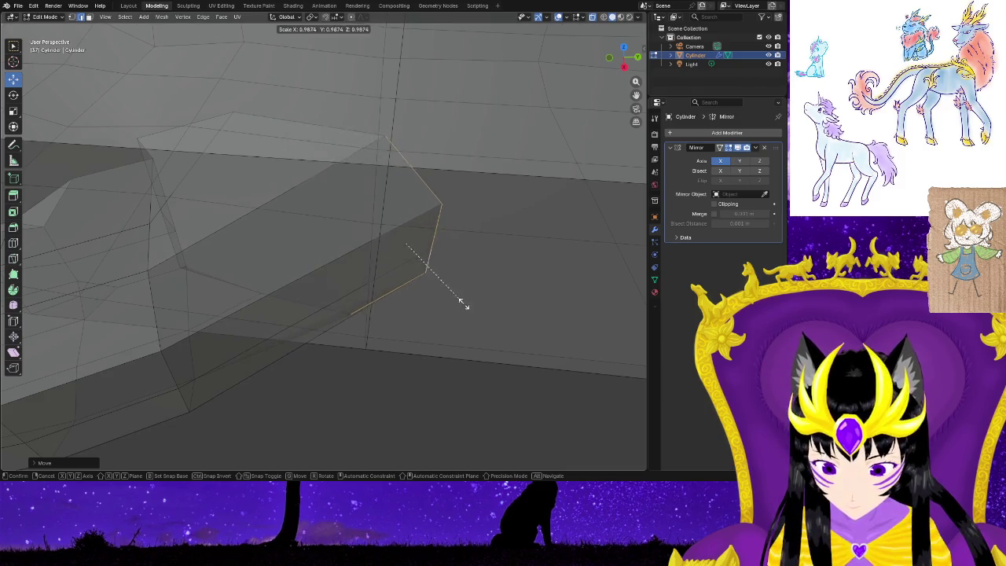
click(519, 283)
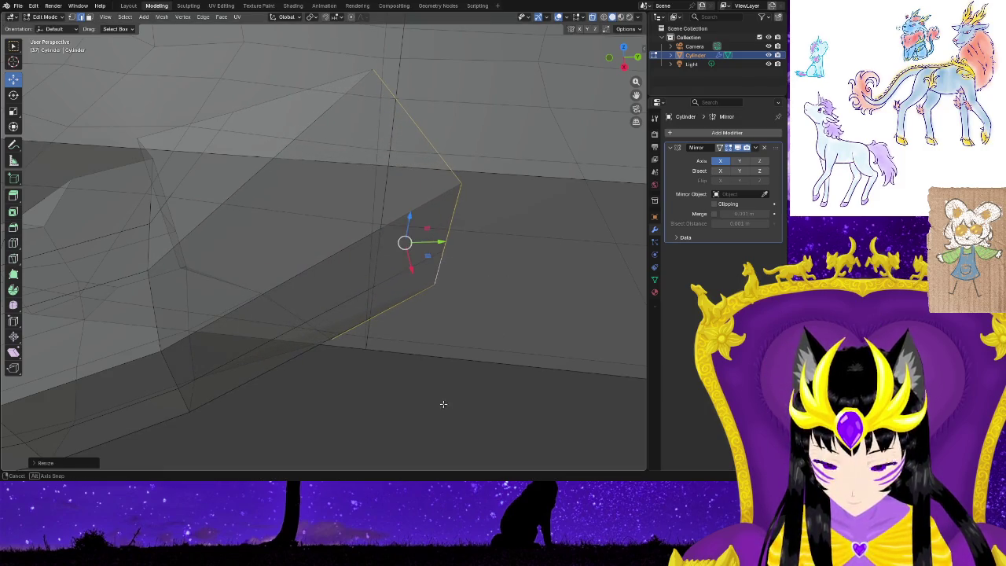
middle_drag(443, 404, 461, 353)
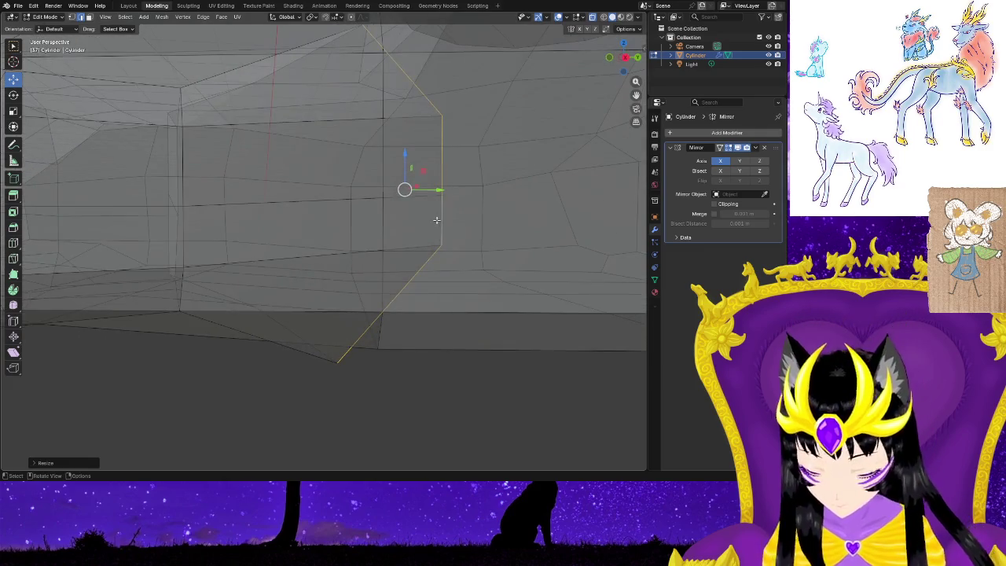
key(s)
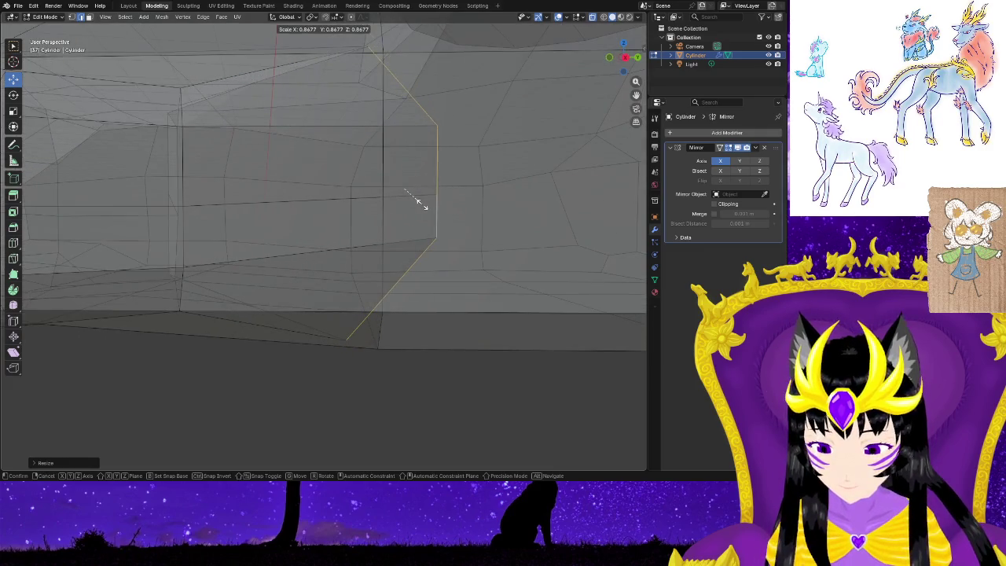
click(419, 203)
middle_drag(398, 397, 408, 402)
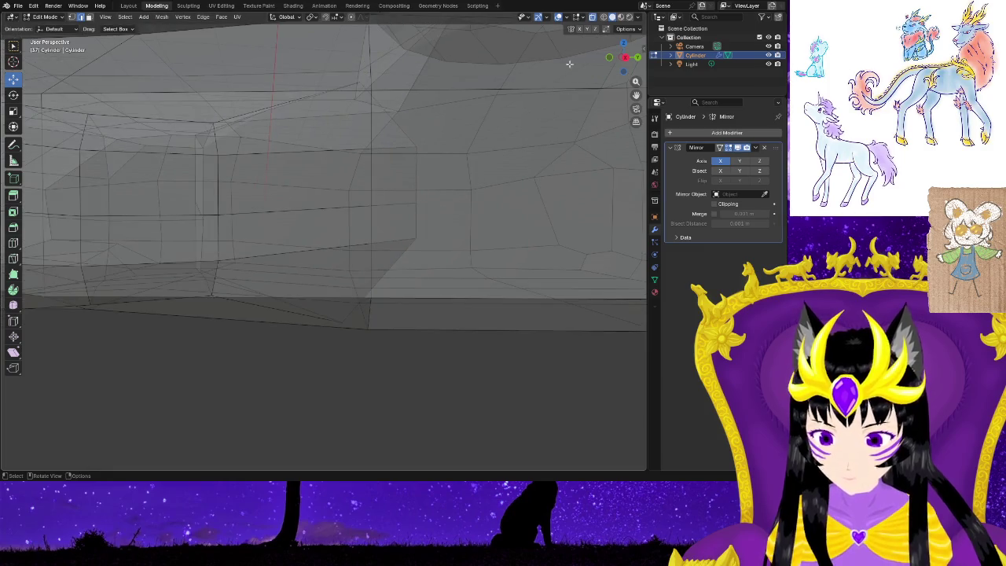
In X-ray view, raise the selected geometry along Z, then check both feet in solid shading.
key(alt+z)
mouse_move(366, 392)
middle_down()
mouse_move(328, 386)
mouse_move(349, 390)
middle_up()
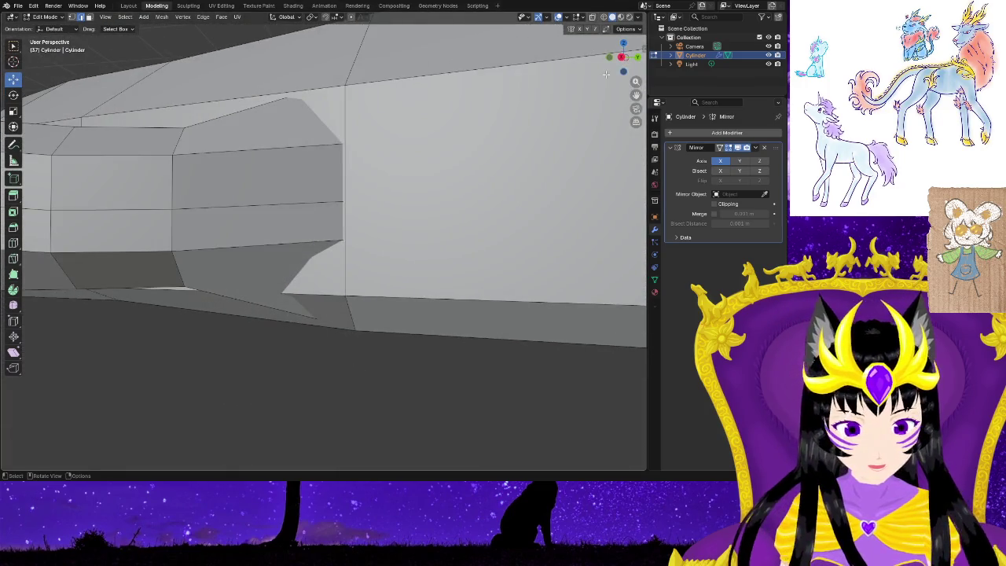
click(593, 17)
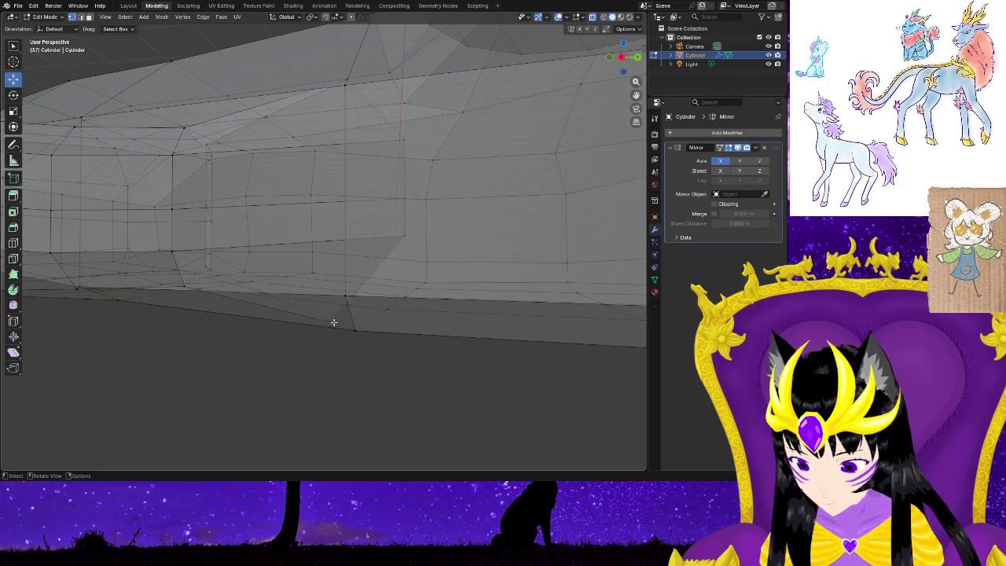
drag(331, 300, 341, 265)
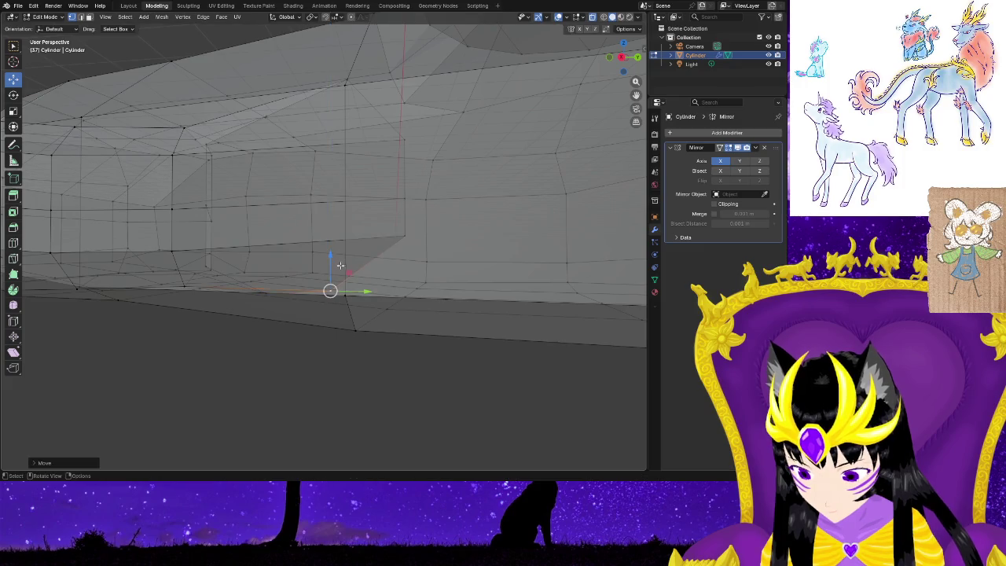
key(alt+z)
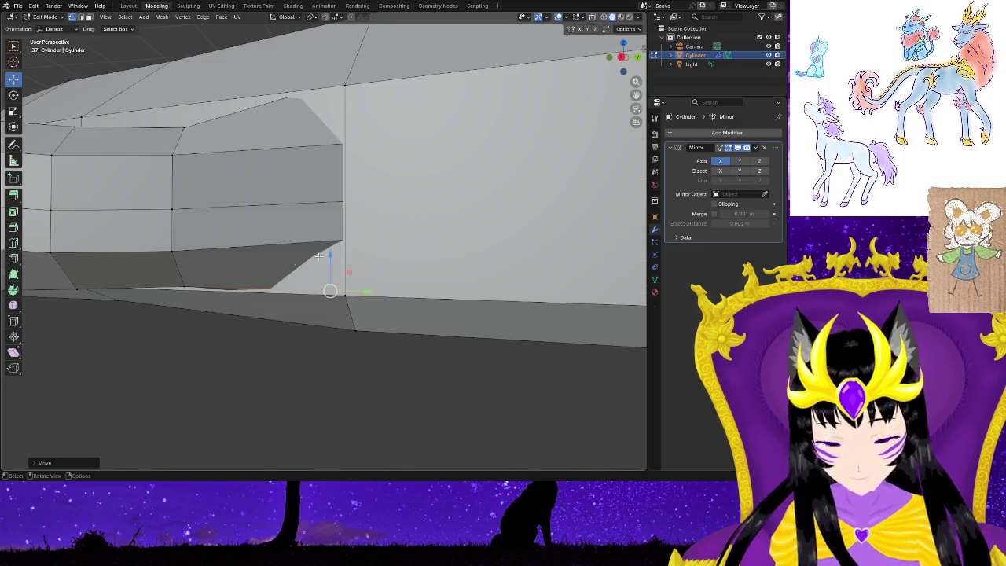
mouse_move(273, 354)
middle_down()
mouse_move(350, 322)
mouse_move(361, 286)
mouse_move(398, 311)
mouse_move(328, 351)
mouse_move(344, 343)
middle_up()
mouse_move(299, 294)
middle_down()
mouse_move(333, 341)
mouse_move(438, 341)
mouse_move(416, 343)
mouse_move(416, 359)
mouse_move(383, 316)
middle_up()
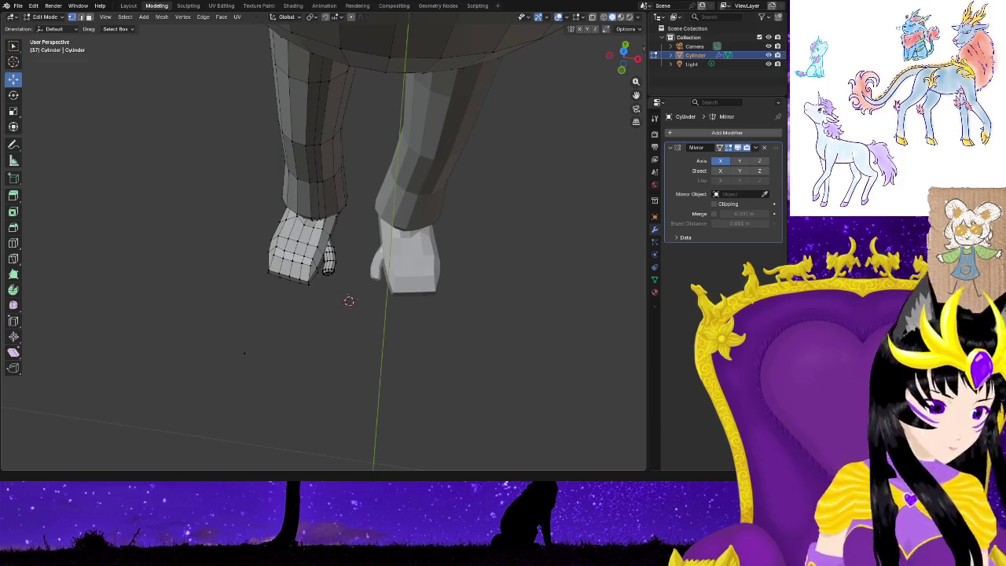
scroll(351, 279, down, 8)
scroll(352, 257, down, 2)
scroll(353, 257, up, 4)
scroll(393, 279, up, 2)
mouse_move(430, 297)
middle_down()
mouse_move(428, 317)
mouse_move(441, 249)
mouse_move(433, 317)
mouse_move(452, 316)
middle_up()
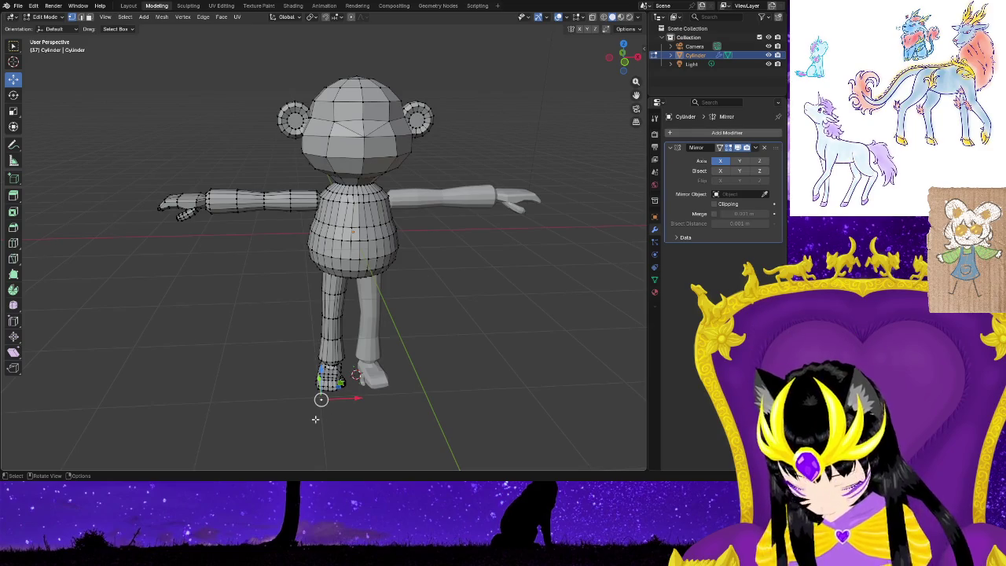
right_click(320, 406)
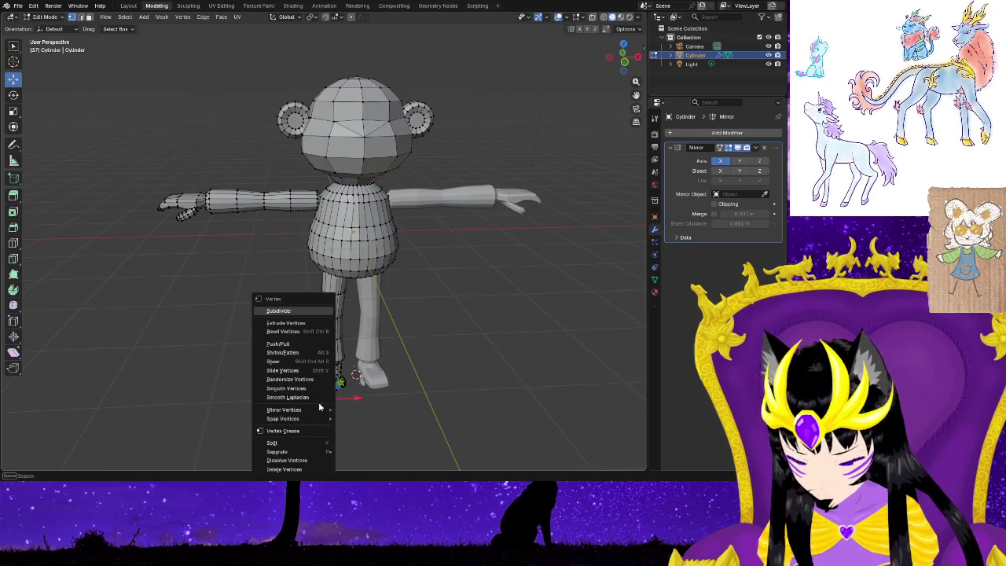
Delete the selected foot vertices, then orbit and zoom in to inspect the foot.
click(304, 470)
mouse_move(370, 416)
middle_down()
mouse_move(390, 411)
mouse_move(373, 416)
mouse_move(351, 401)
mouse_move(213, 404)
mouse_move(341, 399)
mouse_move(393, 427)
mouse_move(380, 438)
mouse_move(362, 411)
middle_up()
scroll(378, 332, down, 3)
scroll(378, 335, down, 3)
mouse_move(377, 337)
middle_down()
mouse_move(466, 389)
mouse_move(458, 400)
mouse_move(512, 400)
mouse_move(463, 431)
mouse_move(429, 425)
middle_up()
middle_drag(337, 402, 492, 416)
mouse_move(285, 425)
middle_down()
mouse_move(400, 353)
mouse_move(378, 398)
mouse_move(306, 395)
mouse_move(349, 427)
mouse_move(279, 418)
mouse_move(304, 339)
mouse_move(314, 424)
mouse_move(382, 359)
mouse_move(407, 375)
mouse_move(443, 475)
middle_up()
scroll(354, 422, up, 1)
scroll(346, 416, up, 1)
scroll(341, 420, up, 2)
middle_drag(408, 380, 391, 408)
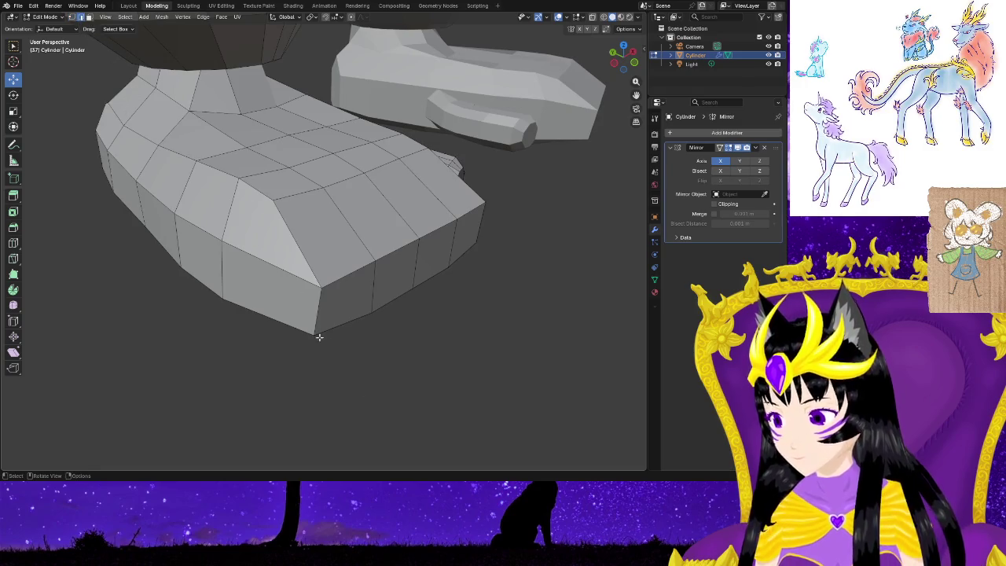
Move the foot's lower corner vertex along Y, then along X.
key(g)
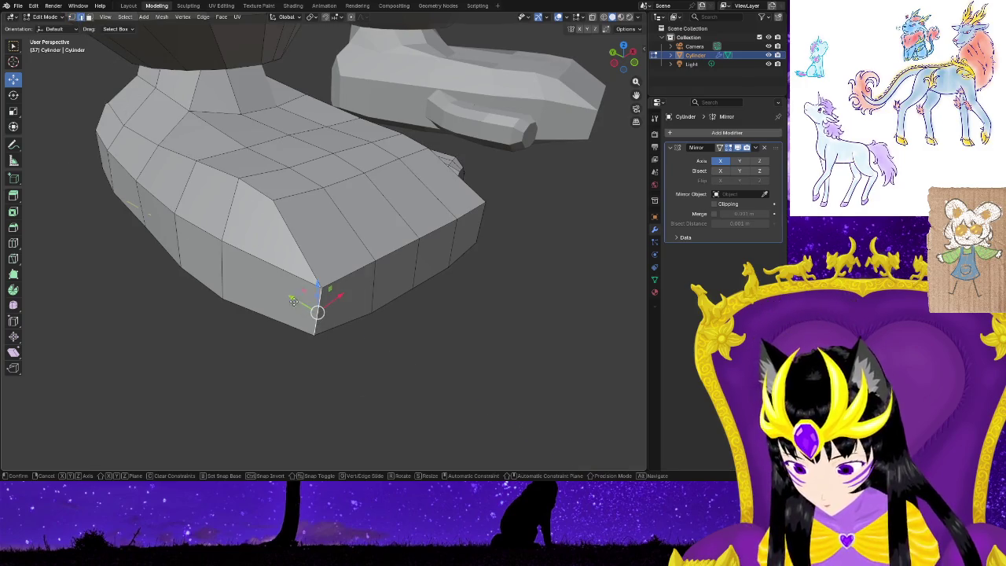
key(y)
click(309, 299)
key(g)
key(x)
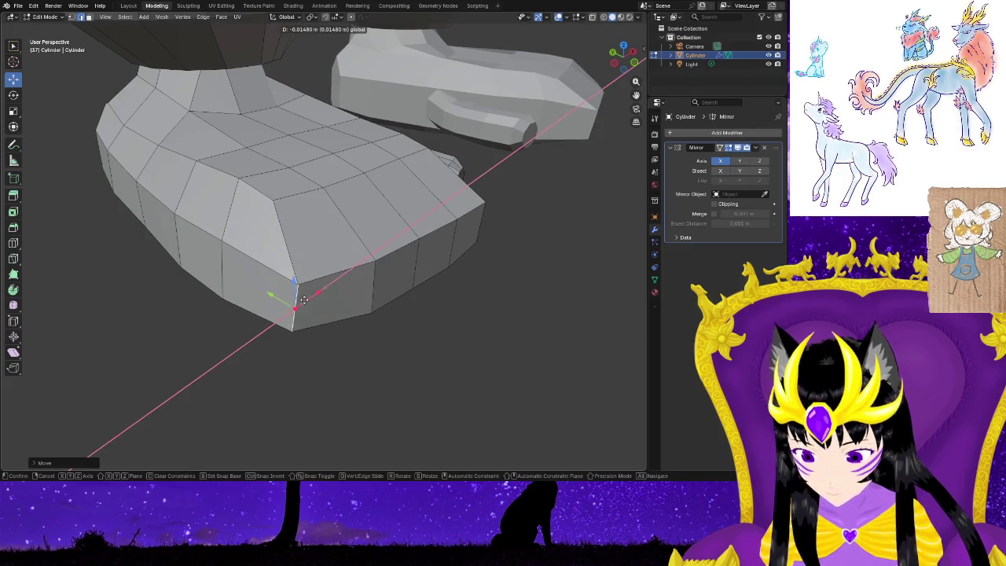
click(304, 300)
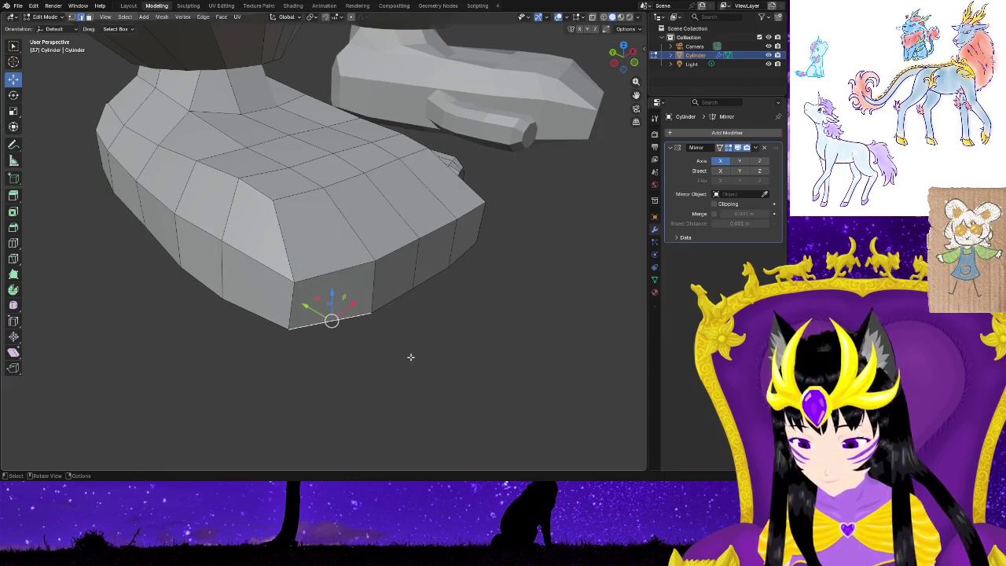
Nudge the other lower corner vertices along Y, then view both feet.
mouse_move(412, 358)
middle_down()
mouse_move(424, 356)
mouse_move(375, 324)
middle_up()
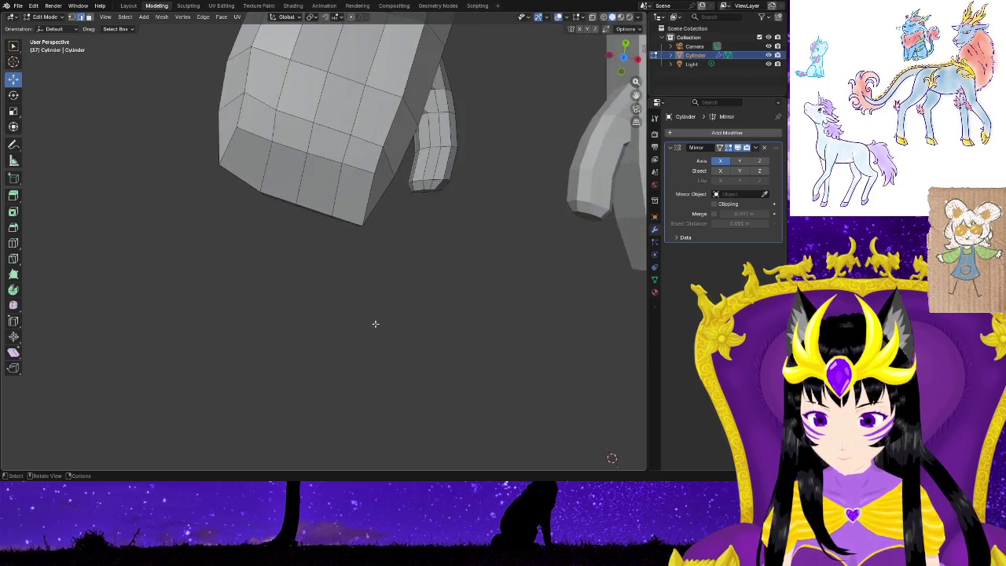
scroll(375, 324, up, 4)
mouse_move(393, 306)
middle_down()
mouse_move(431, 273)
mouse_move(387, 264)
middle_up()
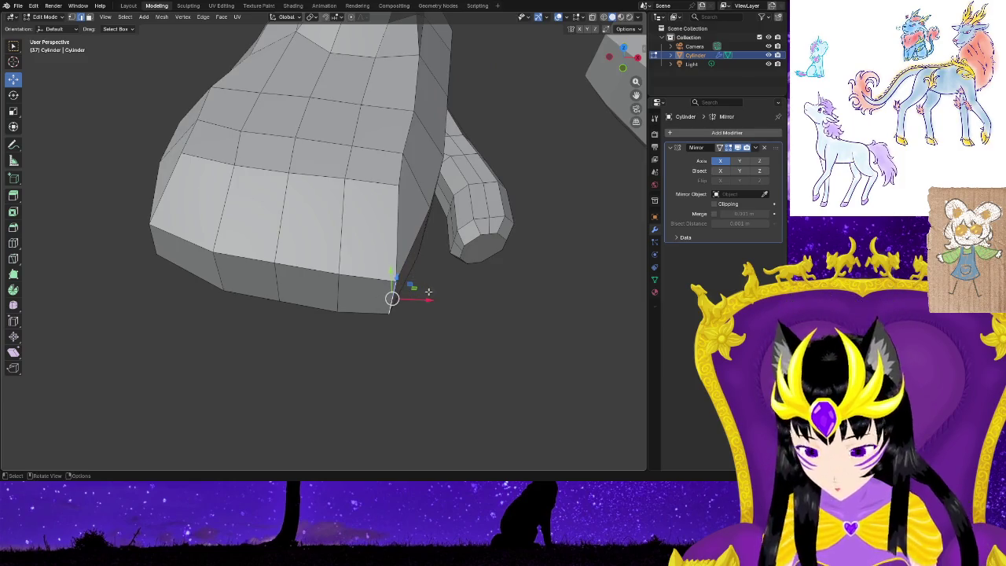
mouse_move(391, 275)
mouse_down()
mouse_move(388, 265)
mouse_move(413, 279)
mouse_move(365, 350)
mouse_up()
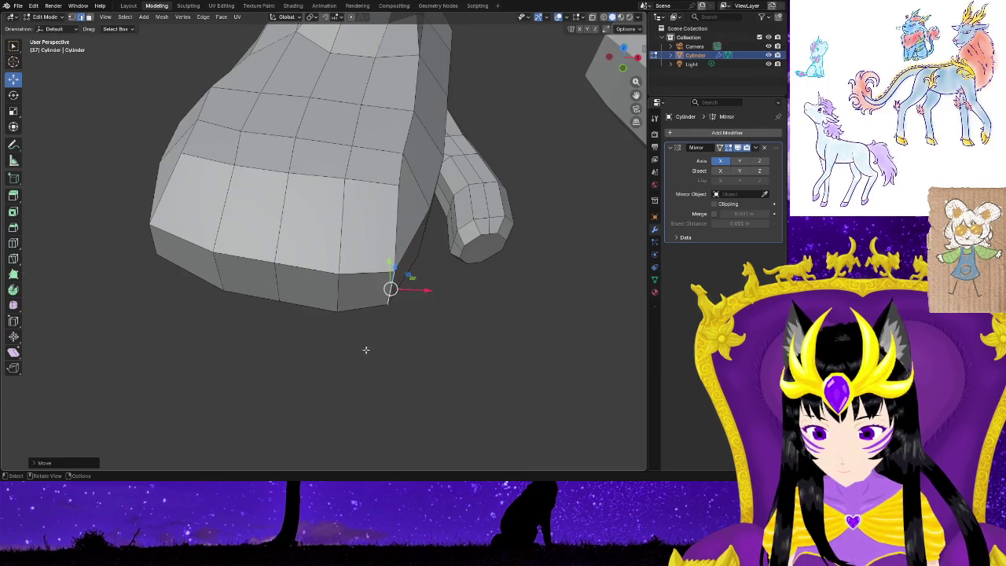
mouse_move(200, 360)
middle_down()
mouse_move(235, 378)
mouse_move(333, 316)
middle_up()
drag(308, 283, 300, 262)
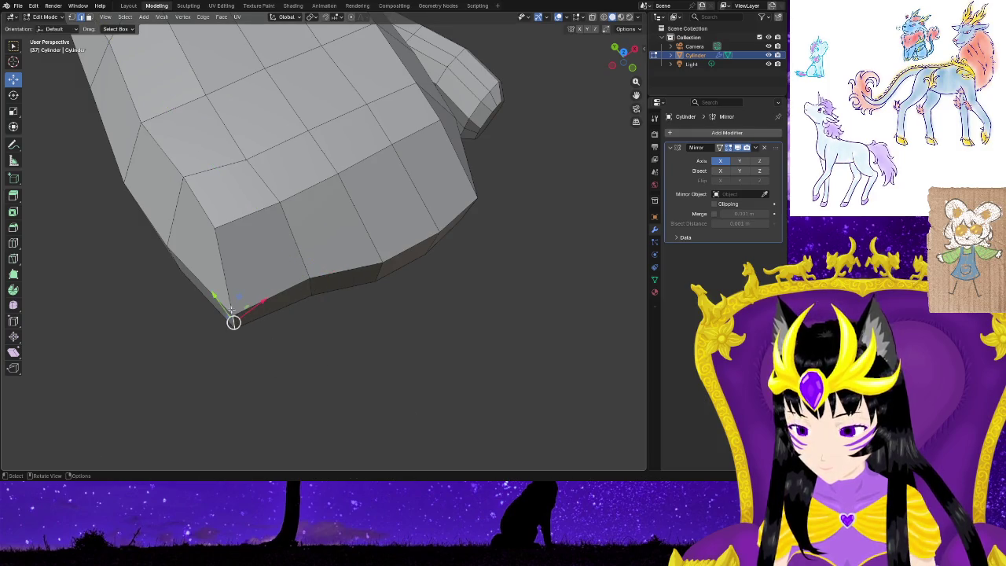
mouse_move(215, 297)
mouse_down()
mouse_move(210, 278)
mouse_move(223, 303)
mouse_move(261, 288)
mouse_up()
scroll(324, 364, down, 4)
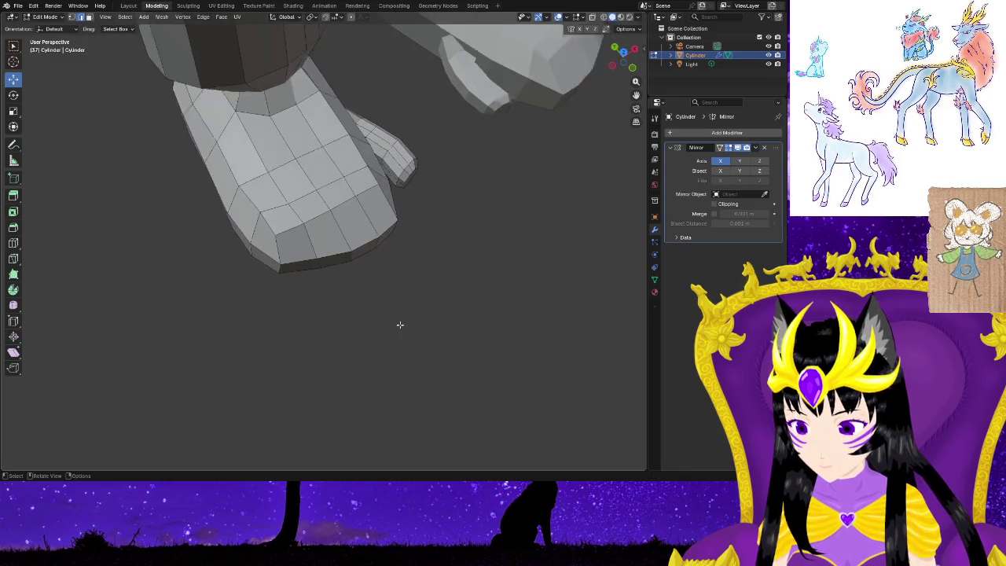
scroll(399, 323, down, 2)
mouse_move(407, 320)
middle_down()
mouse_move(380, 342)
mouse_move(348, 322)
mouse_move(182, 288)
mouse_move(180, 324)
mouse_move(169, 243)
mouse_move(168, 254)
mouse_move(355, 395)
mouse_move(395, 308)
mouse_move(400, 375)
mouse_move(390, 293)
mouse_move(315, 364)
mouse_move(362, 342)
mouse_move(348, 348)
middle_up()
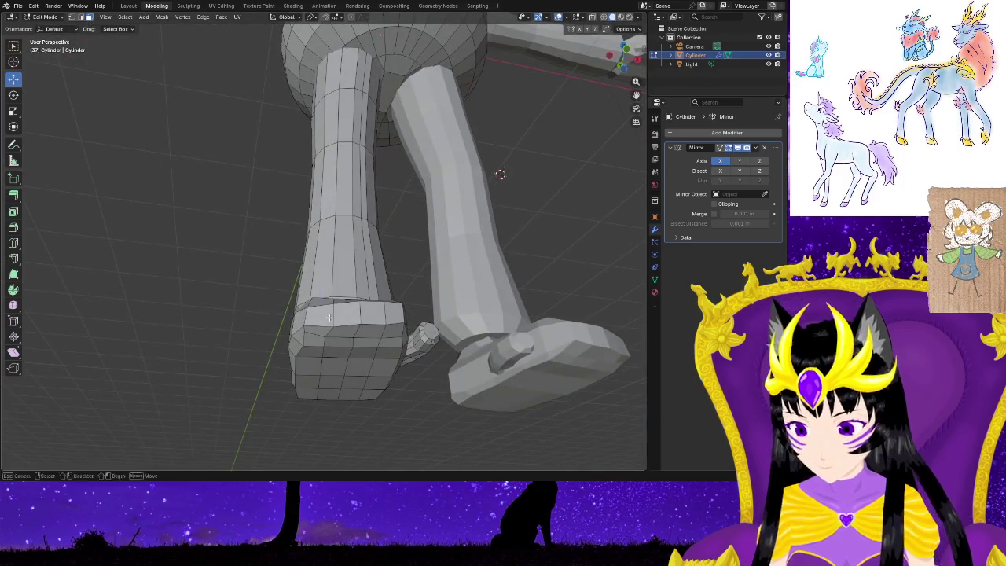
Move the foot vertices back along Y and slide the foot's edge loop along Y.
middle_drag(396, 331, 408, 446)
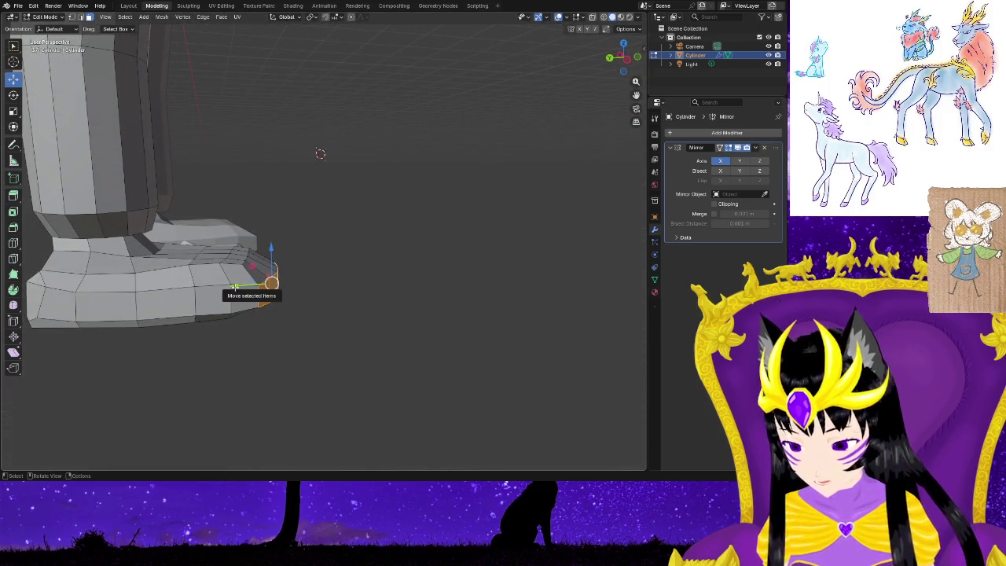
drag(235, 287, 247, 288)
mouse_move(315, 339)
middle_down()
mouse_move(234, 370)
mouse_move(164, 372)
mouse_move(193, 400)
mouse_move(326, 323)
middle_up()
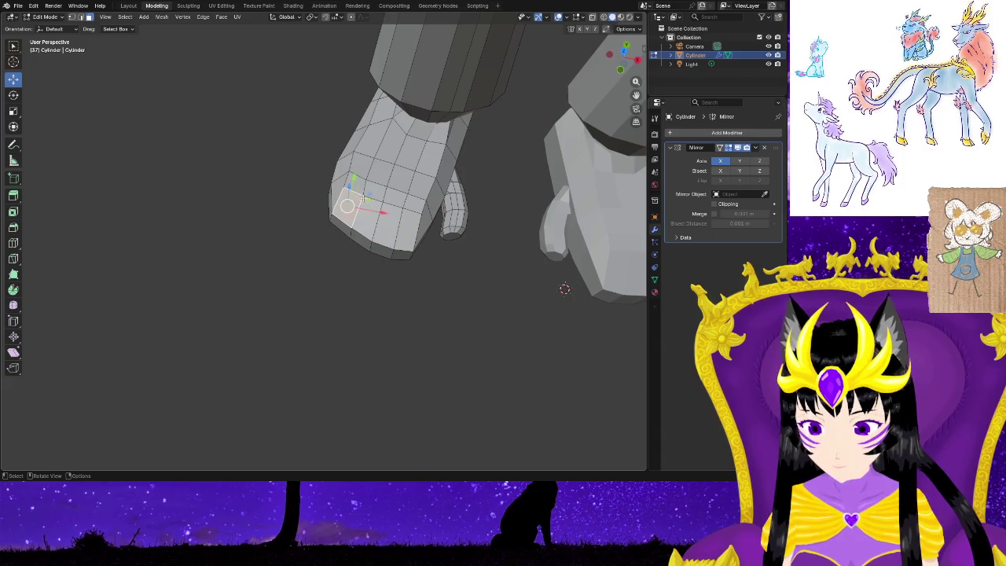
middle_drag(452, 319, 435, 271)
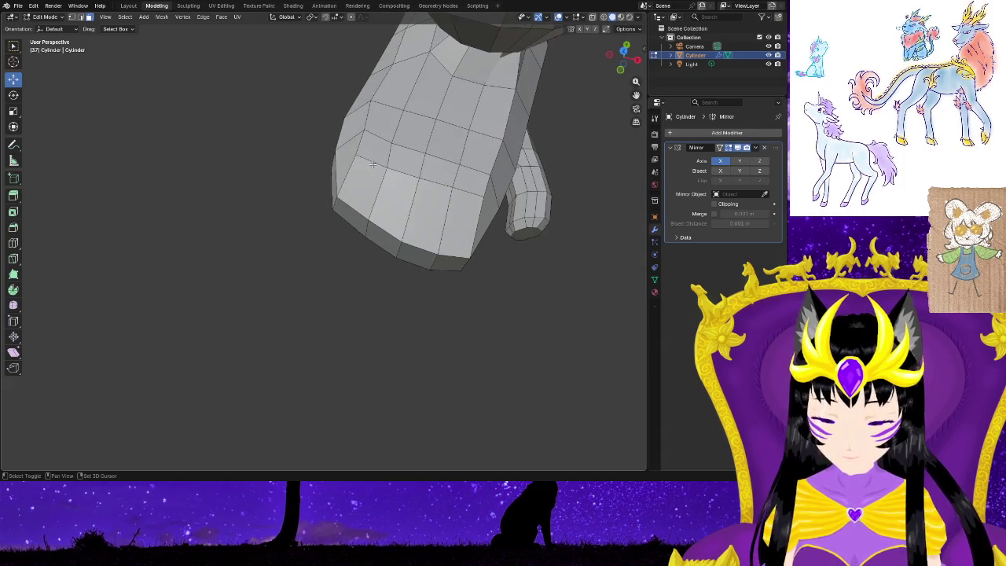
click(178, 189)
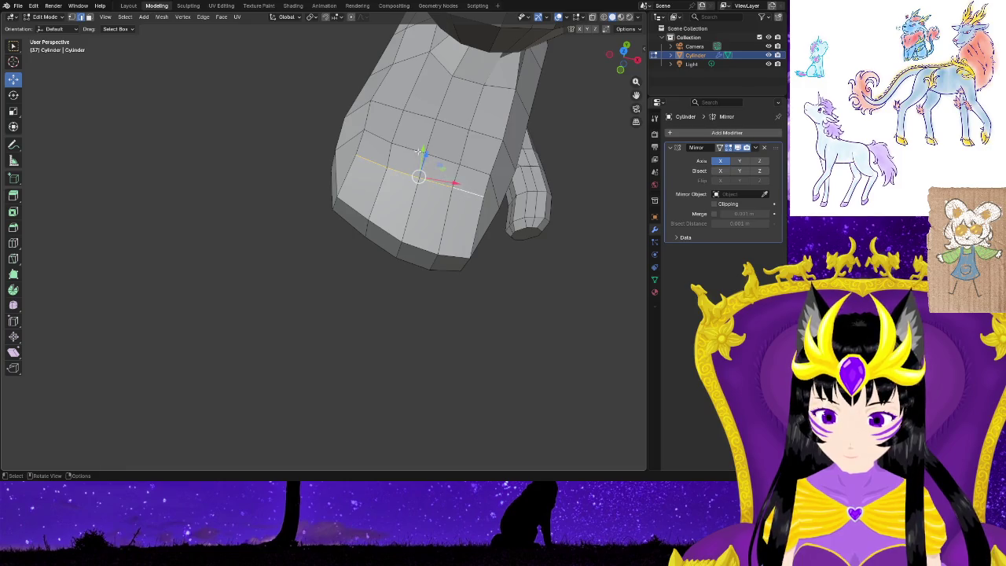
drag(423, 148, 425, 165)
mouse_move(499, 333)
middle_down()
mouse_move(394, 268)
mouse_move(353, 358)
mouse_move(386, 366)
mouse_move(336, 303)
middle_up()
In vertex select mode, nudge a vertex near the toe and check the feet.
key(1)
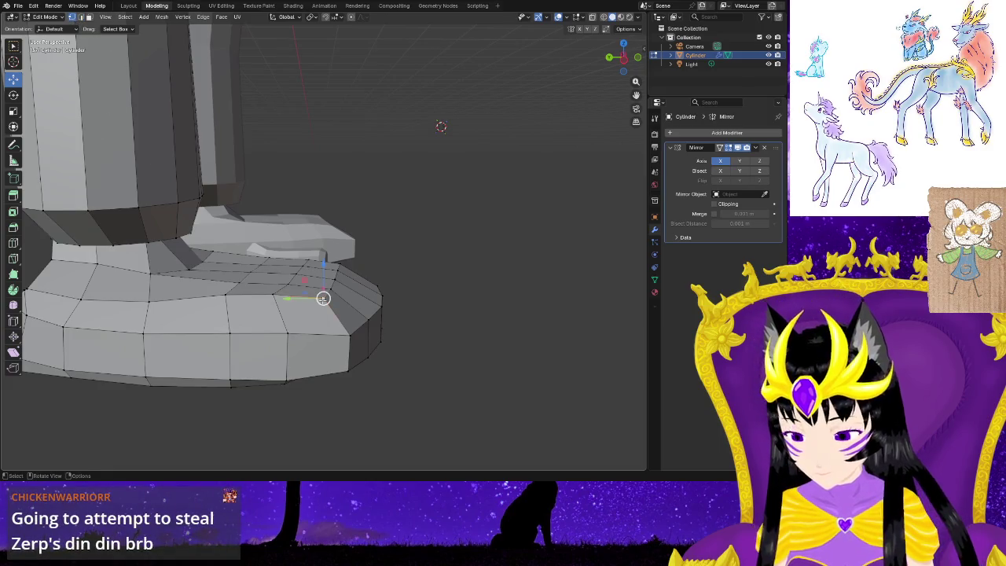
drag(323, 298, 323, 302)
click(323, 302)
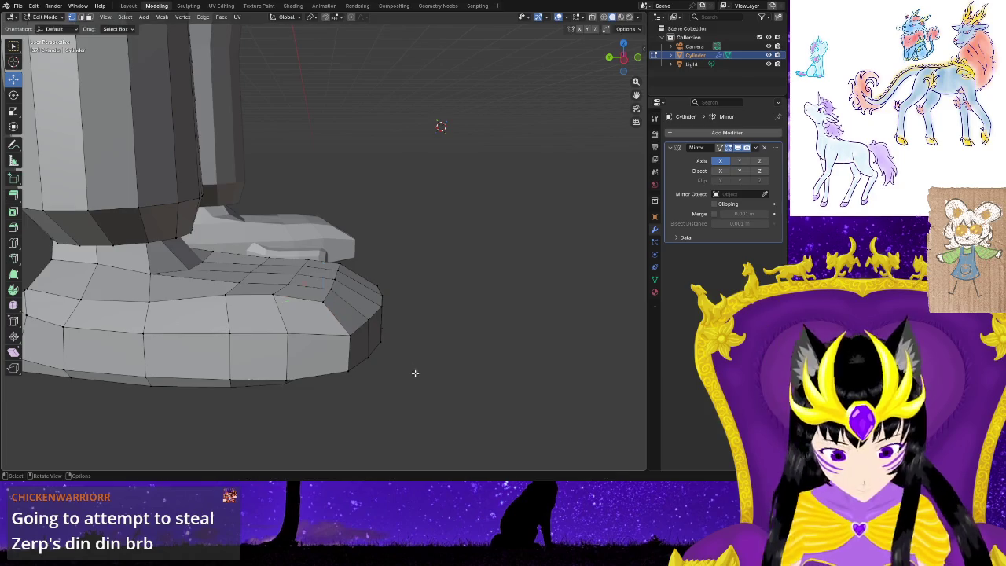
mouse_move(445, 389)
middle_down()
mouse_move(395, 404)
mouse_move(316, 402)
mouse_move(449, 386)
mouse_move(411, 400)
mouse_move(449, 400)
middle_up()
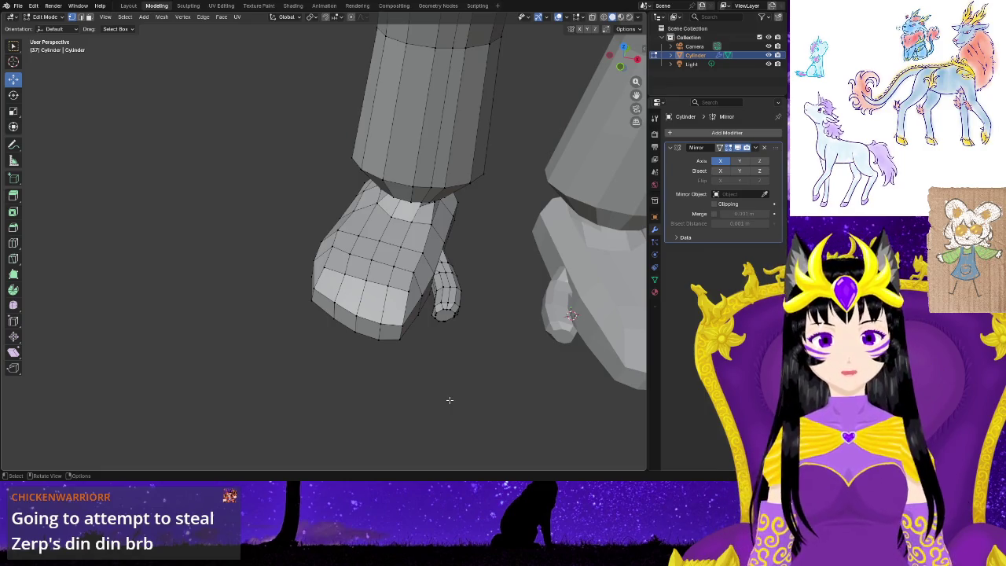
mouse_move(449, 400)
middle_down()
mouse_move(443, 375)
mouse_move(411, 368)
mouse_move(420, 375)
middle_up()
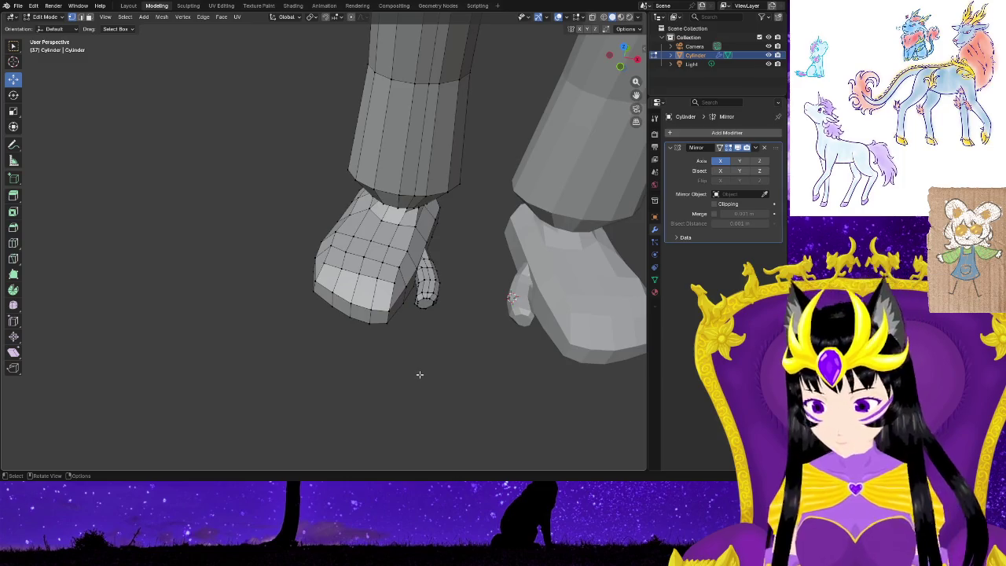
mouse_move(460, 407)
middle_down()
mouse_move(301, 371)
mouse_move(332, 416)
mouse_move(342, 371)
middle_up()
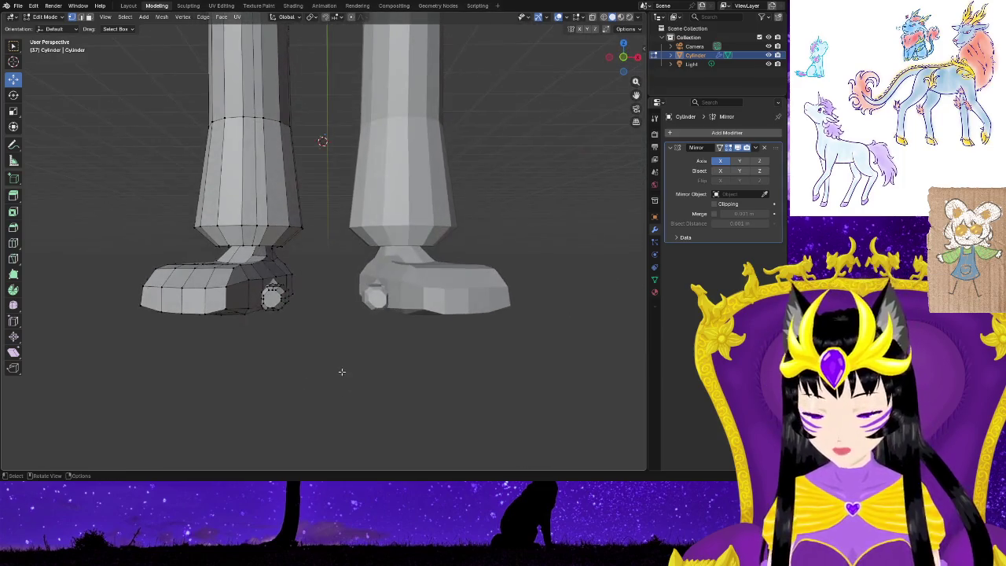
Pull the tail cylinder's tip vertices down and to the left so it tapers.
mouse_move(438, 374)
middle_down()
mouse_move(367, 366)
mouse_move(302, 326)
mouse_move(322, 411)
middle_up()
scroll(294, 330, up, 3)
scroll(322, 411, up, 3)
mouse_move(326, 452)
middle_down()
mouse_move(344, 399)
mouse_move(267, 372)
middle_up()
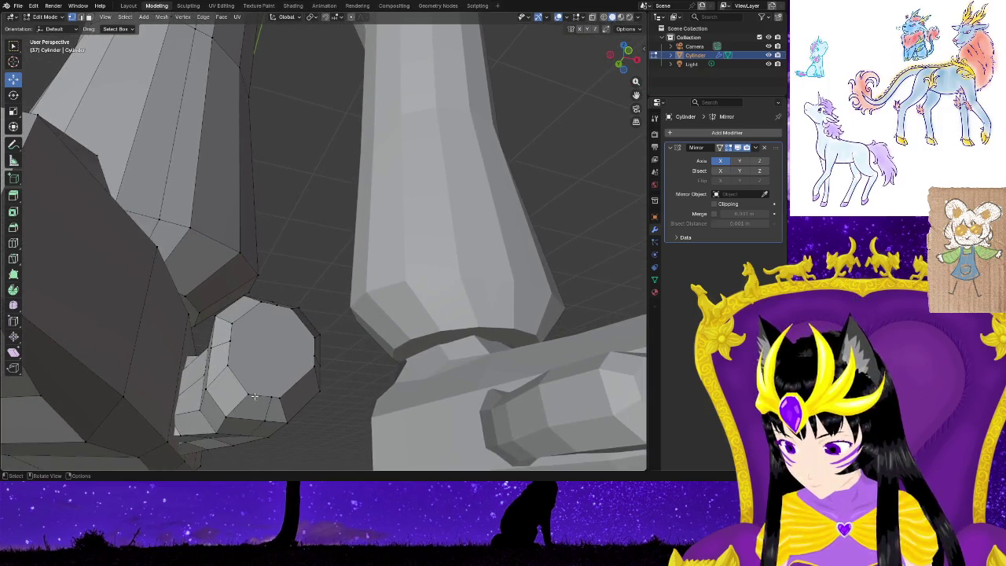
mouse_move(249, 393)
mouse_down()
mouse_move(232, 363)
mouse_move(242, 320)
mouse_up()
middle_drag(337, 369, 328, 391)
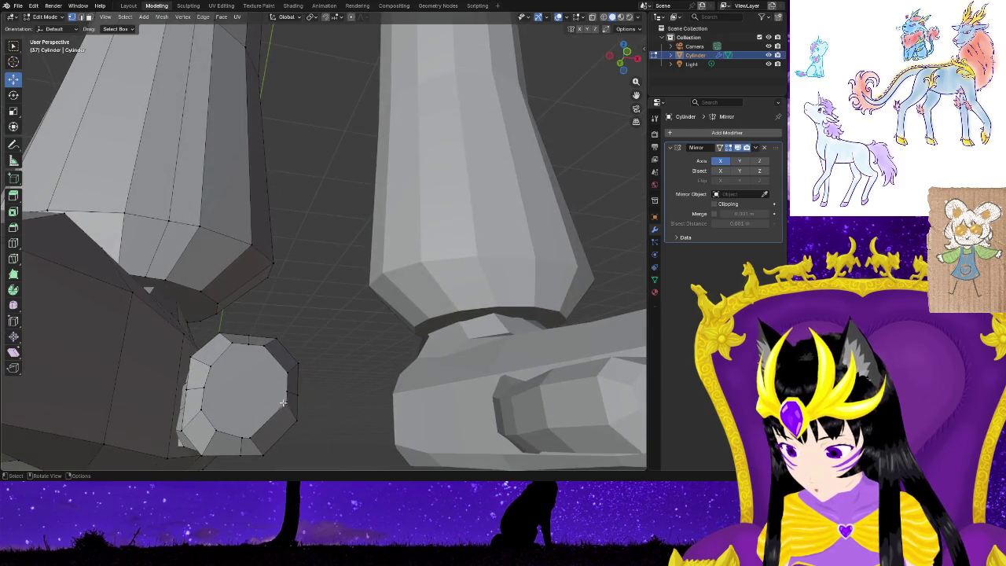
drag(286, 402, 277, 410)
drag(287, 372, 280, 389)
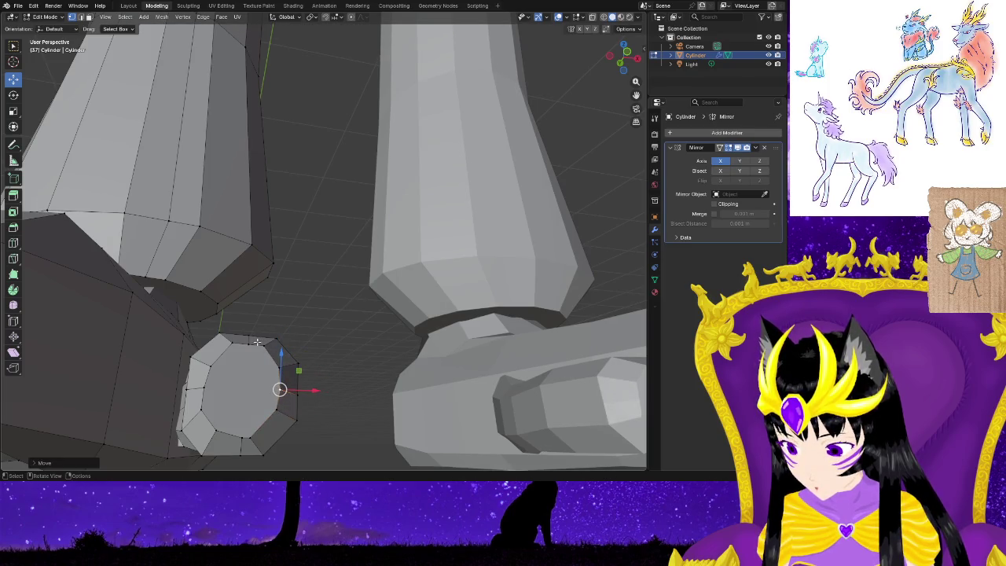
drag(263, 346, 228, 351)
middle_drag(346, 374, 318, 372)
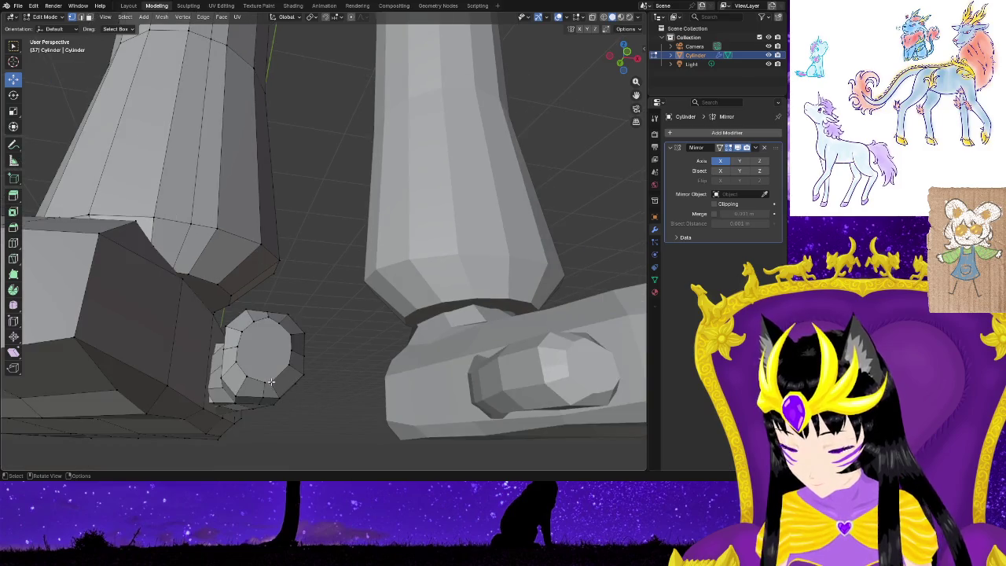
drag(271, 383, 277, 378)
click(335, 385)
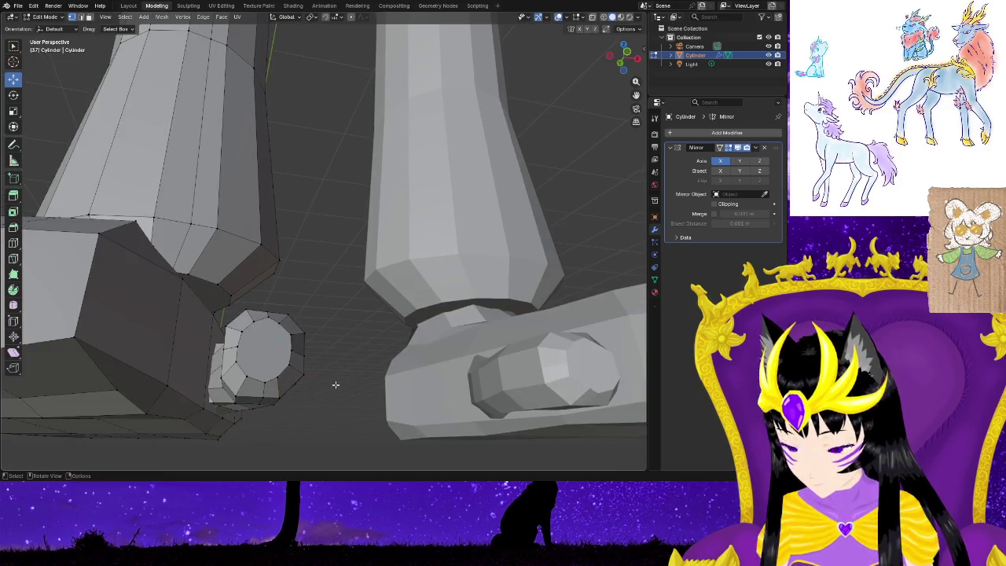
Move two more tail vertices to angle the cylinder toward the body.
mouse_move(328, 340)
middle_down()
mouse_move(314, 423)
mouse_move(380, 409)
mouse_move(348, 366)
mouse_move(299, 363)
mouse_move(288, 423)
mouse_move(378, 406)
mouse_move(422, 422)
mouse_move(397, 370)
mouse_move(398, 383)
middle_up()
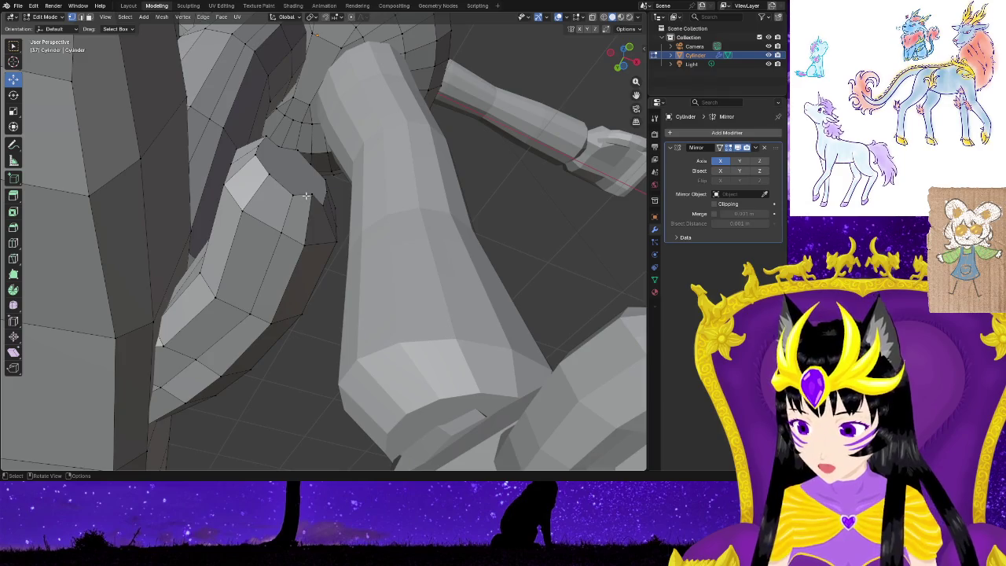
drag(313, 193, 314, 210)
middle_drag(314, 209, 347, 257)
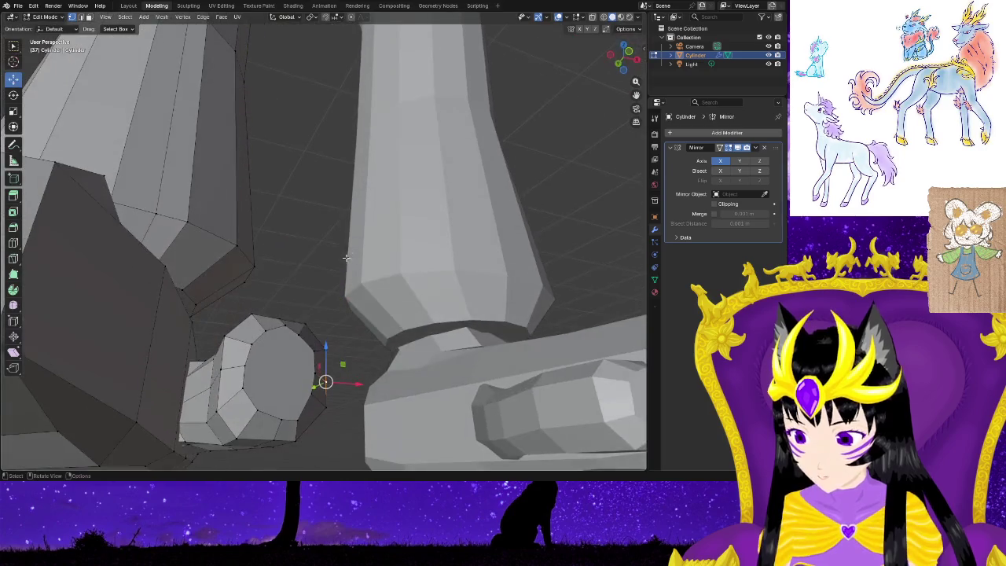
mouse_move(344, 414)
middle_down()
mouse_move(348, 456)
mouse_move(366, 449)
mouse_move(303, 463)
mouse_move(270, 433)
mouse_move(270, 333)
mouse_move(356, 397)
mouse_move(272, 294)
mouse_move(353, 359)
mouse_move(383, 416)
mouse_move(366, 413)
mouse_move(370, 283)
mouse_move(349, 386)
mouse_move(362, 426)
mouse_move(341, 351)
middle_up()
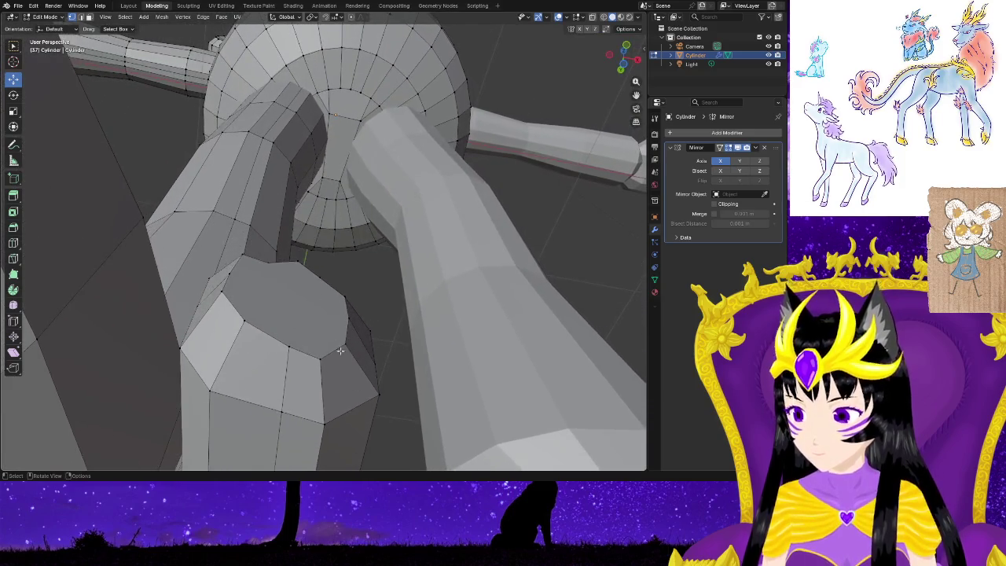
mouse_move(292, 285)
middle_down()
mouse_move(270, 359)
mouse_move(272, 405)
middle_up()
drag(269, 390, 260, 386)
middle_drag(341, 353, 330, 21)
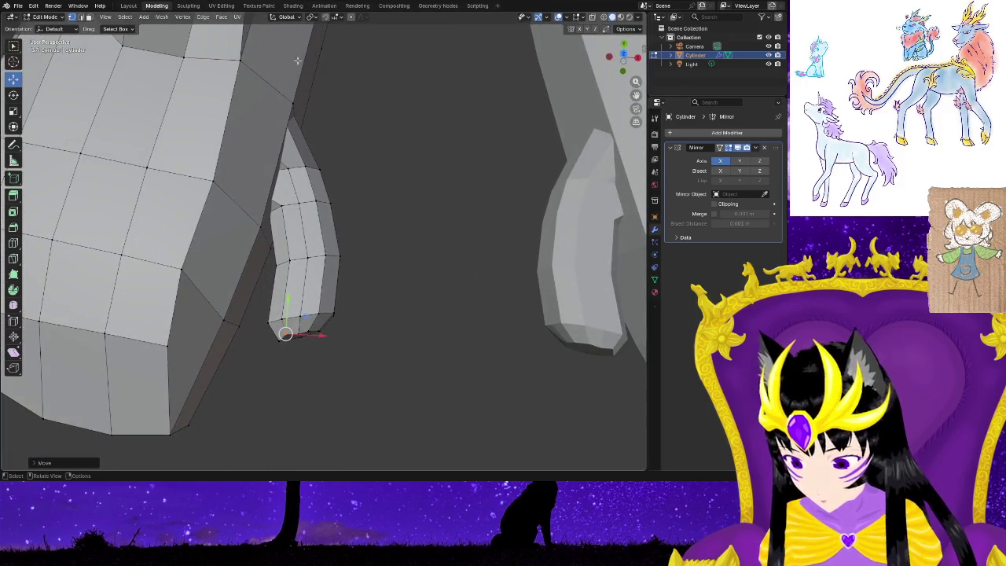
Shift+box-select the tail cylinder's bottom vertex ring.
scroll(362, 428, up, 2)
shift+middle_drag(395, 431, 443, 307)
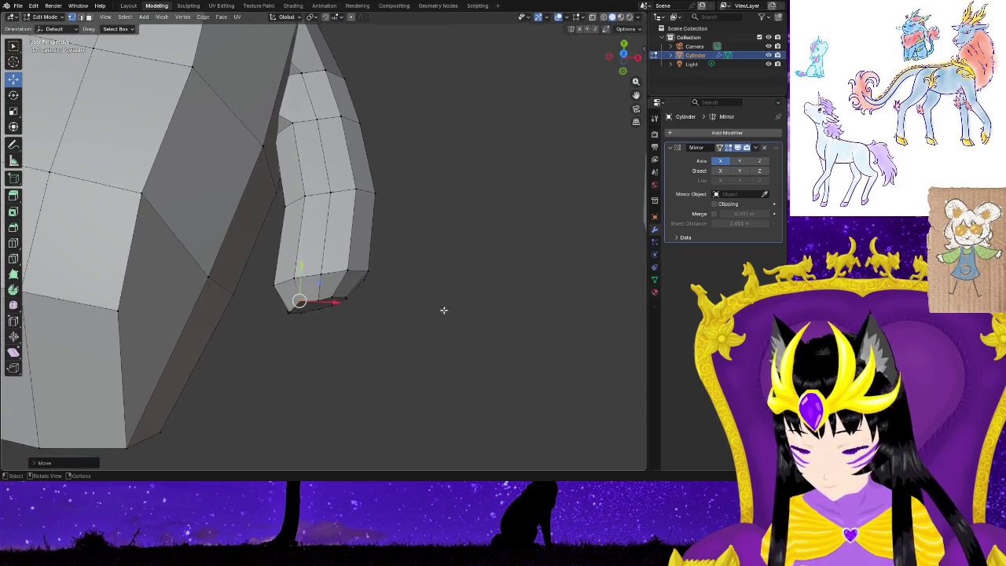
scroll(397, 368, up, 3)
mouse_move(405, 371)
middle_down()
mouse_move(351, 385)
mouse_move(351, 375)
mouse_move(312, 356)
middle_up()
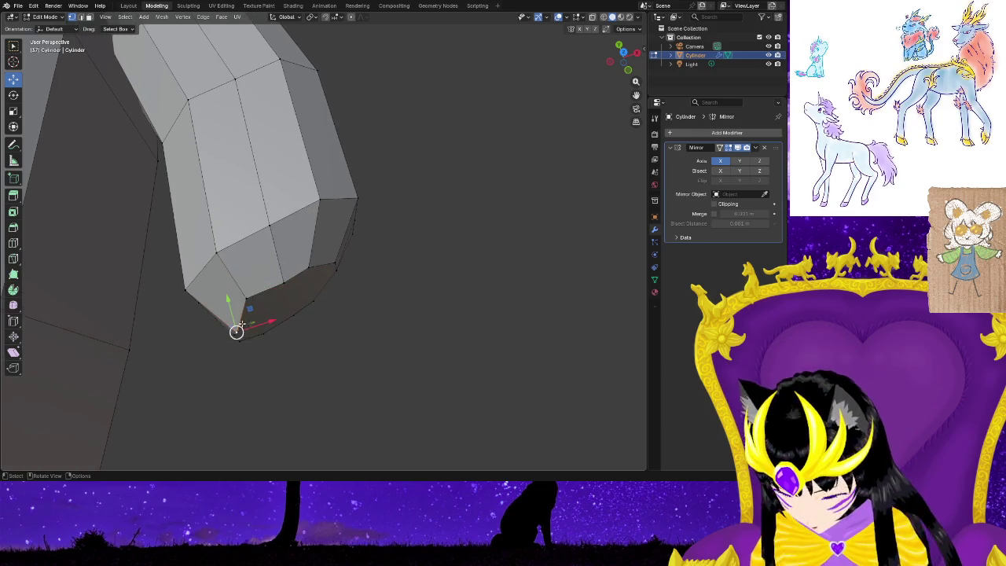
shift+drag(258, 266, 361, 373)
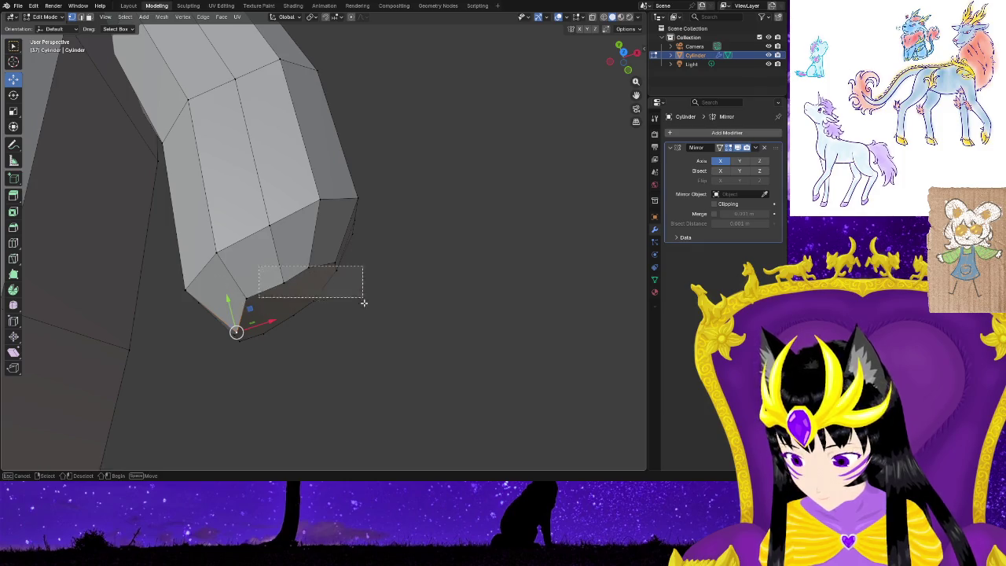
shift+drag(233, 274, 327, 405)
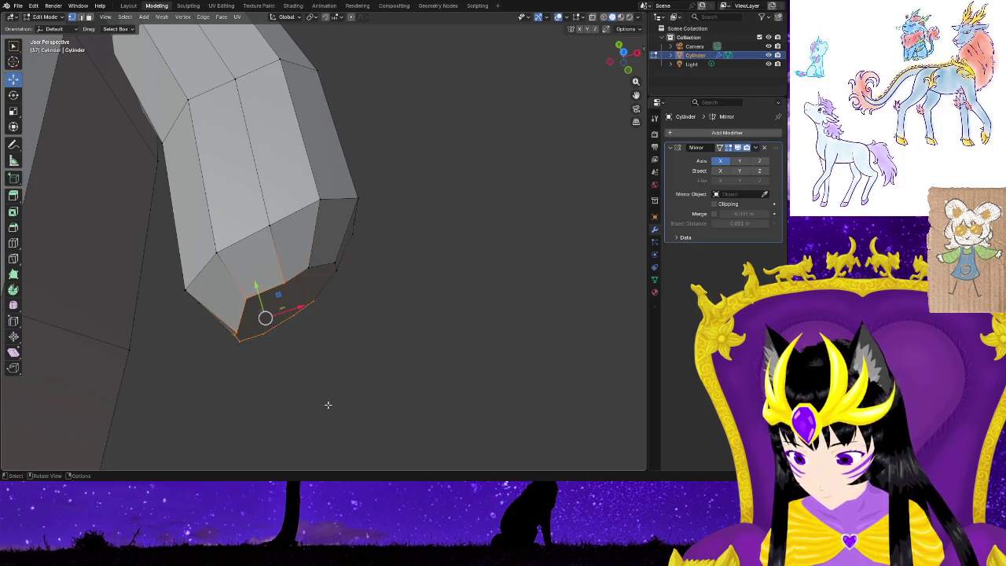
mouse_move(365, 416)
middle_down()
mouse_move(370, 450)
mouse_move(393, 257)
middle_up()
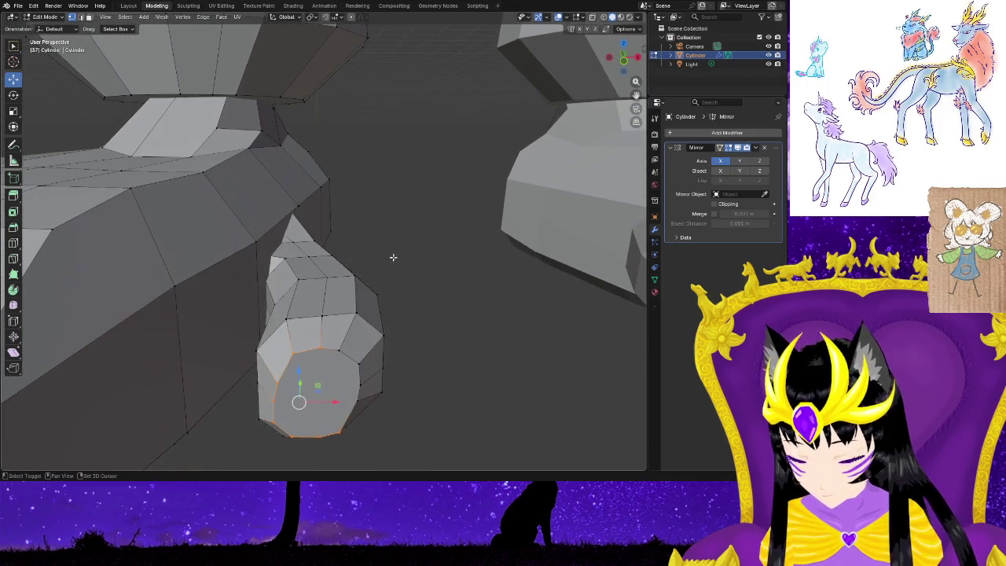
Switch to edge select mode and dissolve the selected edges on the tail's end.
right_click(335, 388)
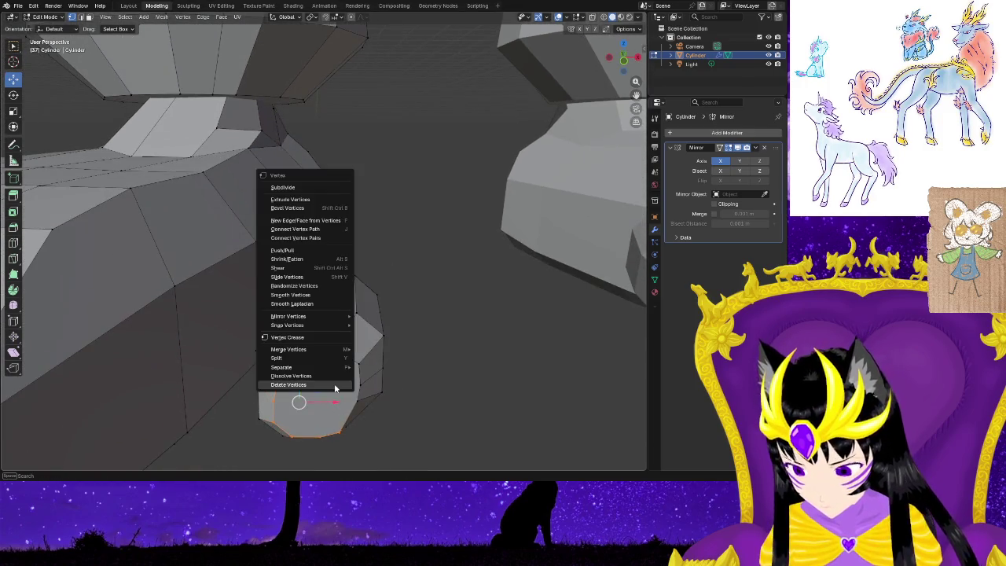
click(419, 425)
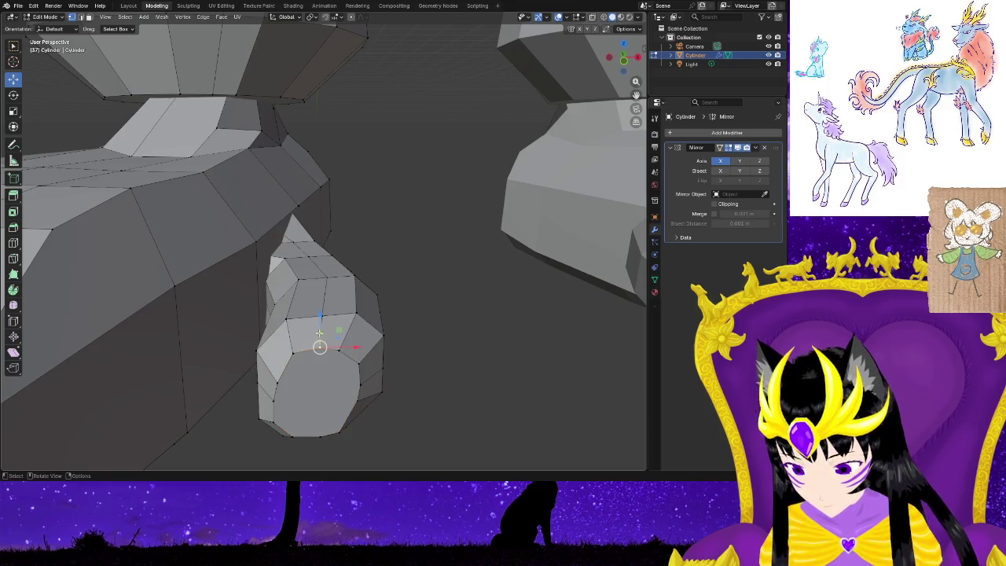
right_click(321, 333)
click(393, 372)
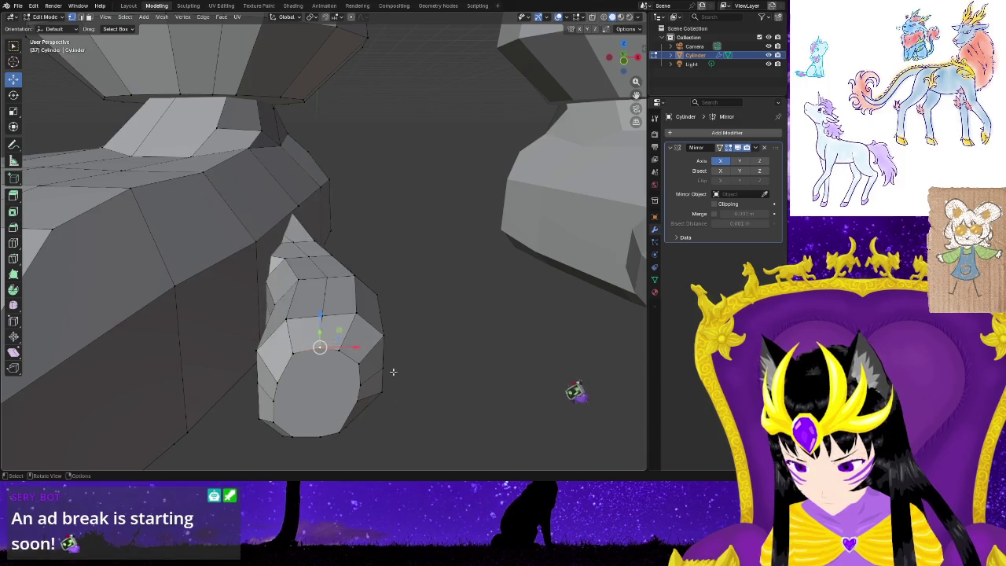
click(80, 17)
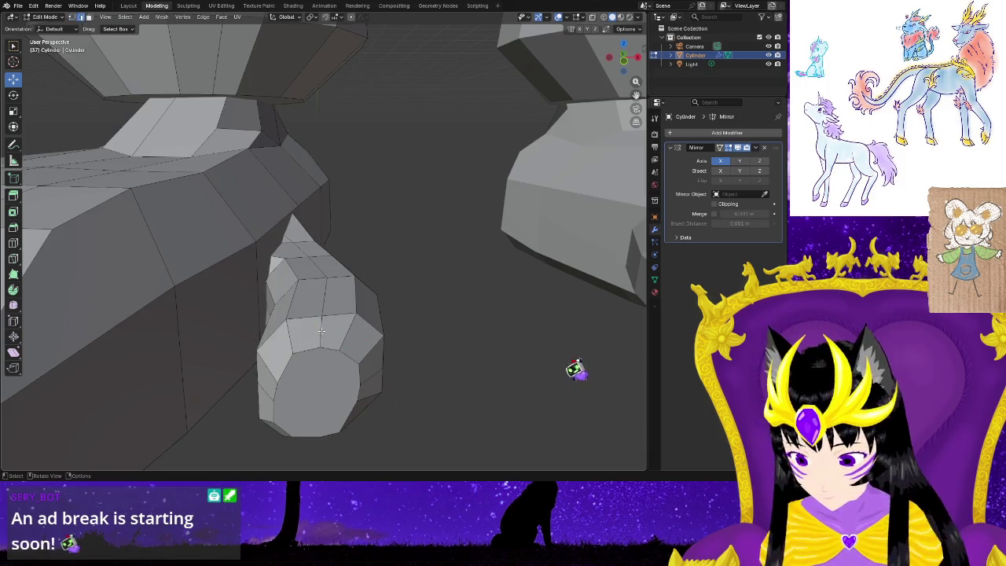
right_click(322, 333)
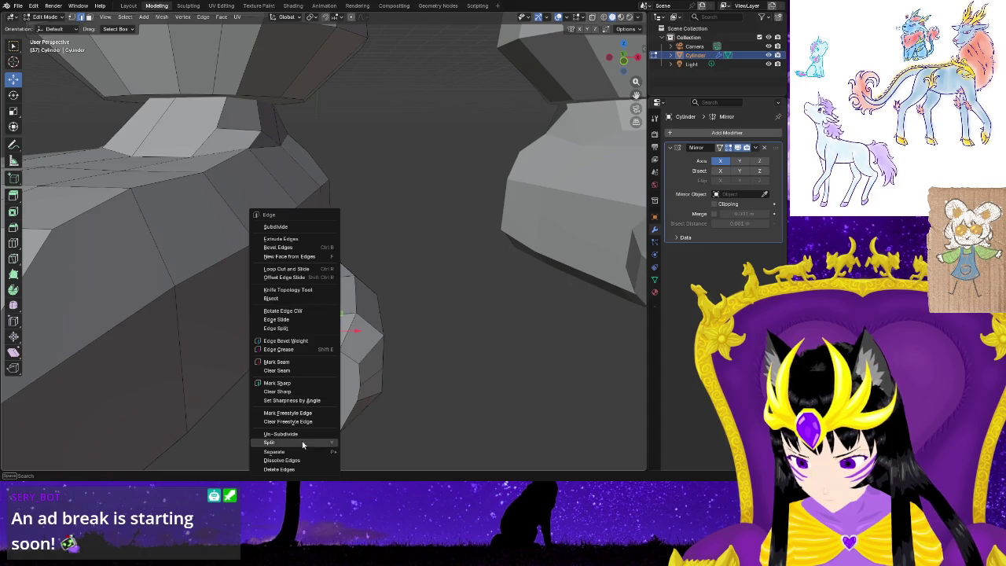
click(299, 460)
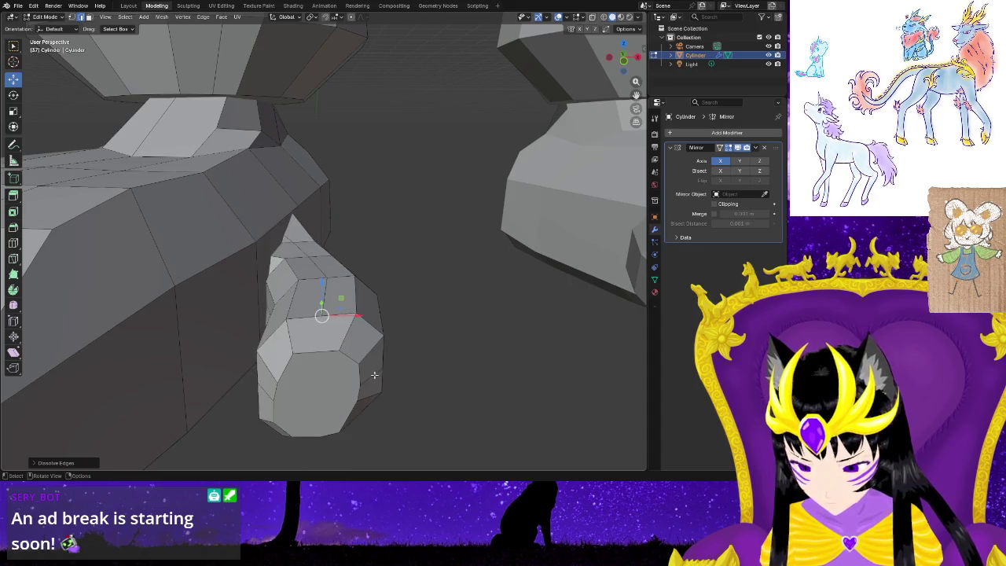
right_click(374, 381)
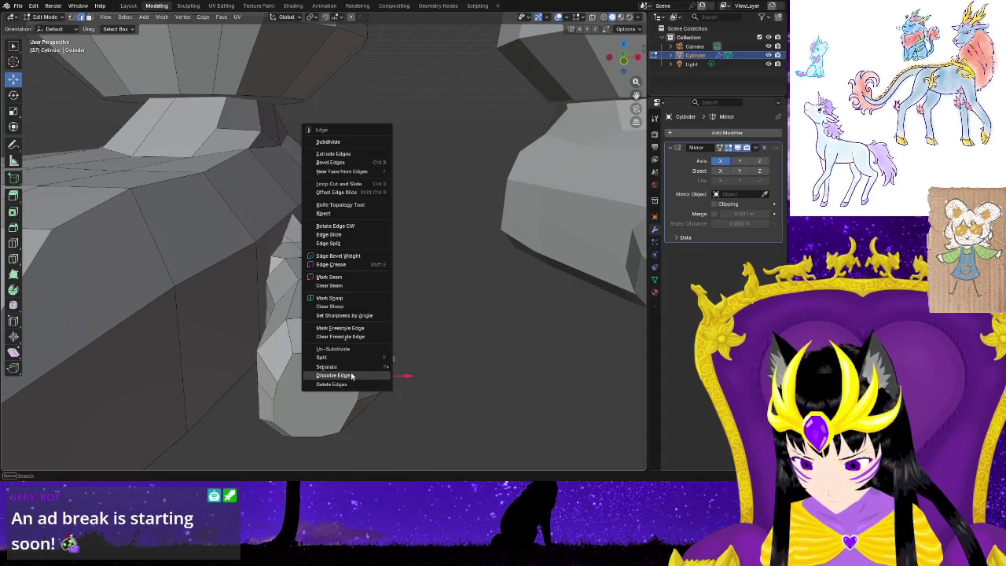
click(351, 376)
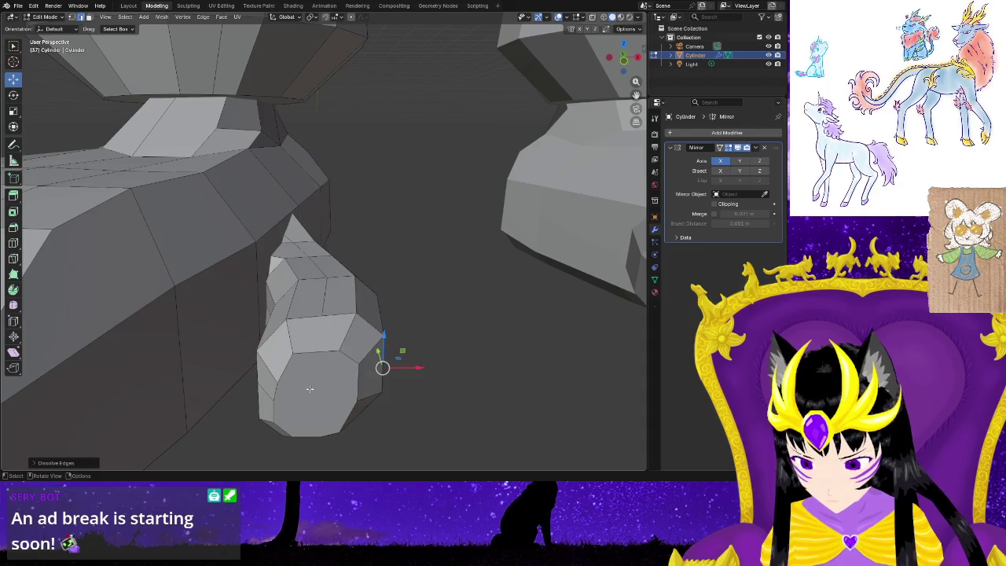
Dissolve the remaining extra edges on the cylinder's octagonal cap.
click(265, 397)
right_click(266, 394)
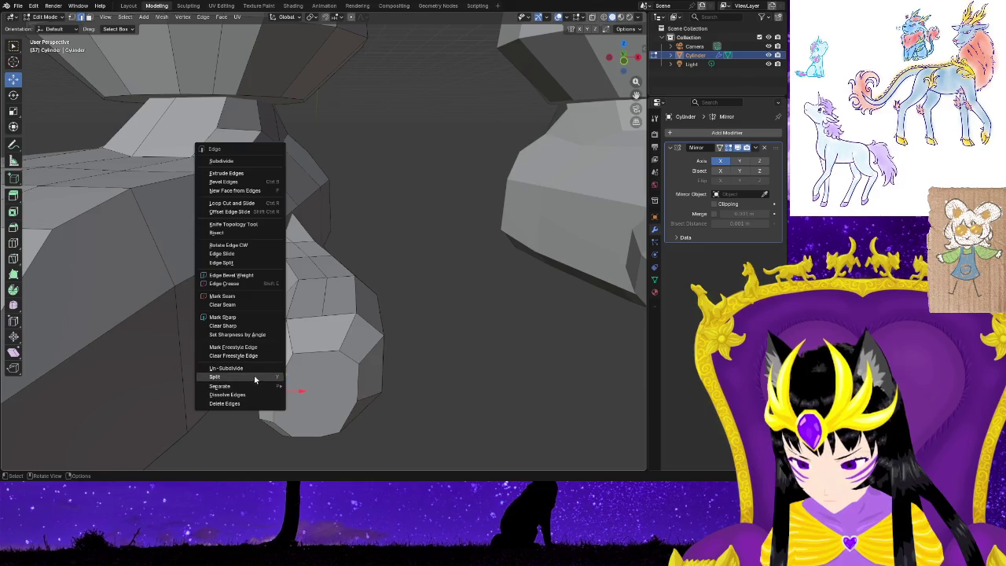
click(254, 395)
mouse_move(258, 377)
middle_down()
mouse_move(353, 425)
mouse_move(334, 336)
middle_up()
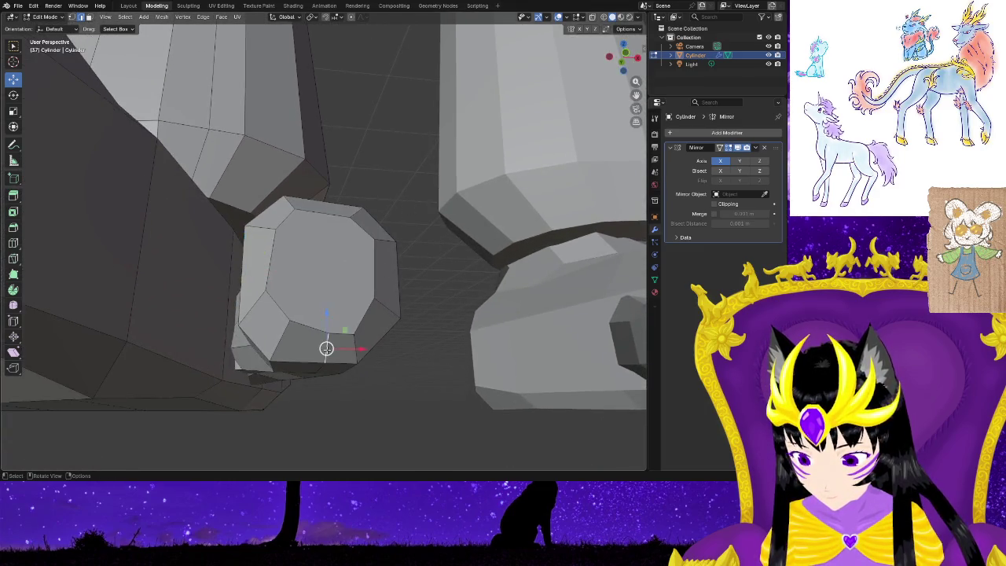
right_click(326, 348)
click(311, 354)
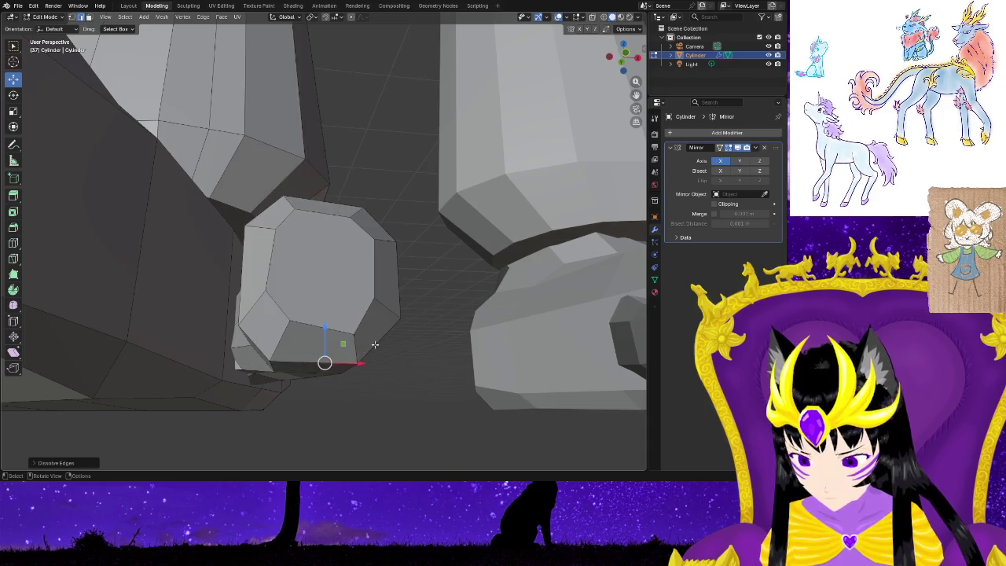
middle_drag(423, 359, 308, 376)
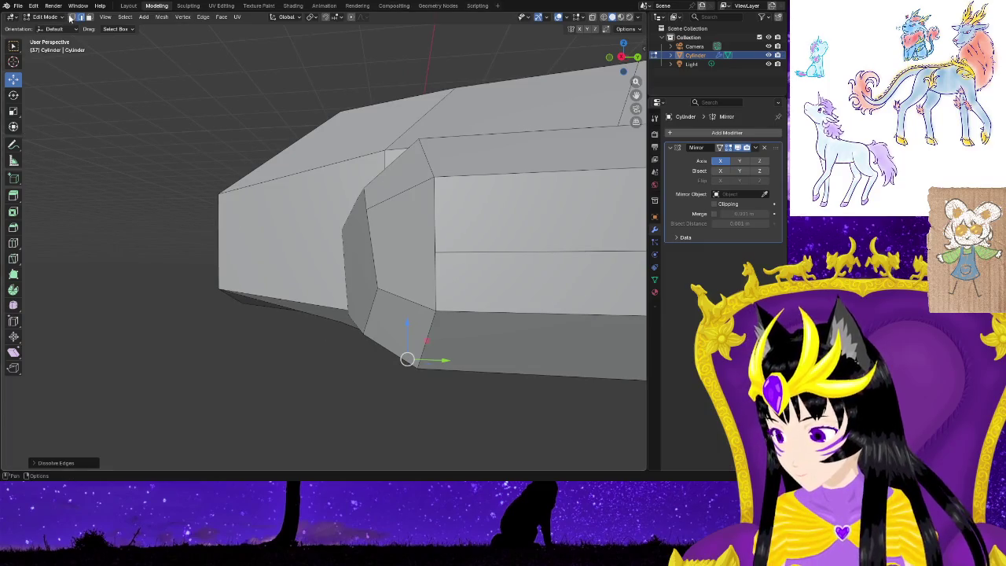
In vertex select mode, slide a foot vertex along X and Y.
key(1)
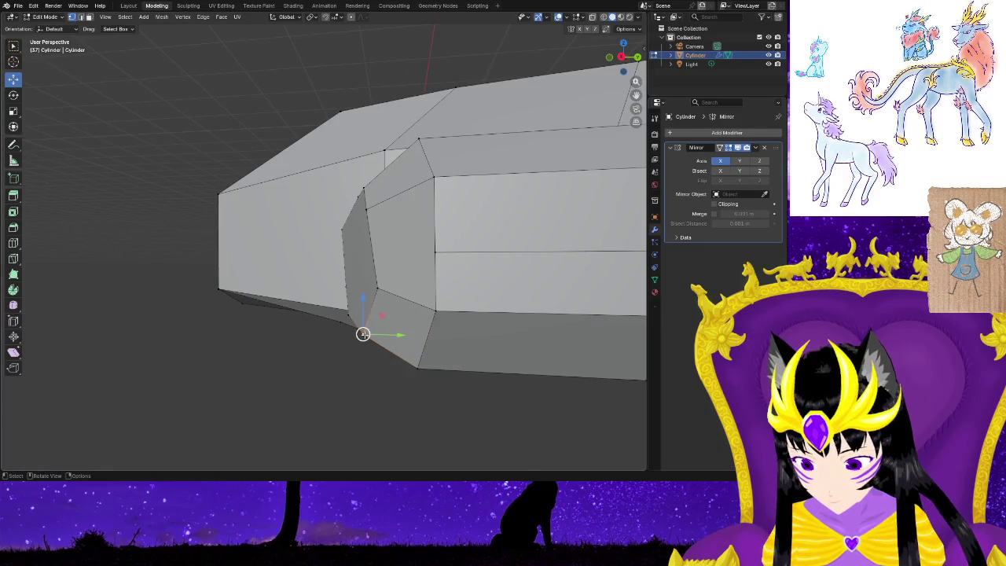
drag(363, 334, 360, 331)
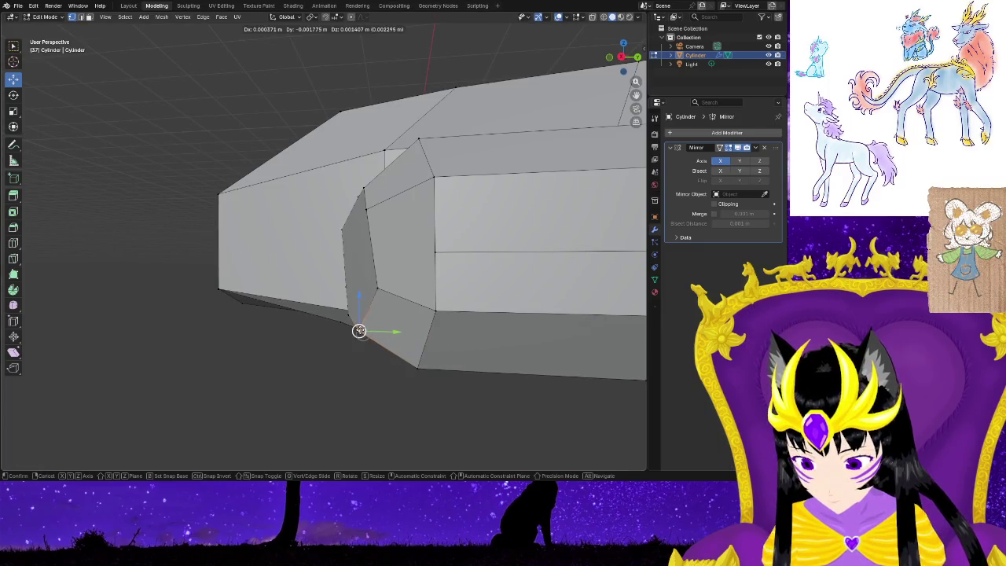
mouse_move(359, 330)
middle_down()
mouse_move(475, 387)
mouse_move(405, 307)
middle_up()
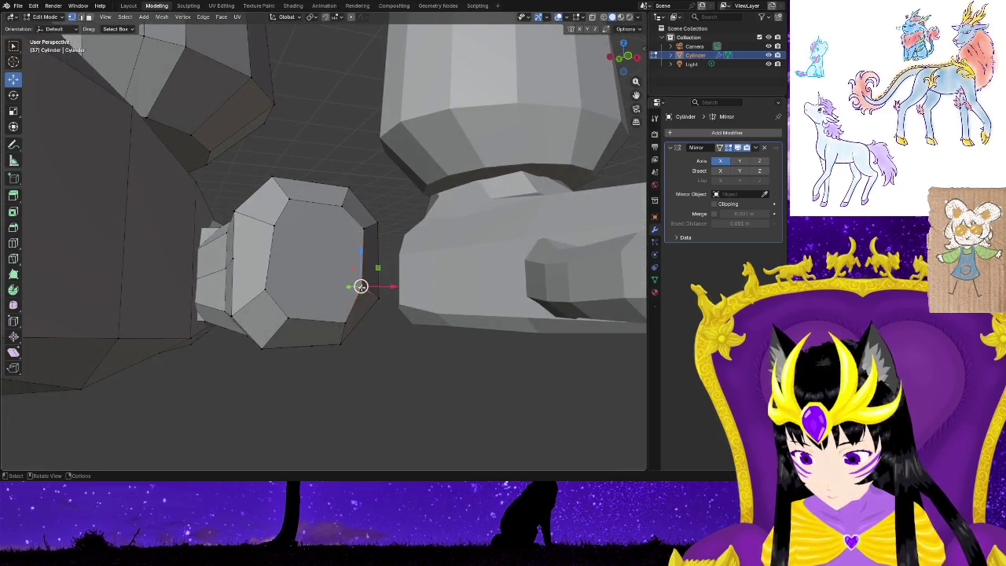
drag(379, 287, 391, 287)
mouse_move(391, 288)
middle_down()
mouse_move(393, 370)
mouse_move(424, 408)
mouse_move(461, 426)
middle_up()
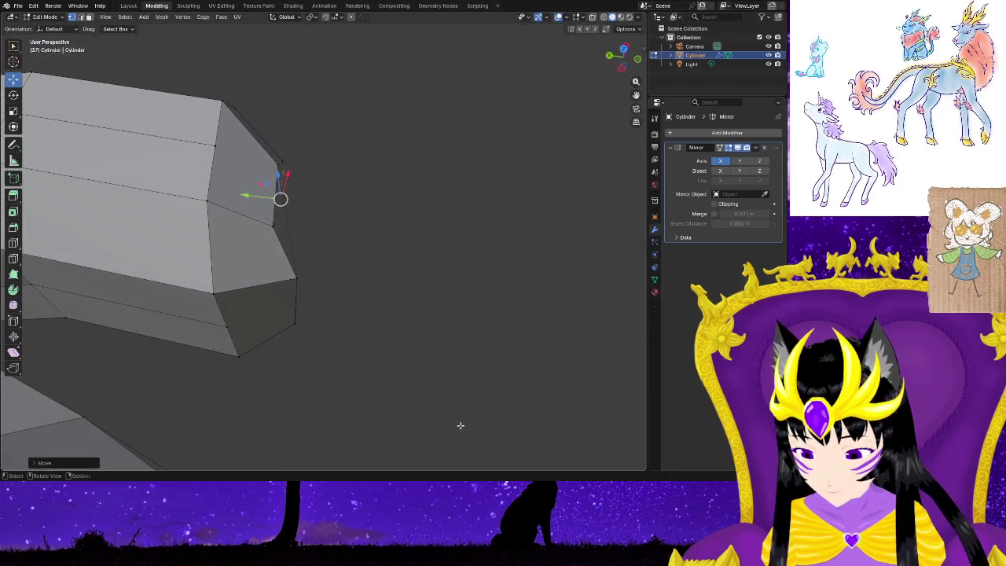
click(296, 277)
drag(278, 276, 260, 280)
mouse_move(332, 315)
middle_down()
mouse_move(367, 351)
mouse_move(259, 304)
mouse_move(195, 306)
mouse_move(313, 362)
mouse_move(467, 325)
mouse_move(464, 312)
mouse_move(272, 312)
mouse_move(285, 343)
mouse_move(275, 424)
mouse_move(317, 373)
mouse_move(342, 243)
mouse_move(353, 294)
mouse_move(215, 314)
mouse_move(317, 335)
mouse_move(244, 334)
mouse_move(131, 292)
mouse_move(341, 401)
mouse_move(324, 381)
middle_up()
Slide another vertex along X, lift and nudge it right, then lower it along Z.
scroll(325, 382, up, 2)
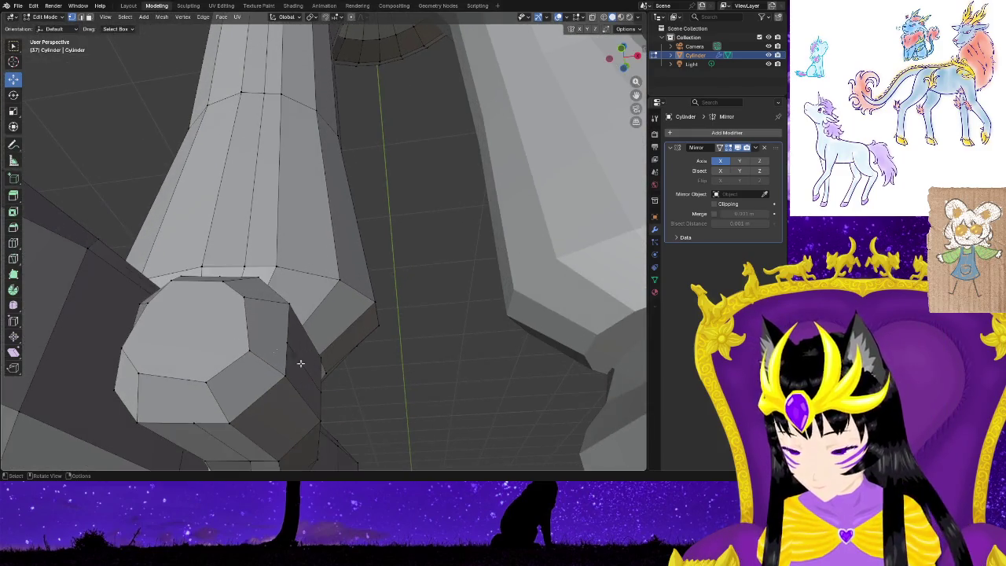
drag(283, 348, 267, 350)
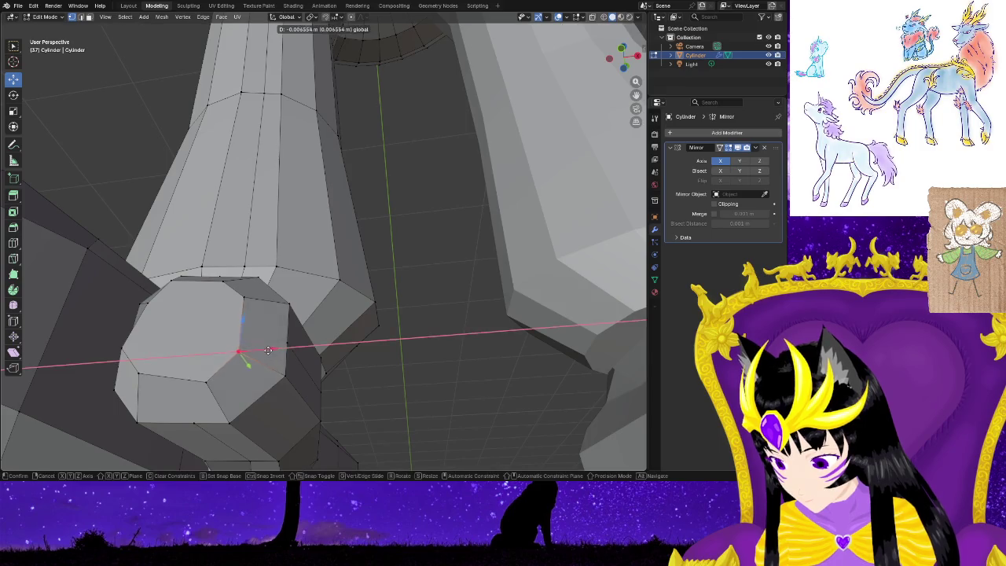
mouse_move(315, 385)
middle_down()
mouse_move(292, 400)
mouse_move(287, 424)
mouse_move(328, 321)
mouse_move(270, 406)
mouse_move(149, 353)
middle_up()
mouse_move(142, 349)
mouse_down()
mouse_move(158, 357)
mouse_move(126, 403)
mouse_move(138, 397)
mouse_up()
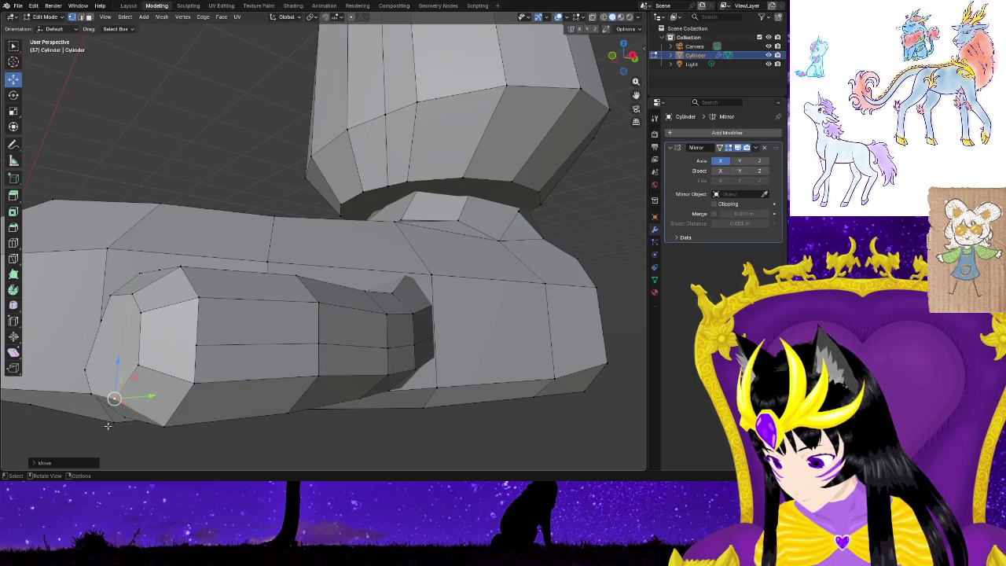
middle_drag(117, 404, 202, 430)
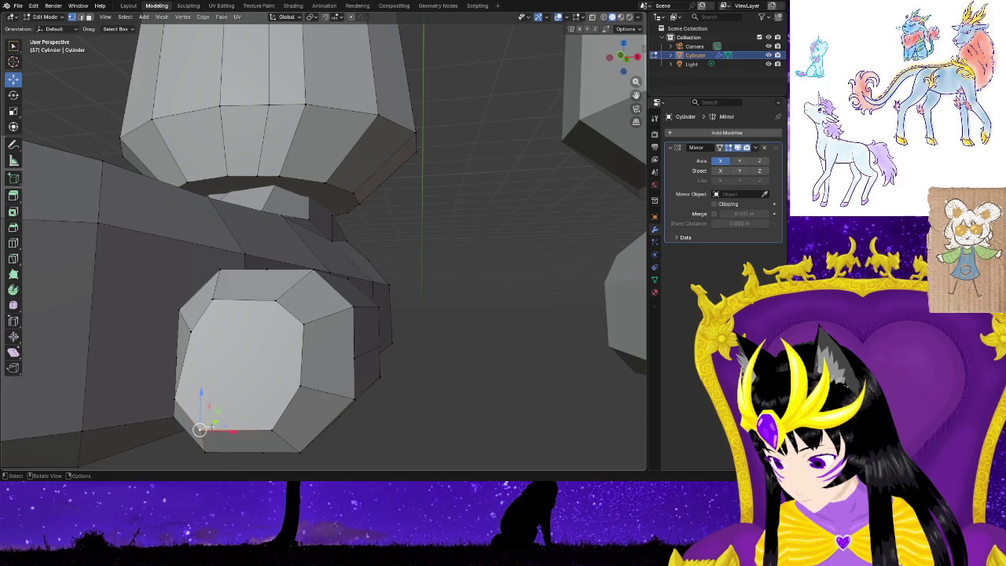
drag(199, 429, 209, 429)
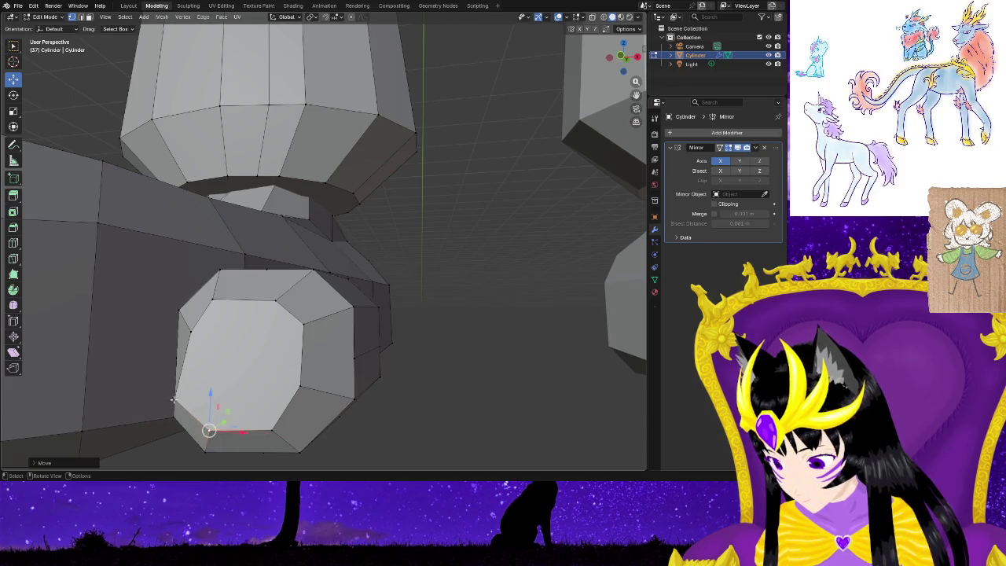
drag(198, 394, 201, 434)
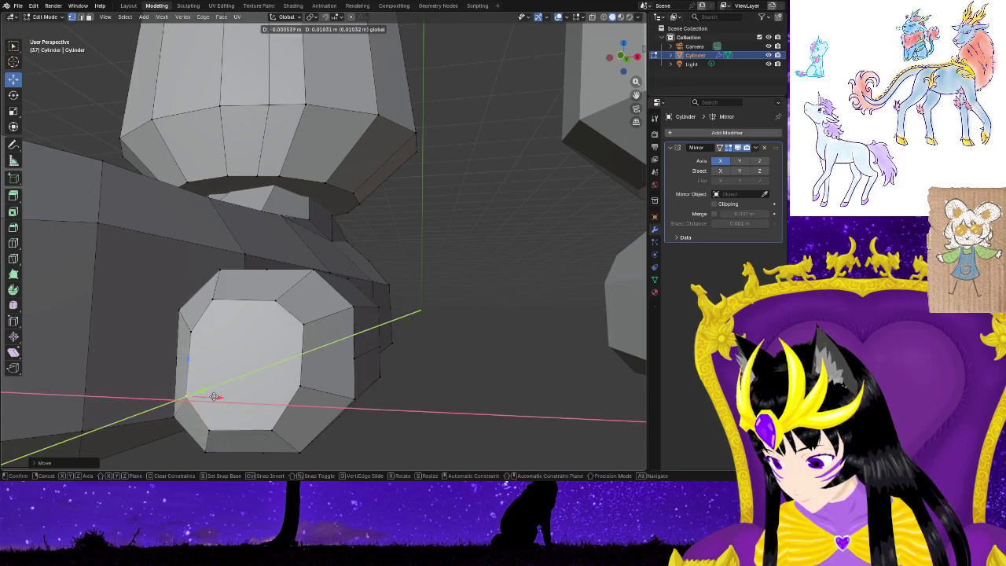
mouse_move(186, 448)
middle_down()
mouse_move(251, 391)
mouse_move(352, 360)
middle_up()
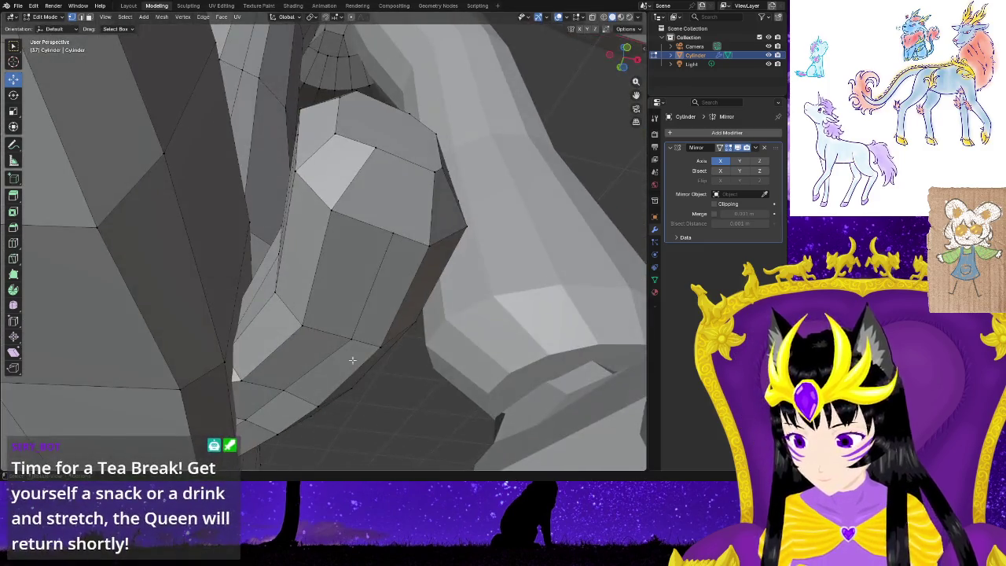
drag(373, 138, 378, 162)
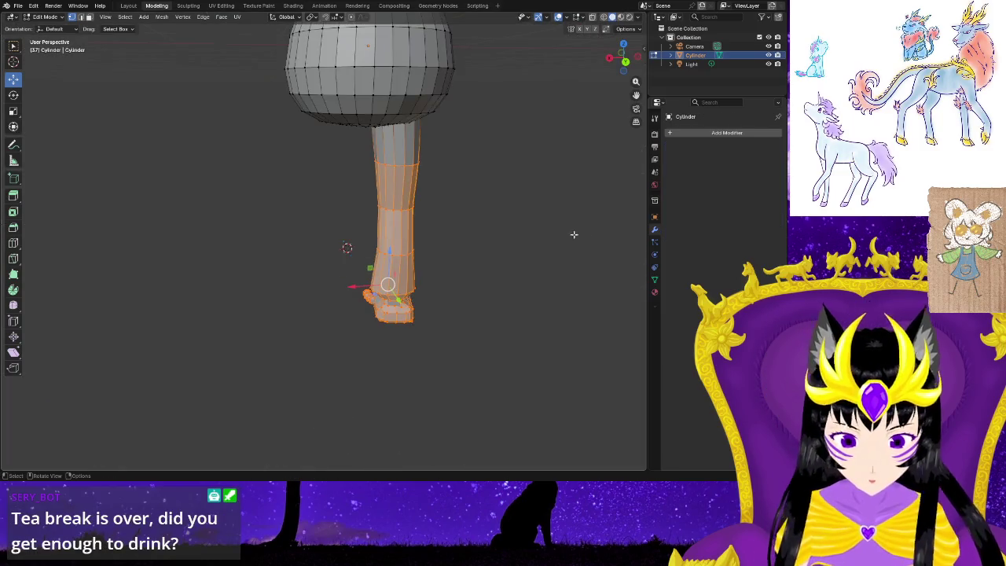
Add a Mirror modifier to the leg mesh and turn off Merge.
click(667, 133)
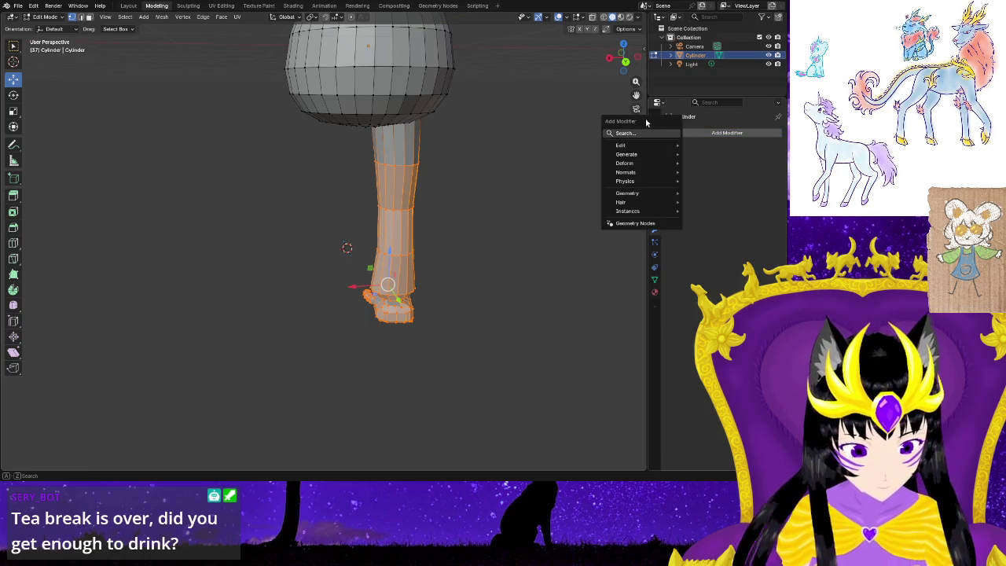
text(mirro)
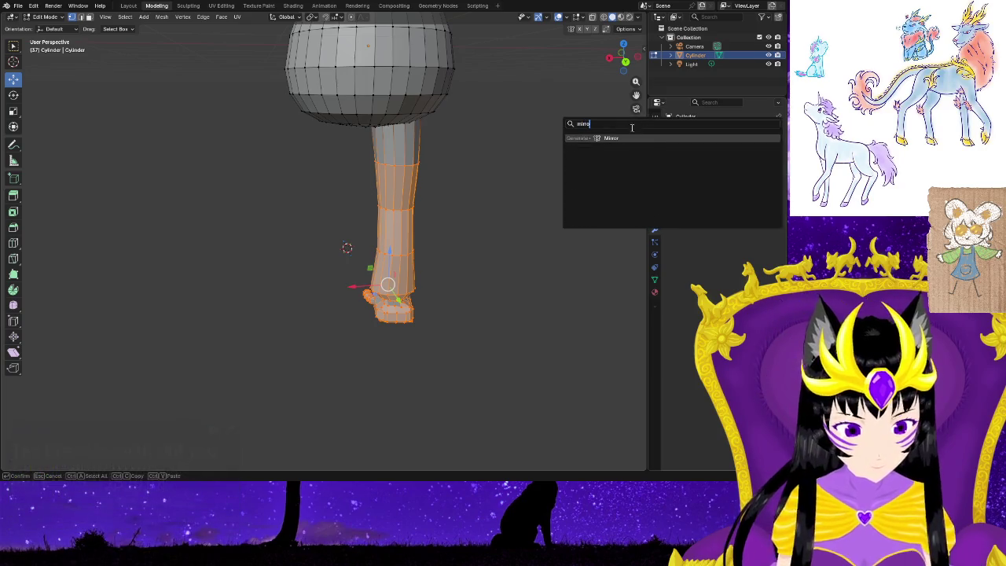
key(Return)
scroll(511, 205, down, 6)
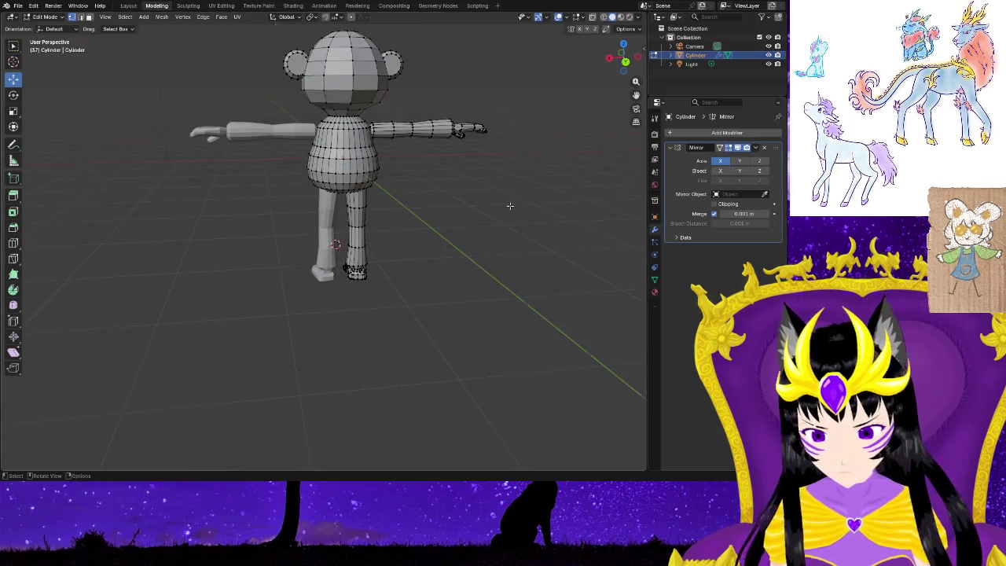
mouse_move(510, 206)
middle_down()
mouse_move(415, 217)
mouse_move(598, 217)
middle_up()
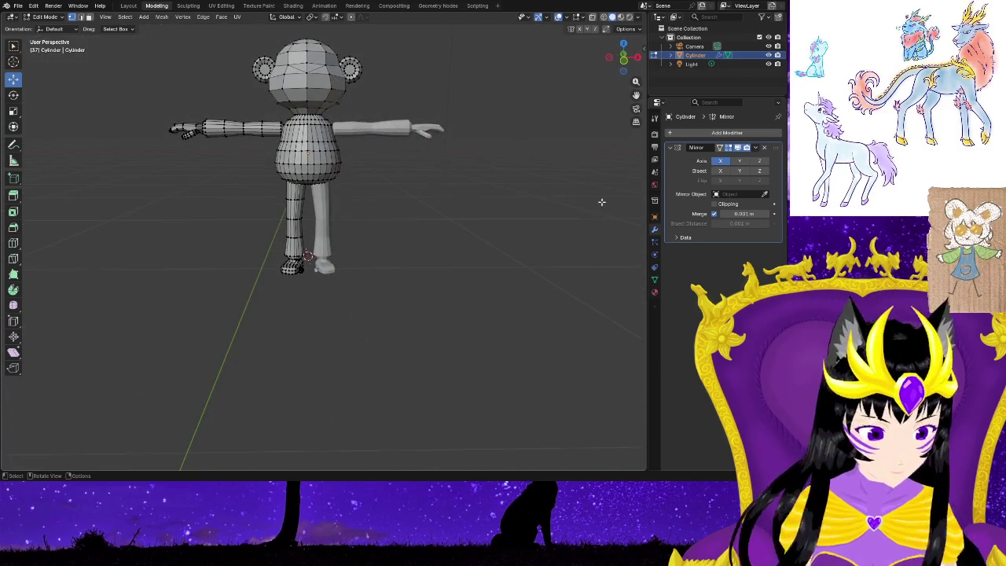
click(714, 215)
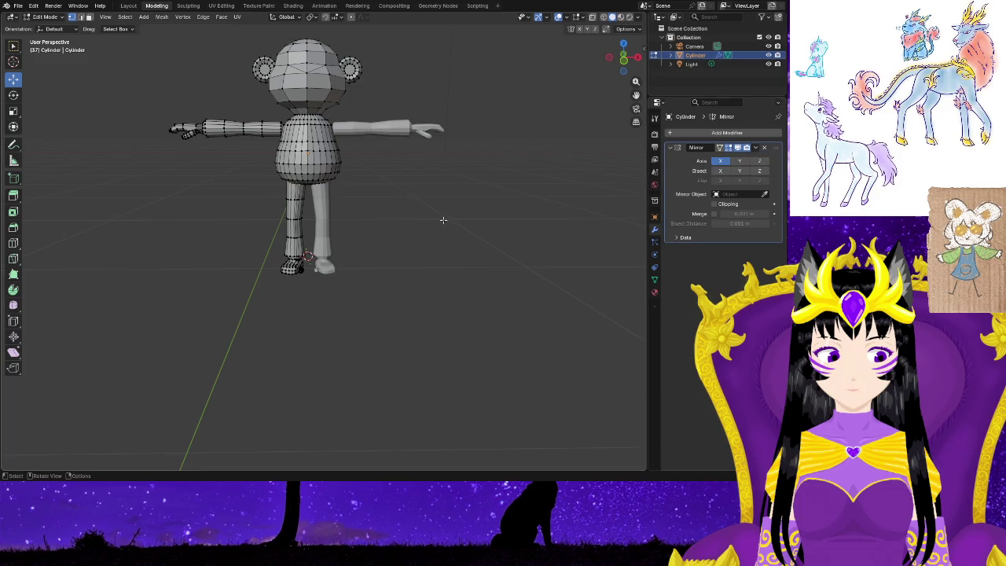
Orbit and zoom to view the full mirrored bear from the front.
mouse_move(398, 180)
middle_down()
mouse_move(416, 202)
mouse_move(371, 213)
mouse_move(474, 296)
mouse_move(456, 283)
mouse_move(342, 277)
middle_up()
scroll(474, 296, up, 5)
scroll(474, 295, down, 3)
scroll(511, 306, up, 1)
middle_drag(295, 266, 314, 266)
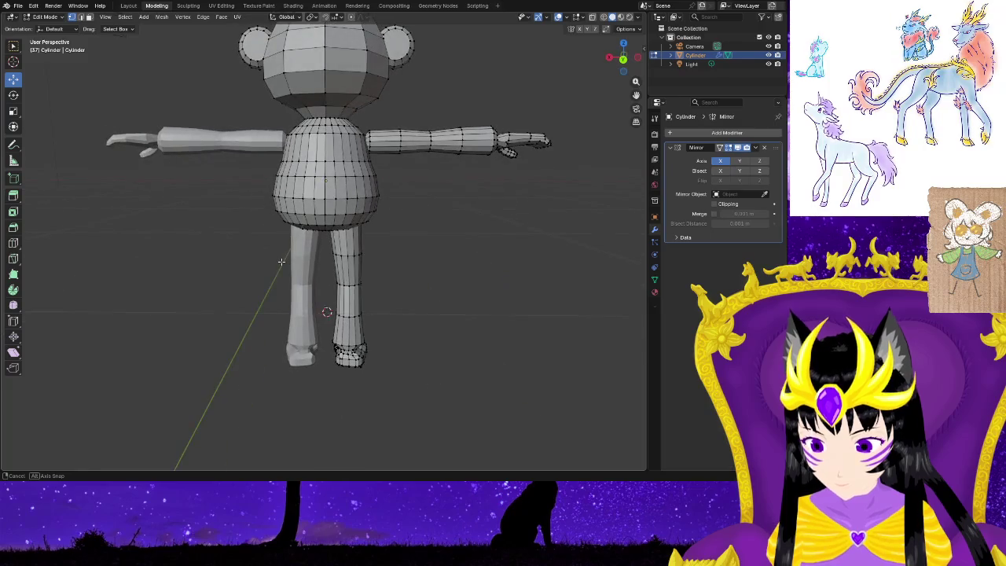
scroll(314, 266, up, 2)
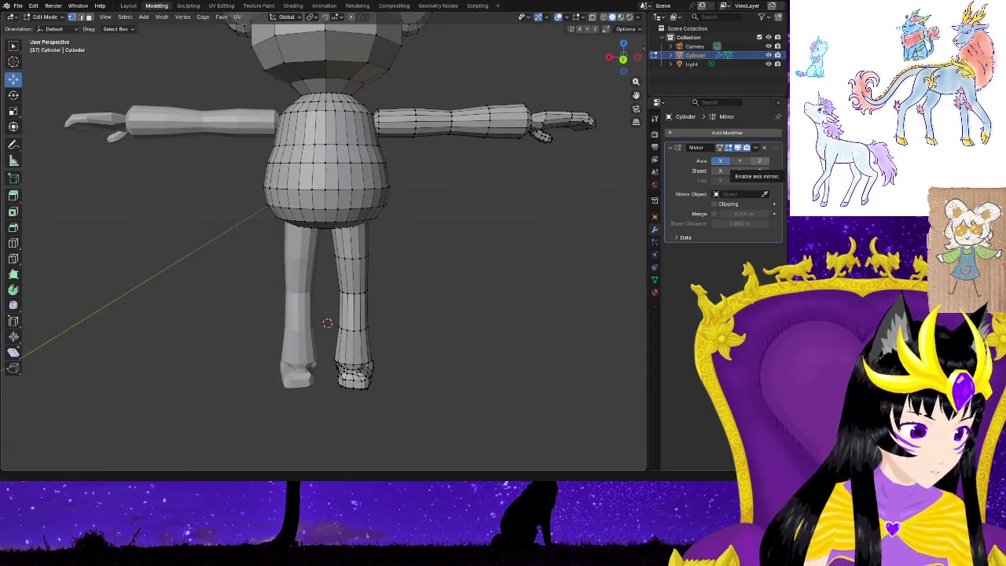
click(694, 81)
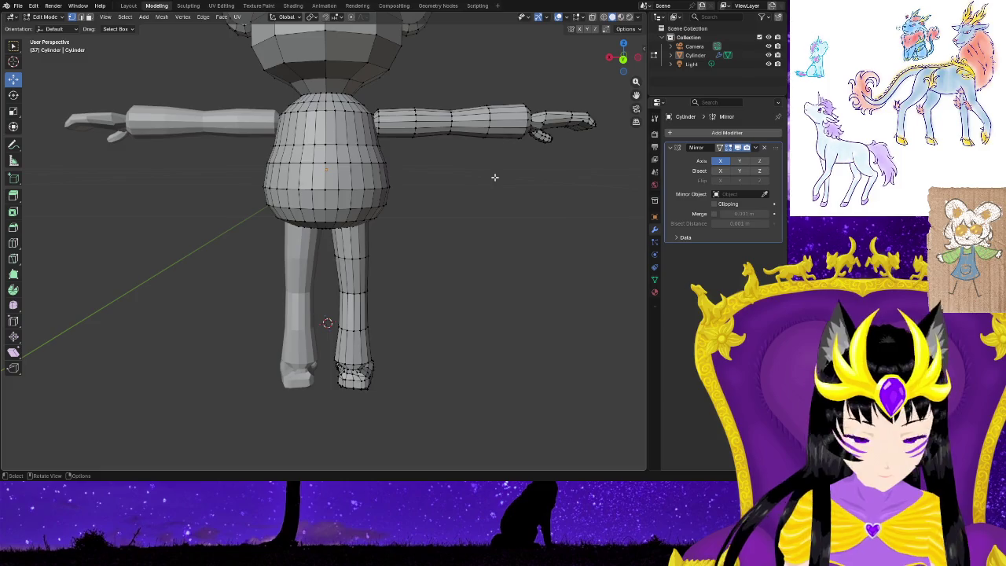
click(144, 17)
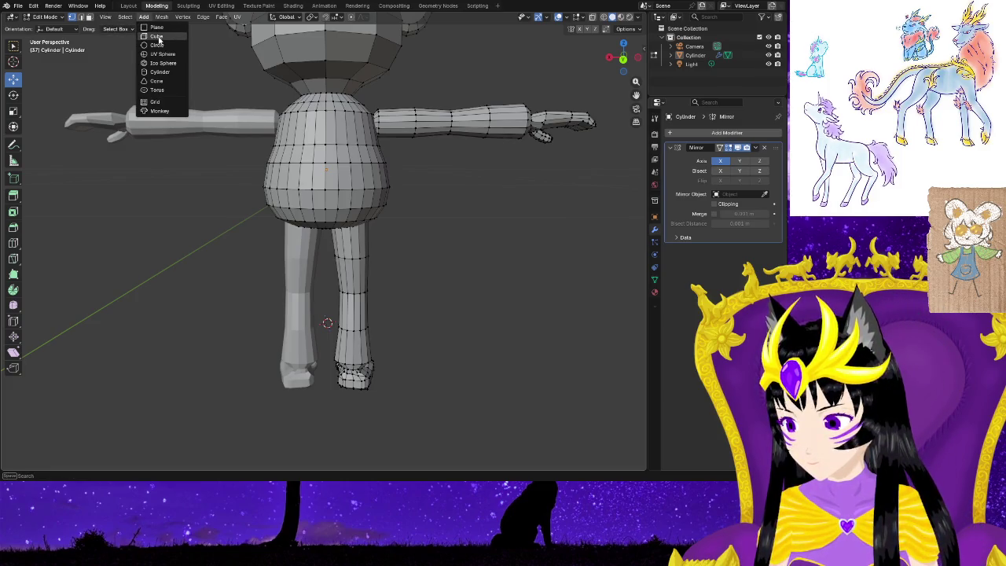
Add a cone and move it left of the leg, where its mirrored twin appears.
click(159, 81)
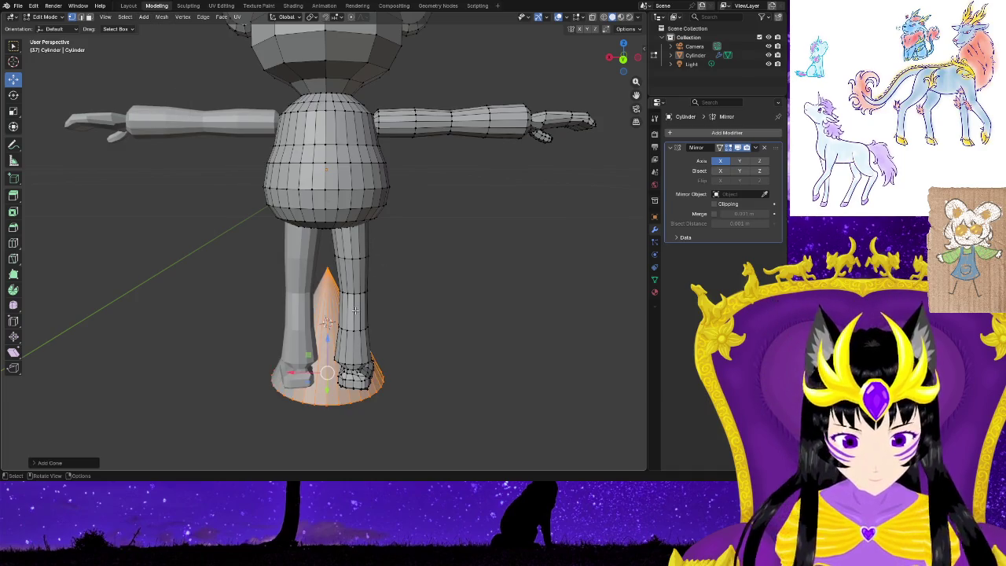
key(g)
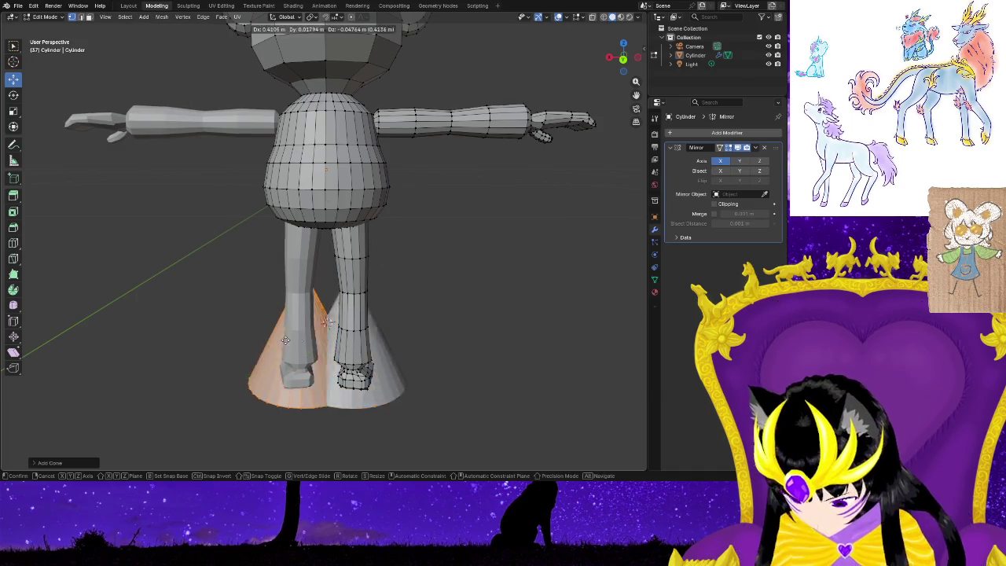
click(209, 329)
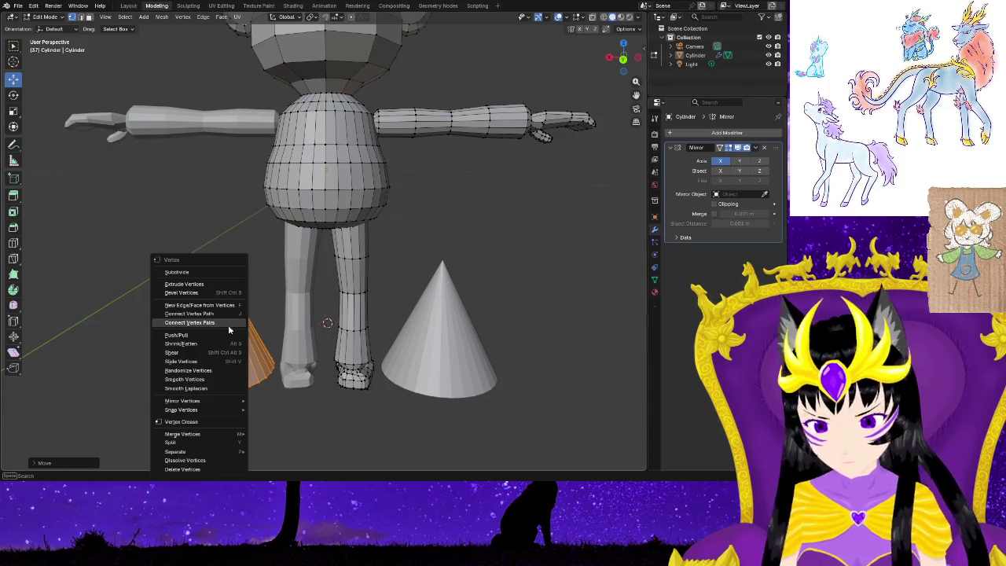
right_click(197, 313)
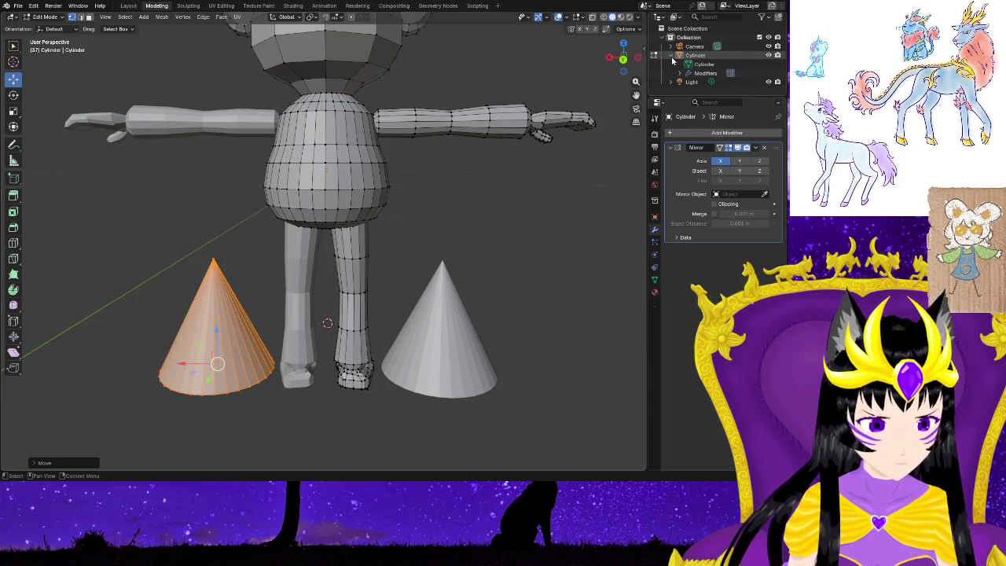
click(672, 56)
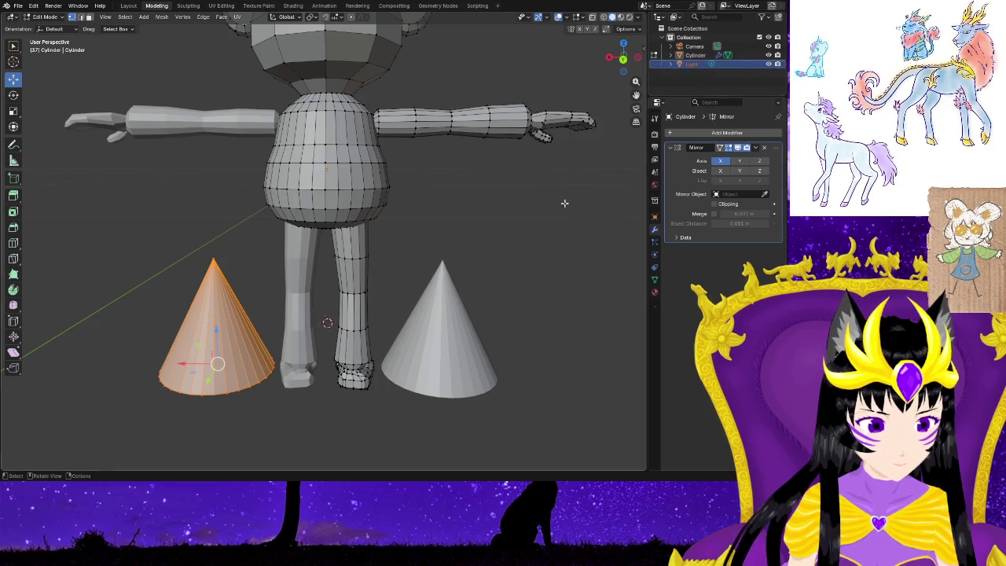
key(ctrl+z)
key(ctrl+z)
key(ctrl+z)
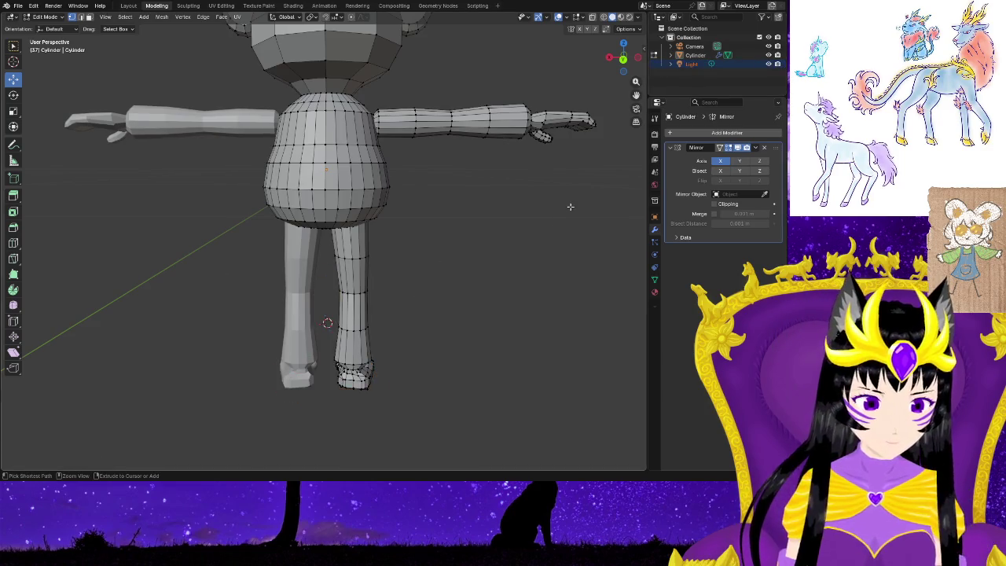
right_click(668, 57)
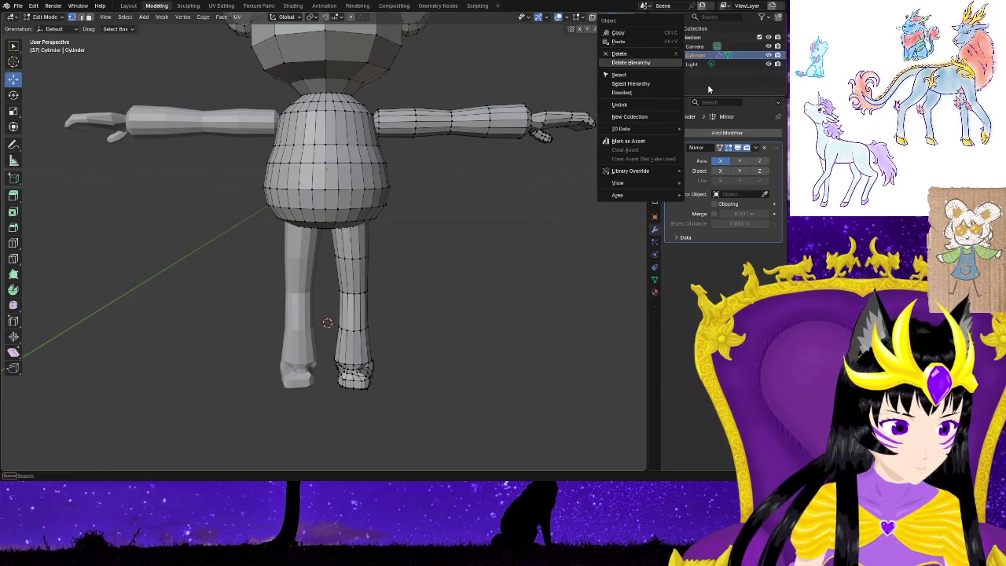
click(636, 105)
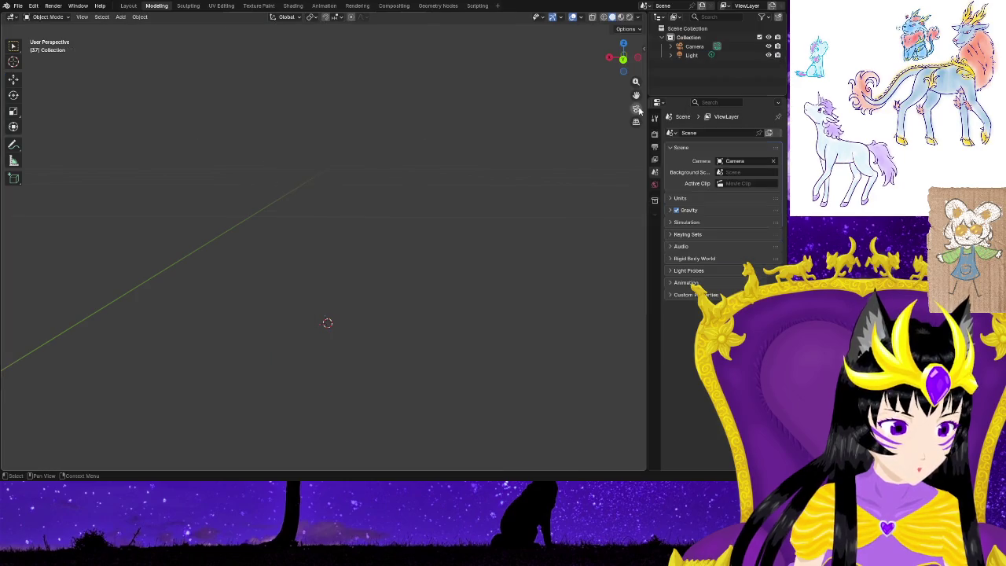
key(ctrl+z)
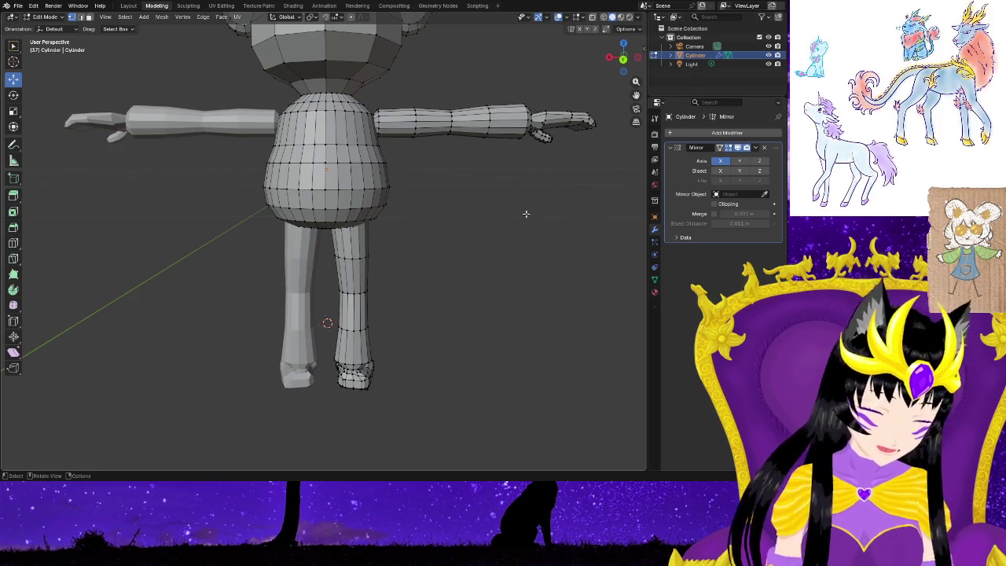
scroll(475, 210, down, 5)
mouse_move(476, 210)
middle_down()
mouse_move(217, 275)
mouse_move(397, 294)
middle_up()
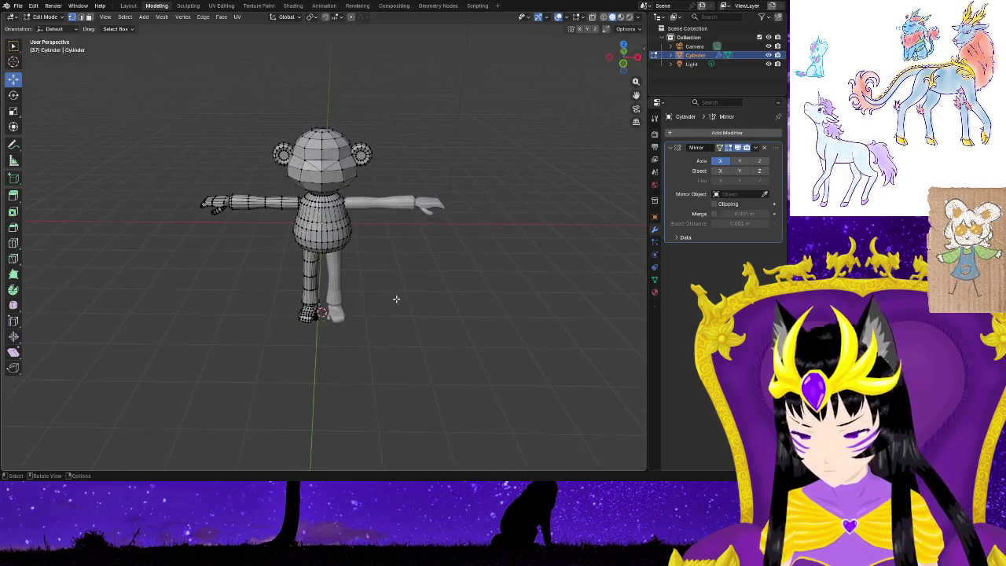
Open the Outliner context menus for the Cylinder and show the active tool settings.
scroll(398, 294, up, 3)
scroll(397, 298, up, 2)
scroll(464, 270, down, 4)
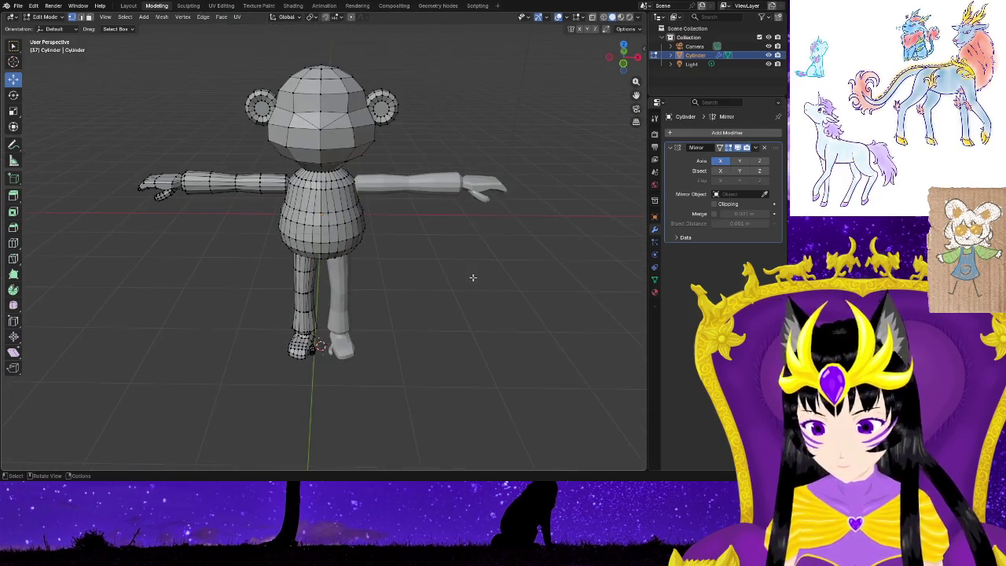
scroll(472, 275, up, 3)
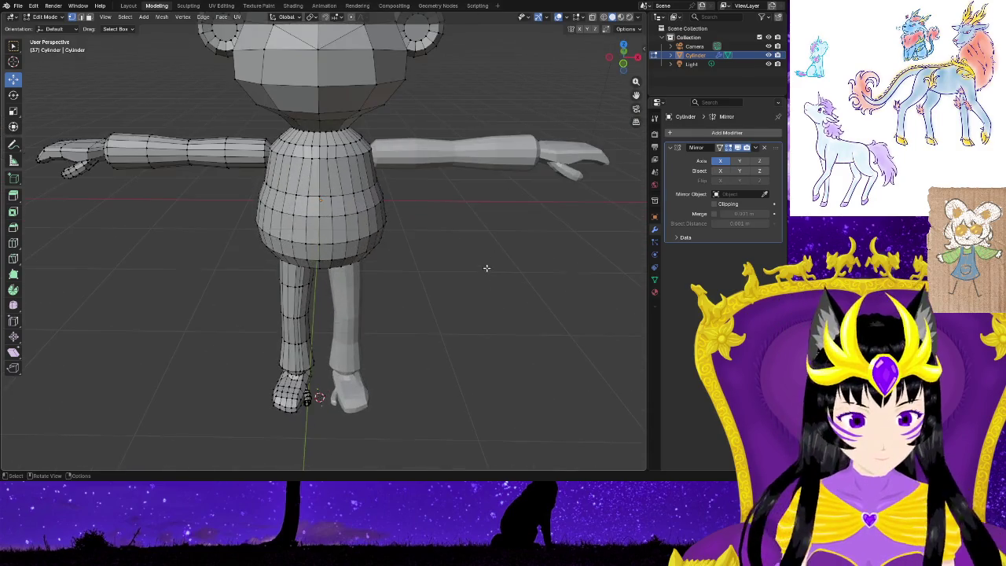
right_click(653, 56)
right_click(663, 79)
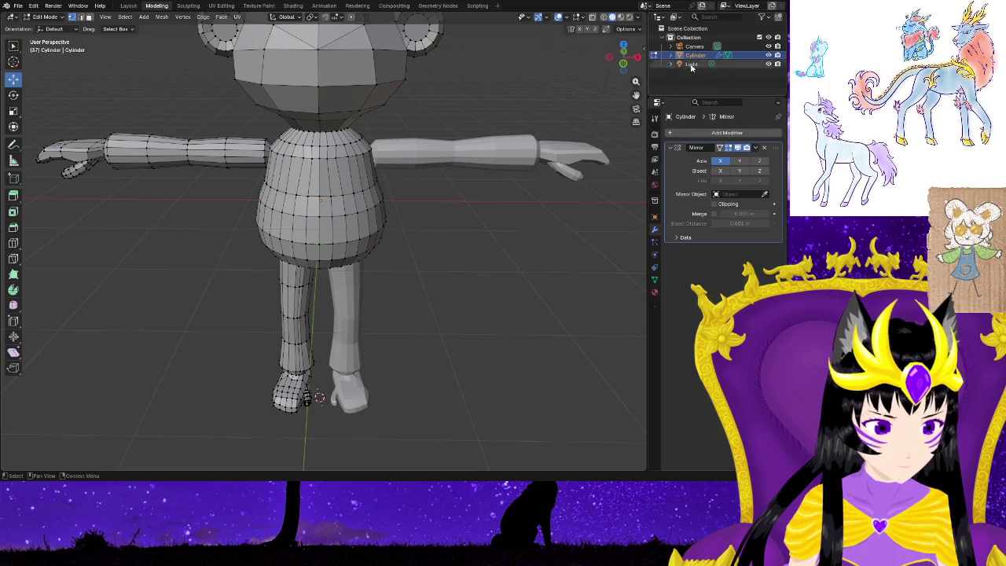
click(655, 122)
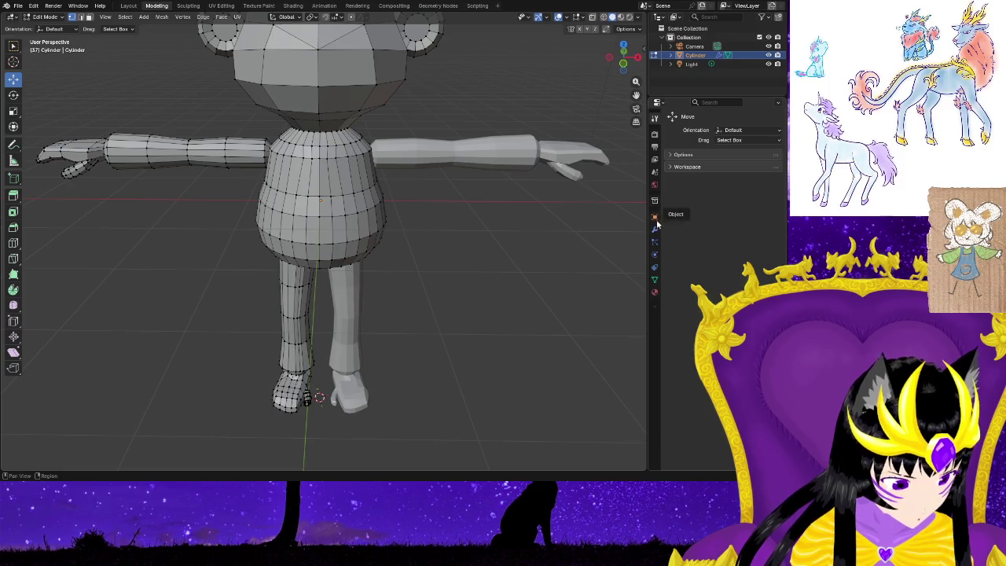
Show the Cylinder's Object properties, collapse Transform, and expand its Outliner entries.
click(655, 216)
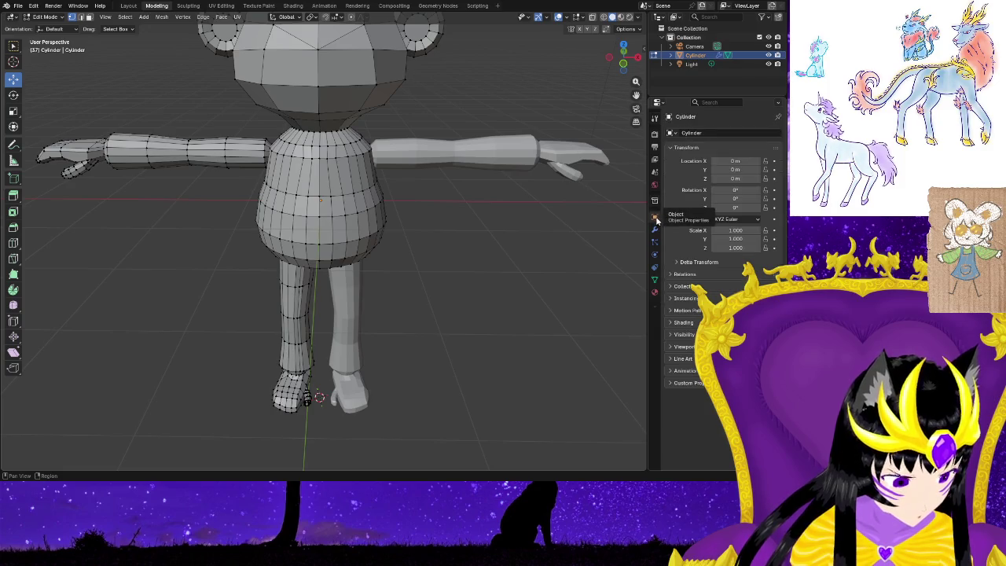
click(673, 148)
click(671, 133)
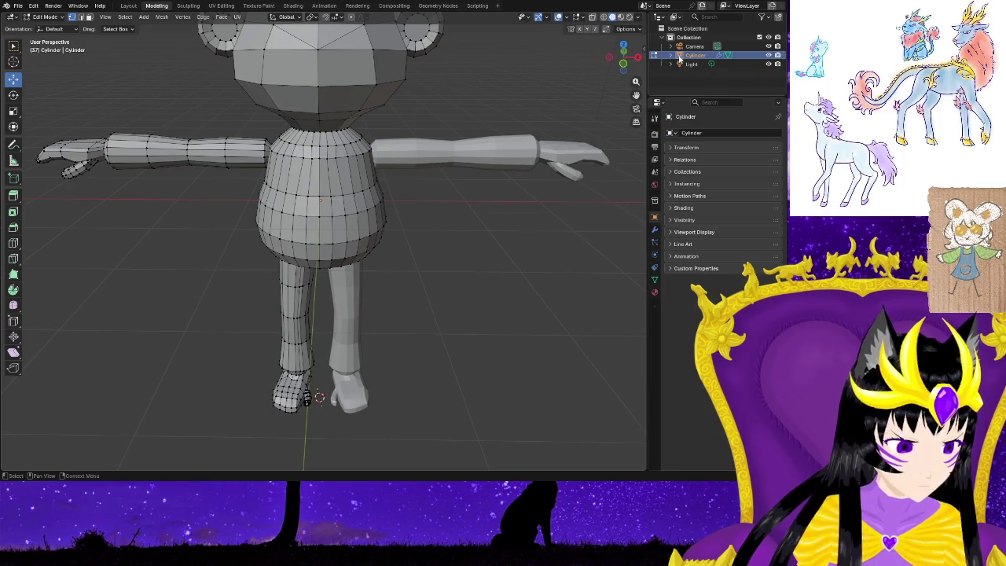
drag(669, 47, 669, 66)
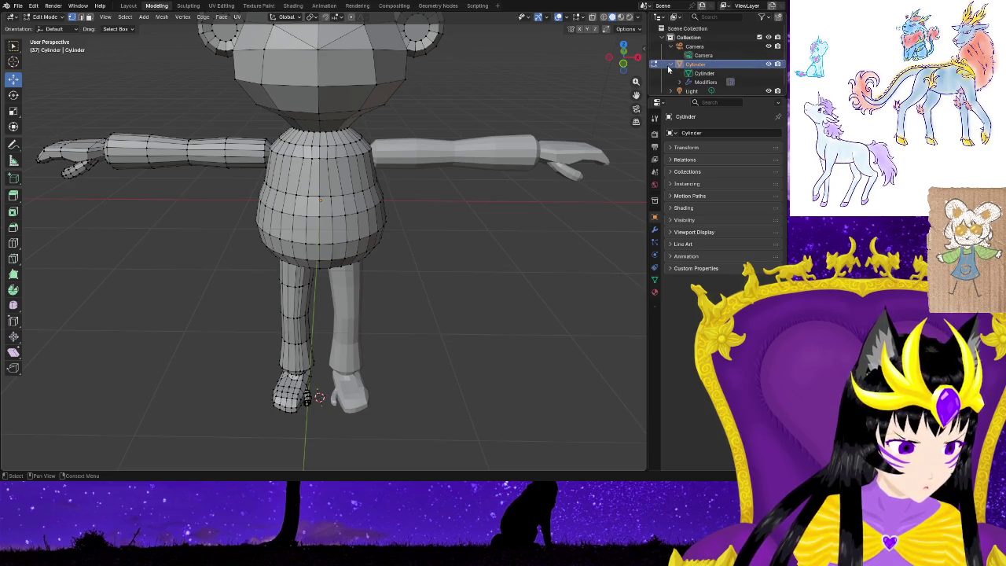
right_click(672, 87)
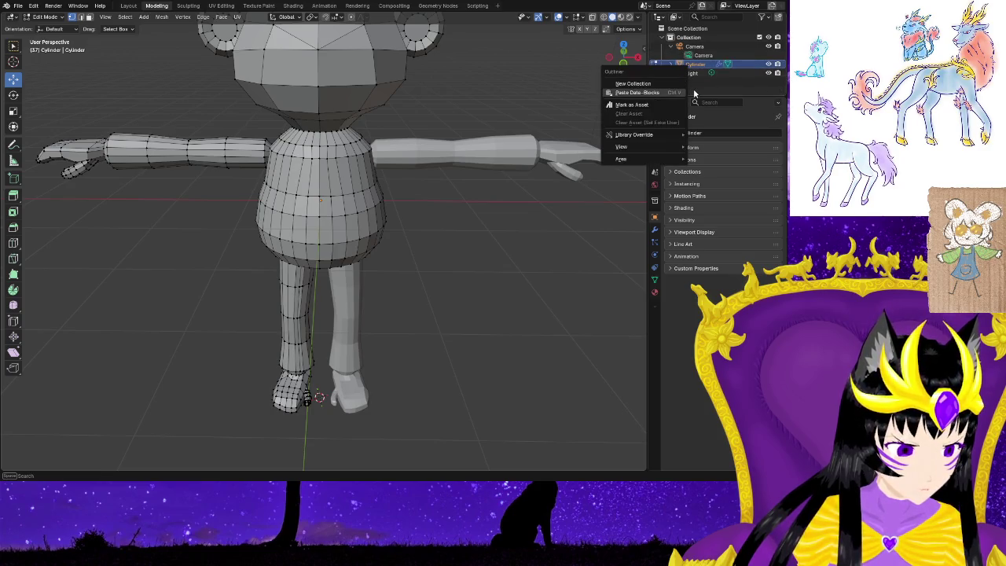
mouse_move(637, 147)
scroll(515, 237, down, 5)
scroll(398, 225, down, 2)
scroll(393, 226, up, 3)
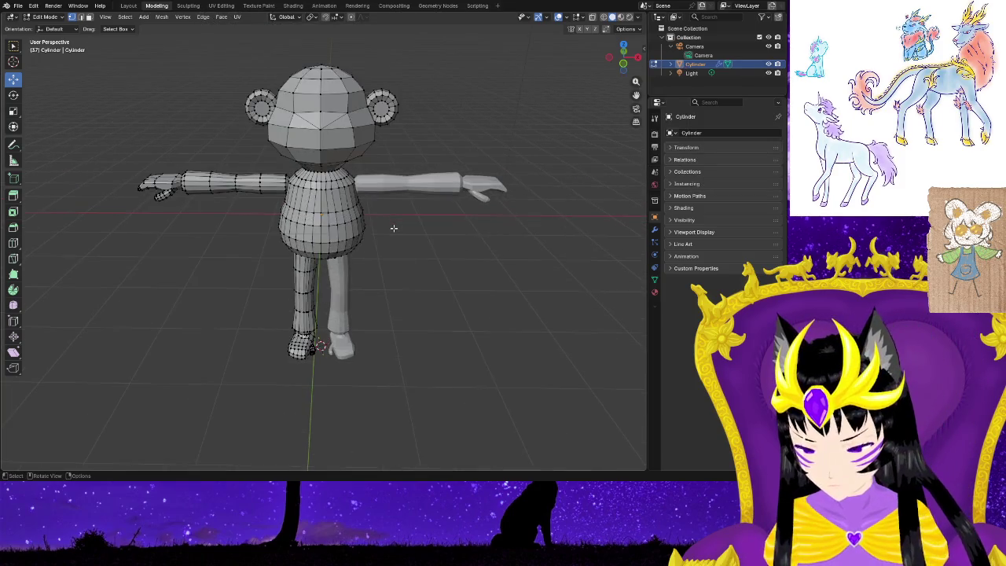
mouse_move(422, 136)
middle_down()
mouse_move(365, 122)
mouse_move(403, 256)
mouse_move(514, 258)
middle_up()
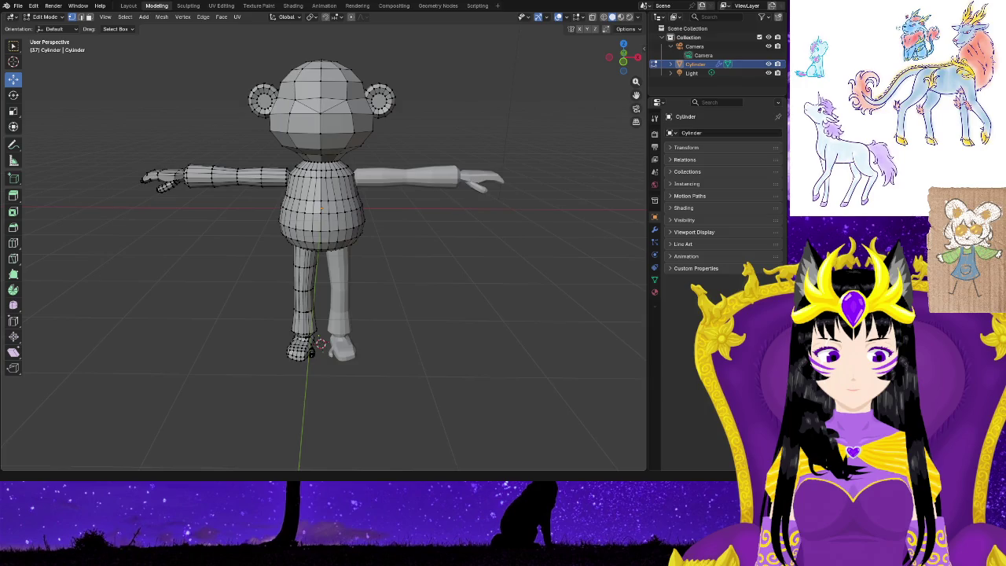
Return to Object Mode, clear the selection and add a new mesh cylinder.
click(43, 17)
click(45, 29)
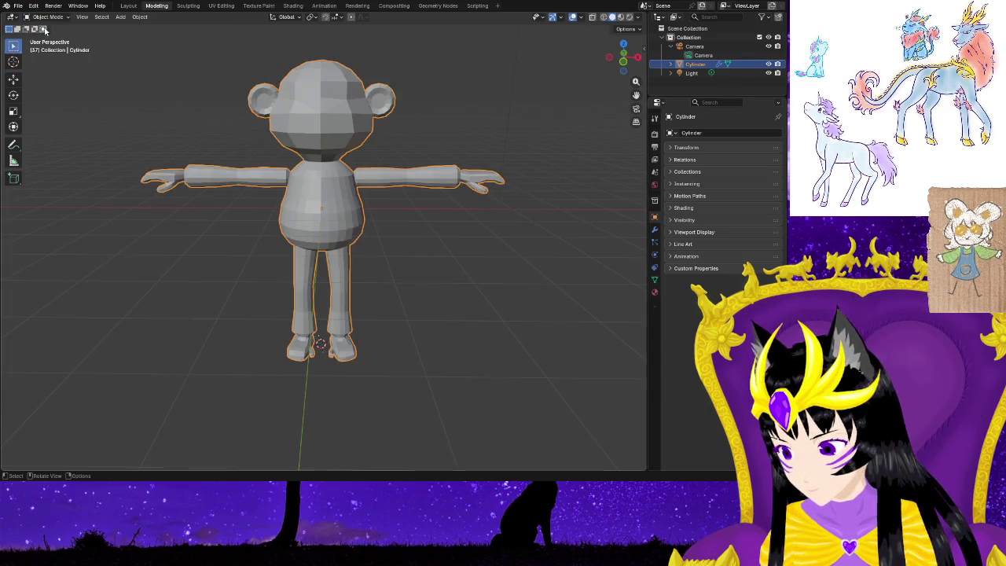
click(444, 255)
mouse_move(444, 255)
middle_down()
mouse_move(329, 267)
mouse_move(450, 272)
mouse_move(346, 279)
middle_up()
scroll(406, 289, up, 3)
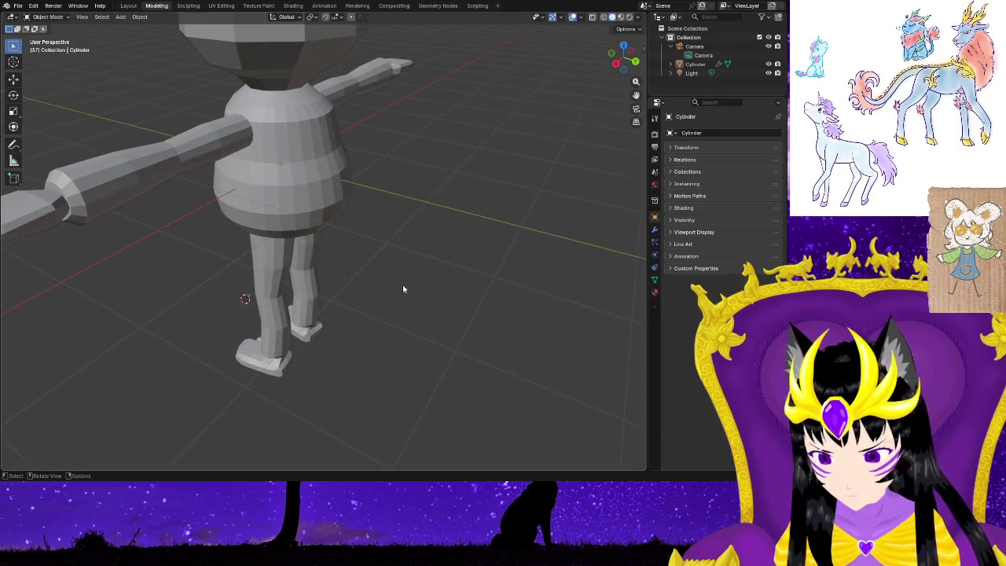
click(120, 17)
mouse_move(133, 27)
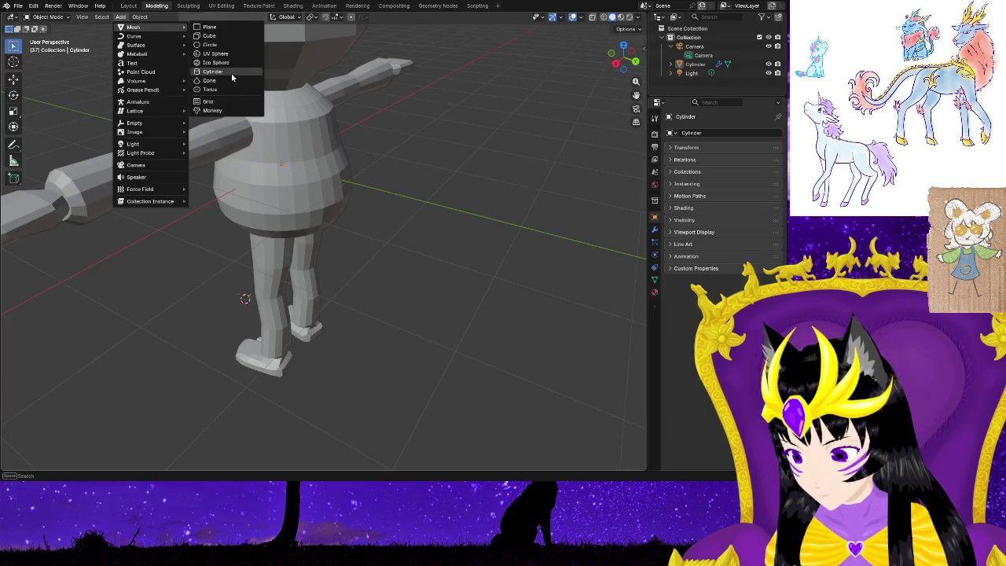
click(231, 72)
mouse_move(394, 122)
middle_down()
mouse_move(490, 312)
mouse_move(470, 324)
mouse_move(398, 325)
mouse_move(217, 163)
middle_up()
Move the new cylinder out beside the bear's leg and raise it with the Move gizmo.
click(15, 80)
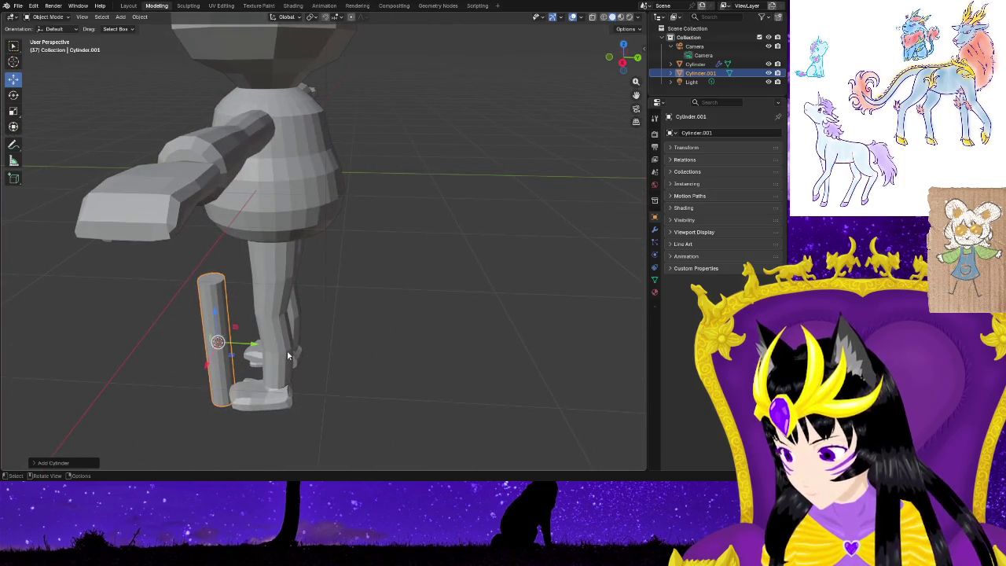
drag(243, 344, 452, 346)
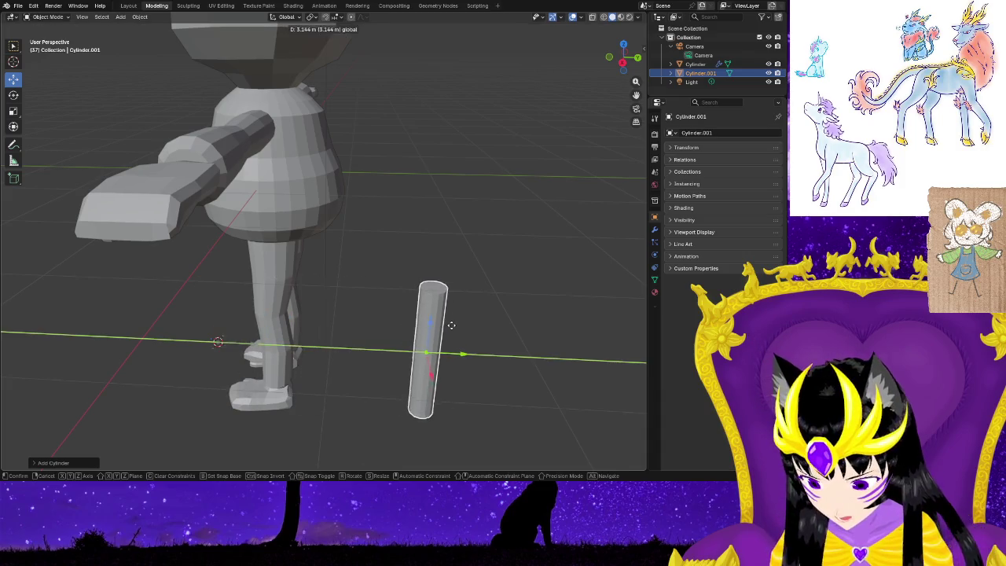
middle_drag(509, 317, 415, 315)
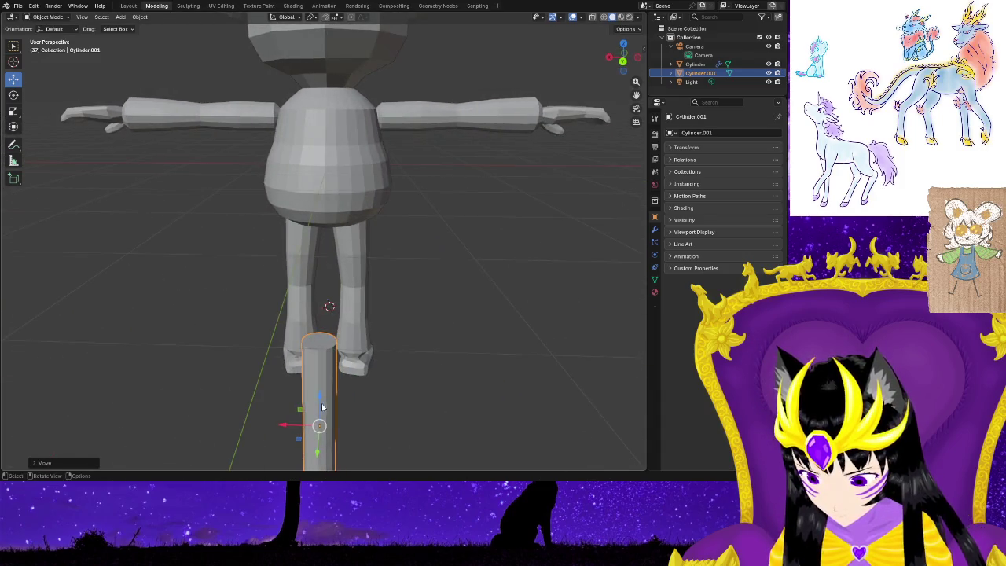
scroll(388, 386, down, 2)
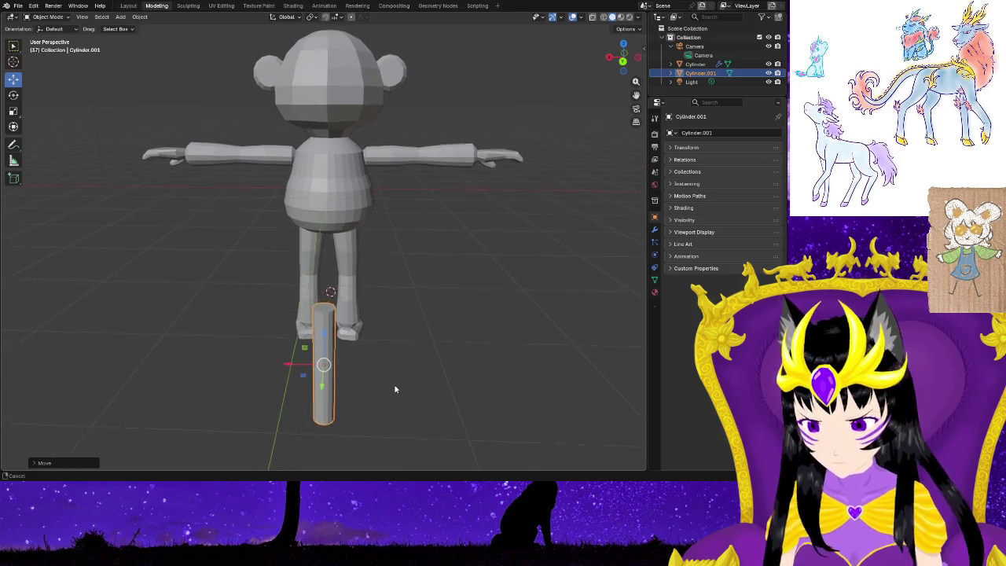
scroll(397, 384, down, 1)
middle_drag(387, 381, 312, 375)
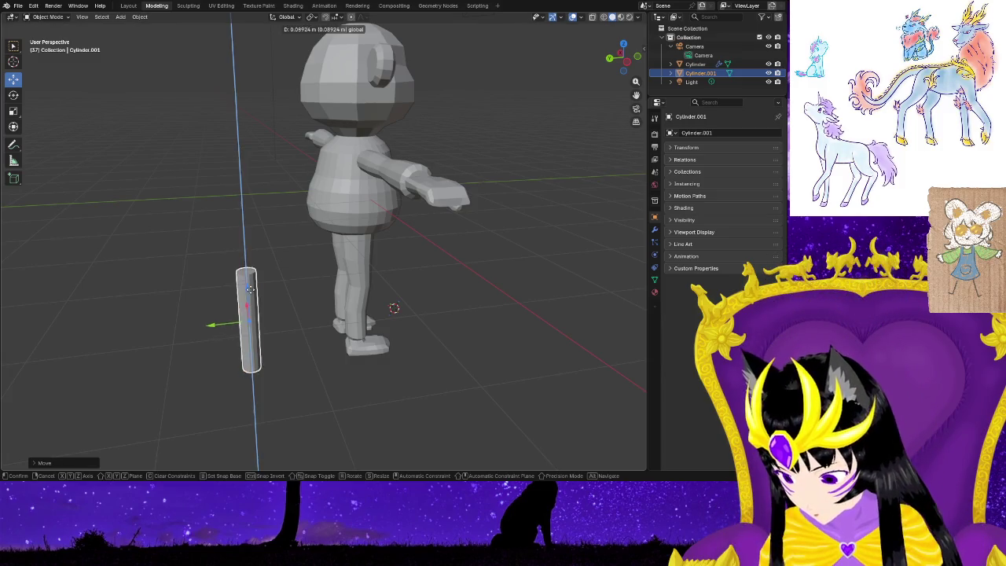
drag(246, 305, 247, 250)
mouse_move(246, 250)
middle_down()
mouse_move(296, 296)
mouse_move(369, 313)
mouse_move(448, 289)
middle_up()
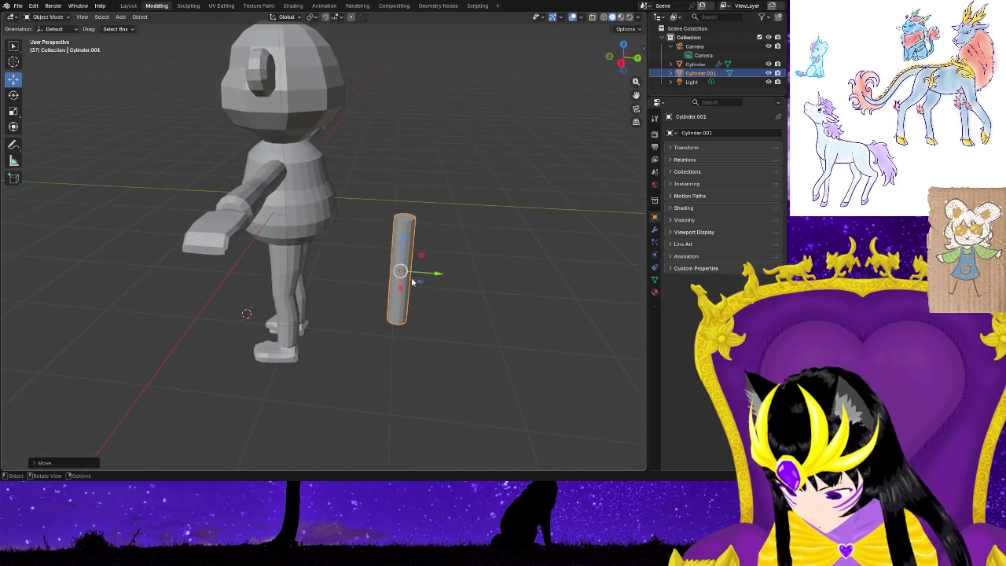
Rotate the cylinder 90° on X to lie horizontally, then raise it toward the body.
click(13, 95)
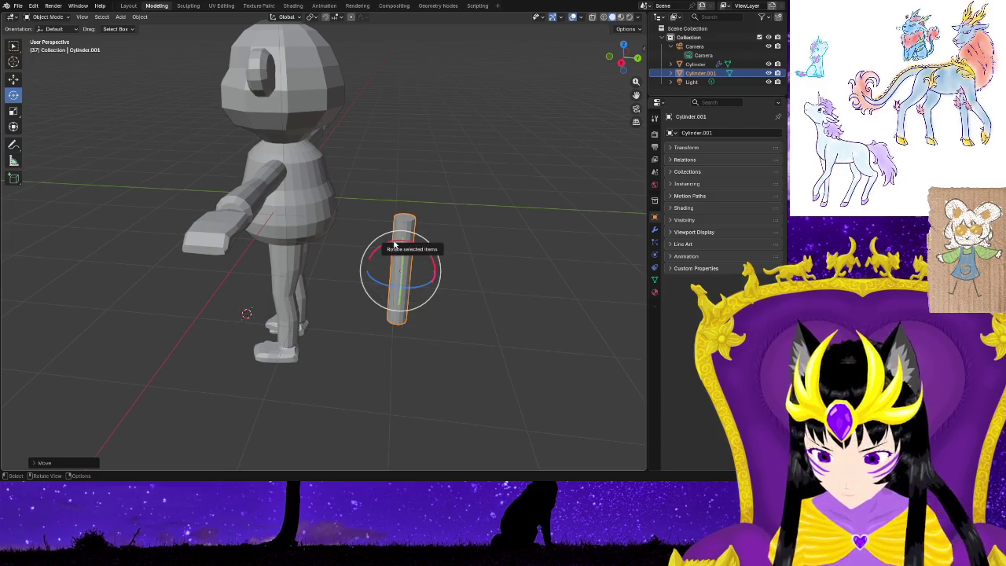
drag(385, 247, 305, 307)
click(391, 353)
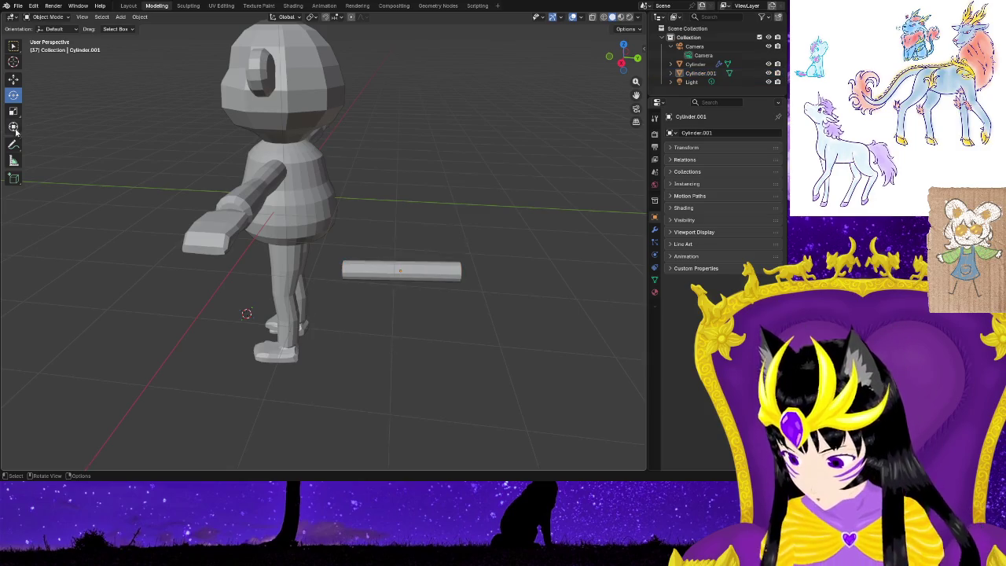
click(381, 271)
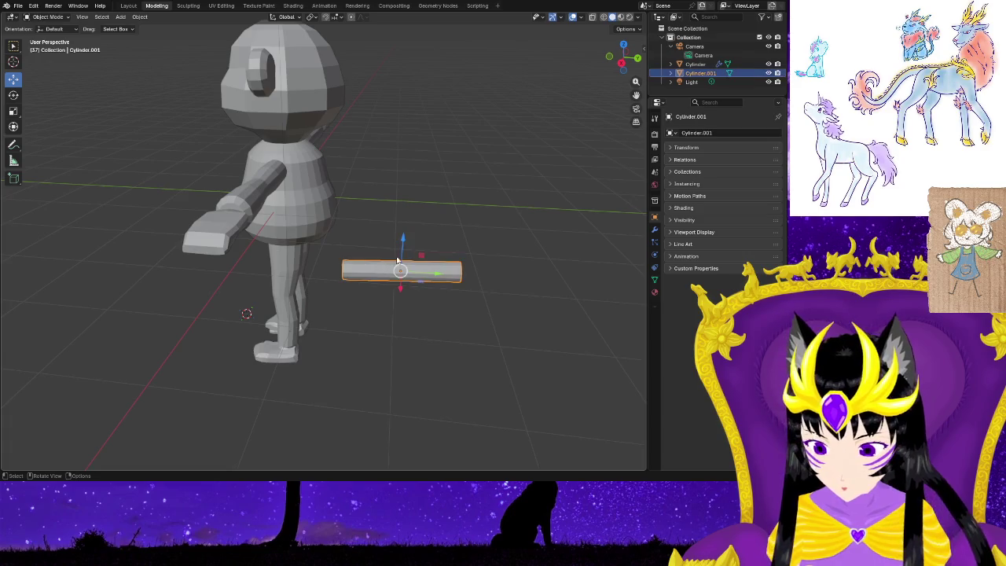
drag(404, 243, 405, 193)
scroll(435, 311, up, 3)
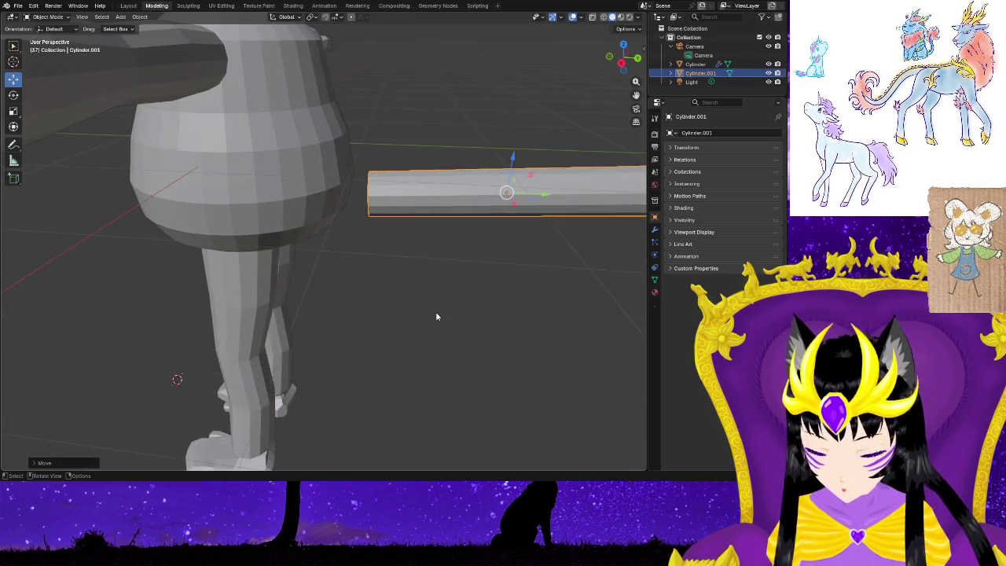
Scale the new cylinder into a slim rod.
scroll(436, 312, up, 3)
middle_drag(449, 336, 412, 330)
middle_drag(379, 327, 367, 323)
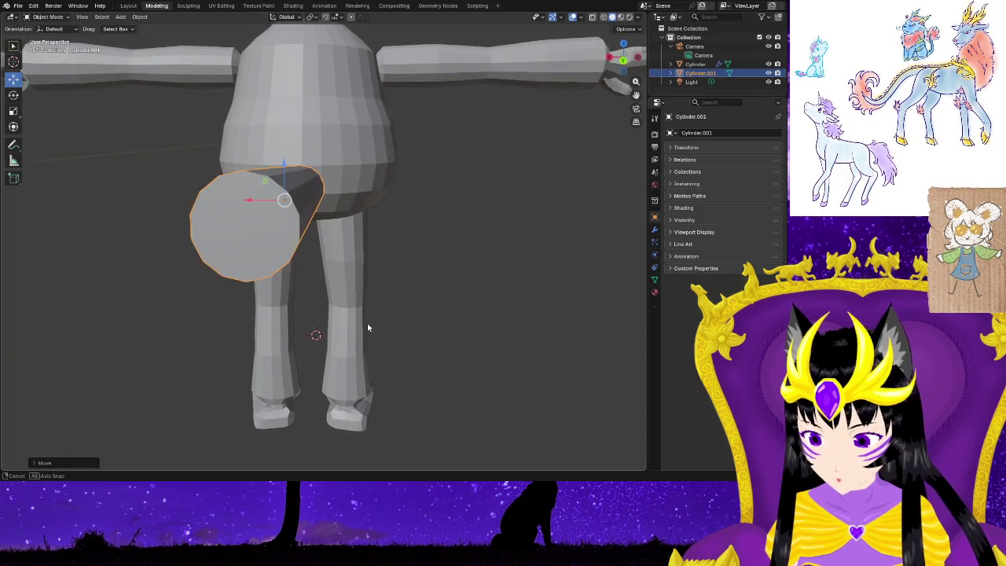
key(s)
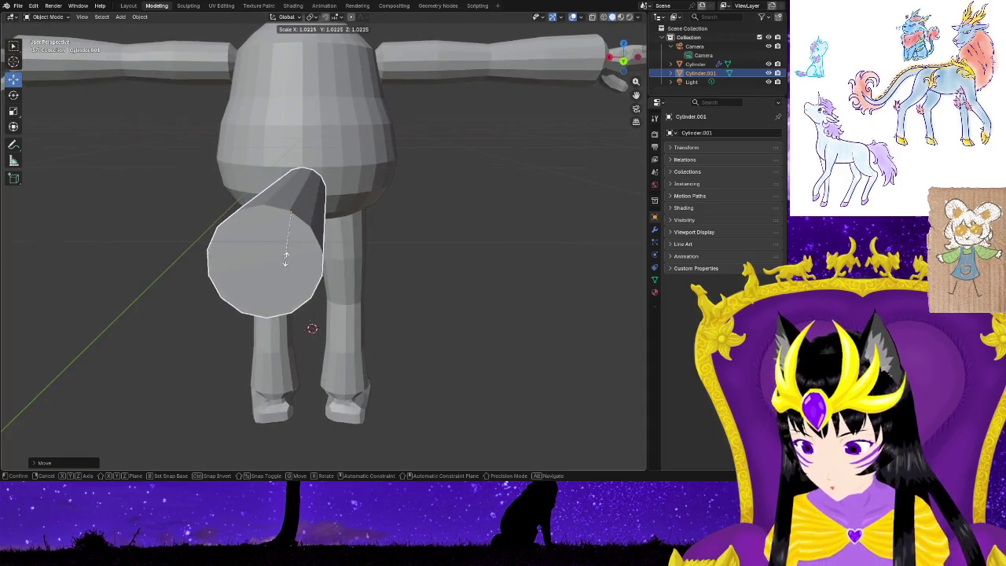
click(268, 233)
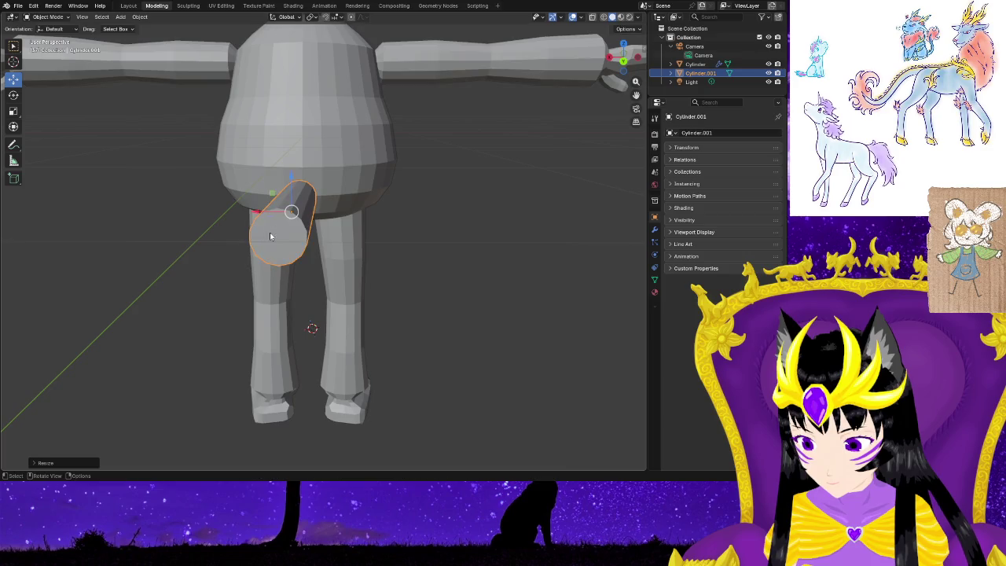
Orbit and zoom in on Cylinder.001 beside the bear's body, then turn on snapping.
mouse_move(419, 287)
middle_down()
mouse_move(254, 243)
mouse_move(225, 265)
middle_up()
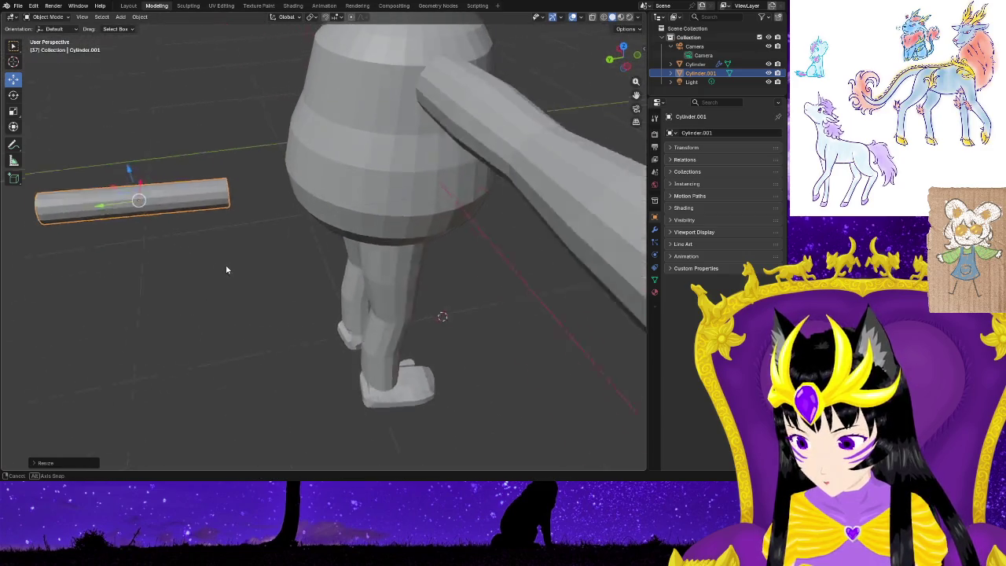
scroll(225, 265, up, 5)
scroll(207, 258, down, 3)
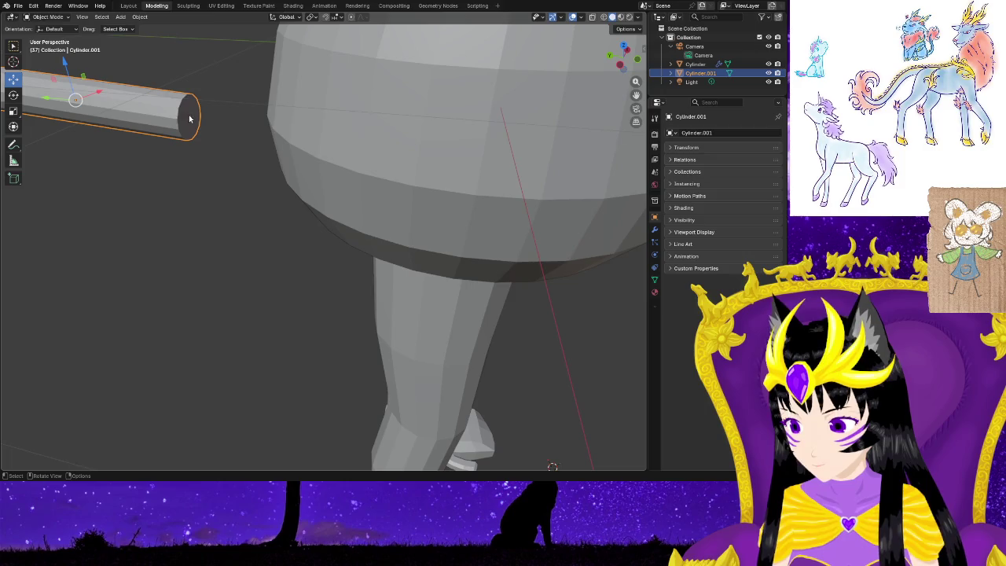
mouse_move(78, 222)
middle_down()
mouse_move(231, 259)
mouse_move(271, 226)
middle_up()
scroll(110, 226, down, 4)
middle_drag(377, 313, 484, 331)
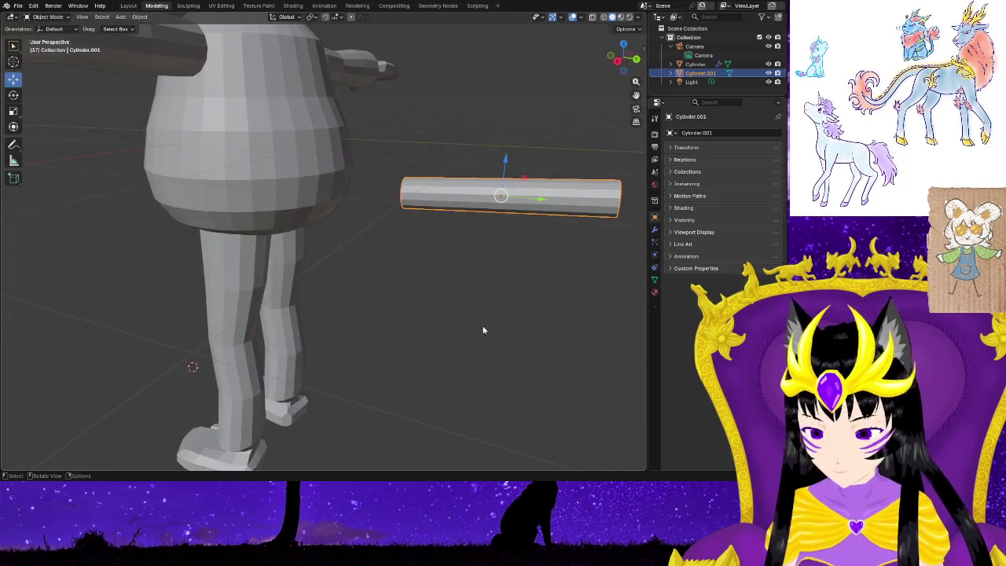
middle_drag(584, 291, 432, 309)
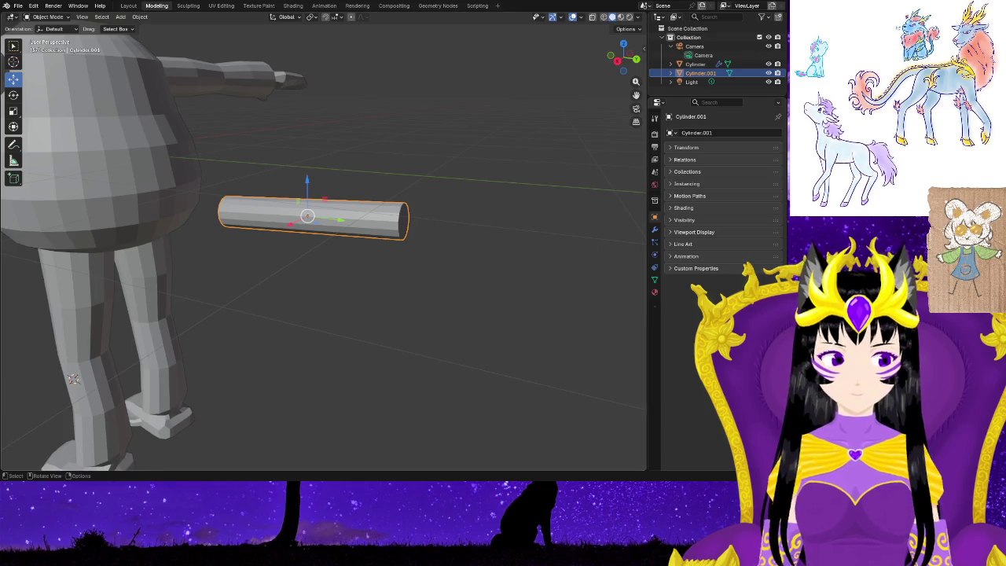
scroll(323, 236, up, 4)
mouse_move(299, 315)
shift+middle_down()
mouse_move(393, 359)
mouse_move(442, 370)
mouse_move(479, 360)
shift+middle_up()
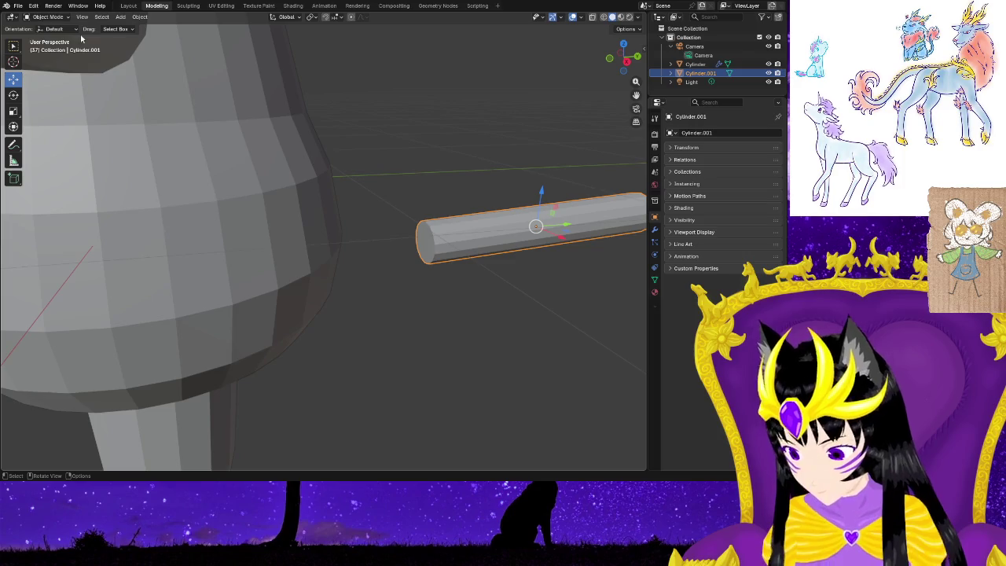
key(shift+Tab)
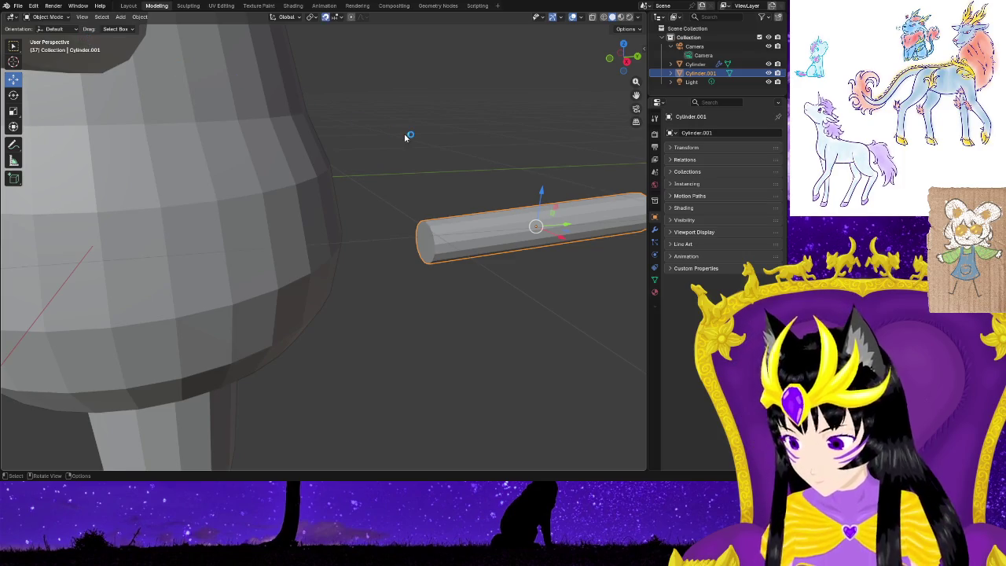
In Edit Mode, scale the rod's end cap nearest the body up about 1.15 times.
click(404, 133)
key(Tab)
click(425, 251)
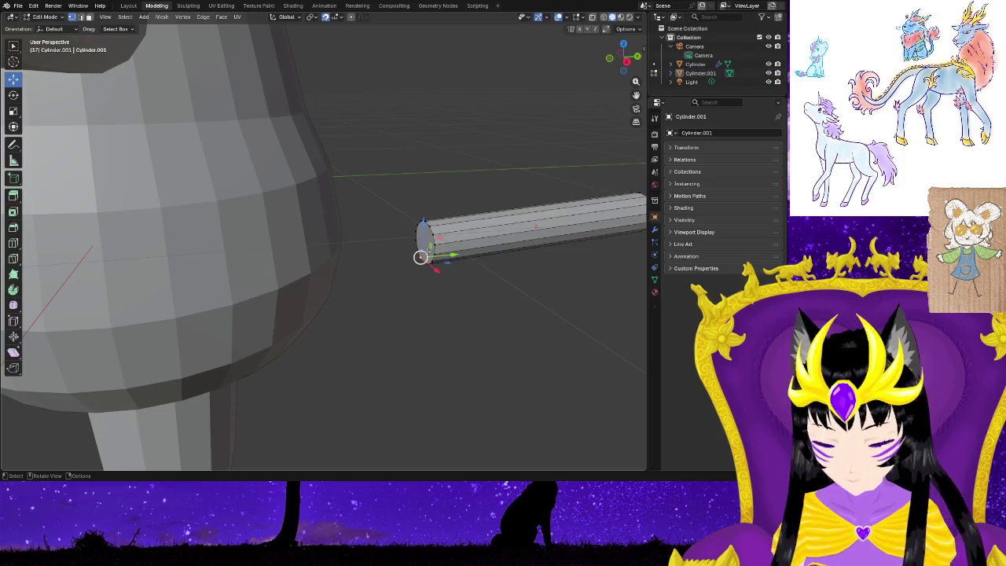
click(426, 262)
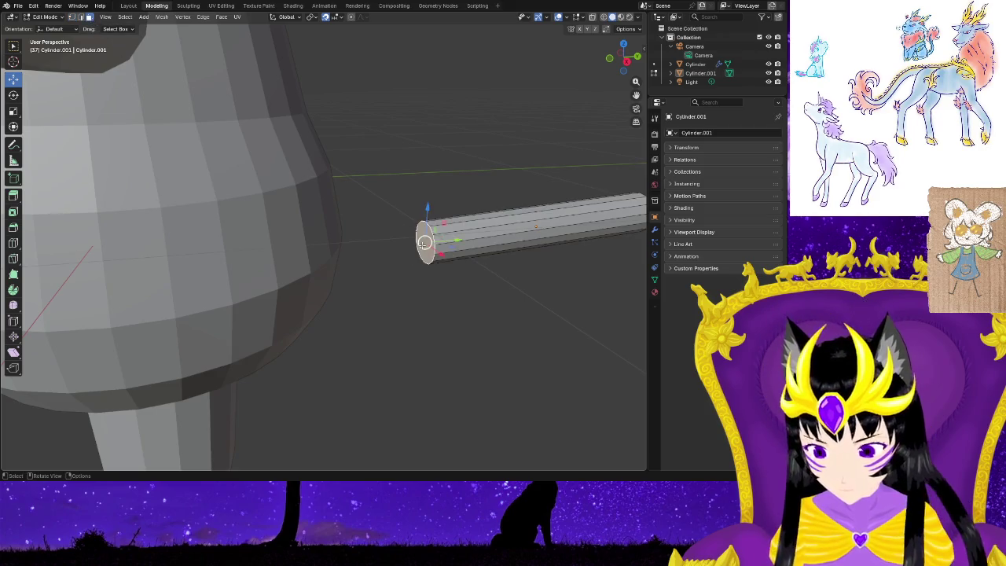
click(428, 208)
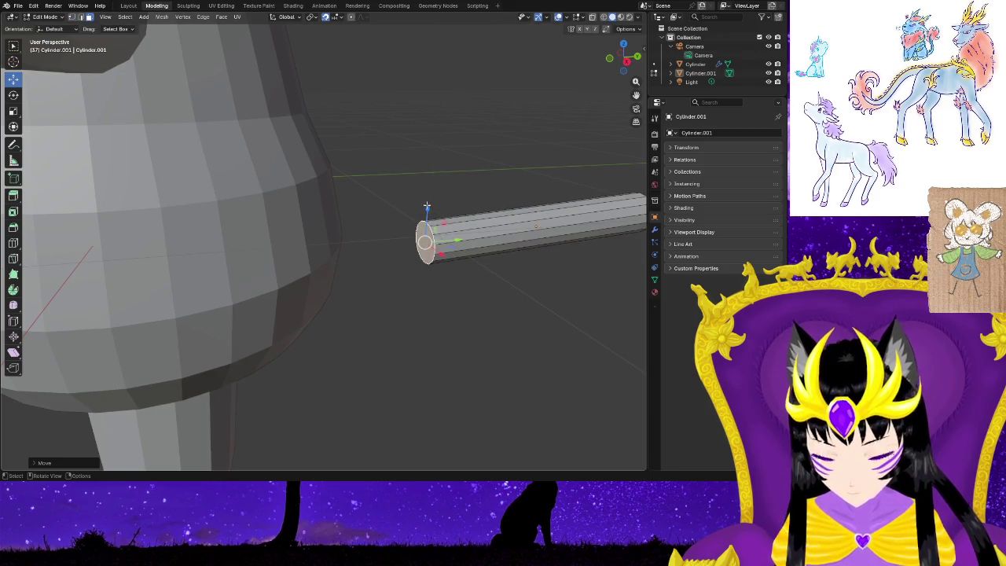
key(s)
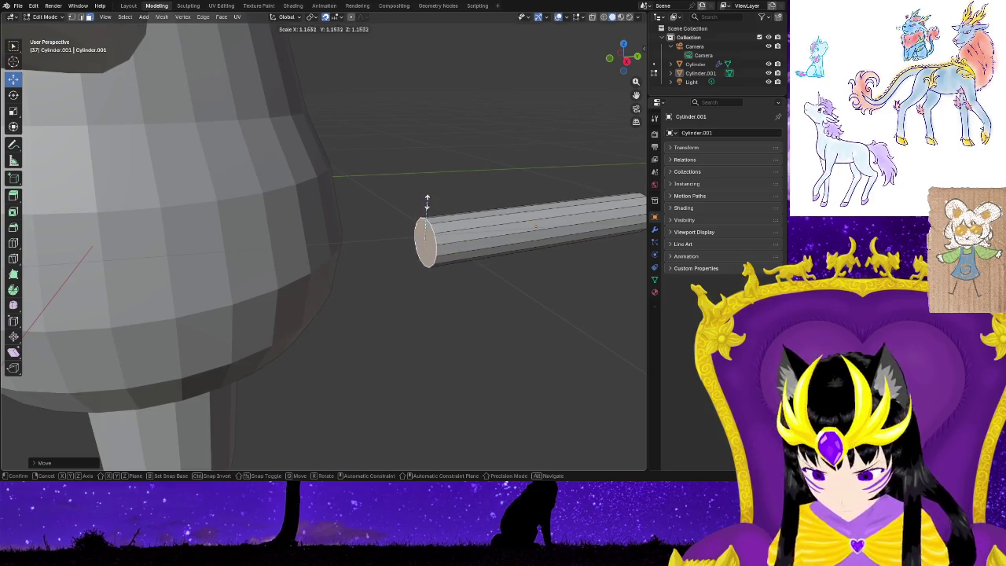
click(547, 323)
scroll(547, 323, down, 2)
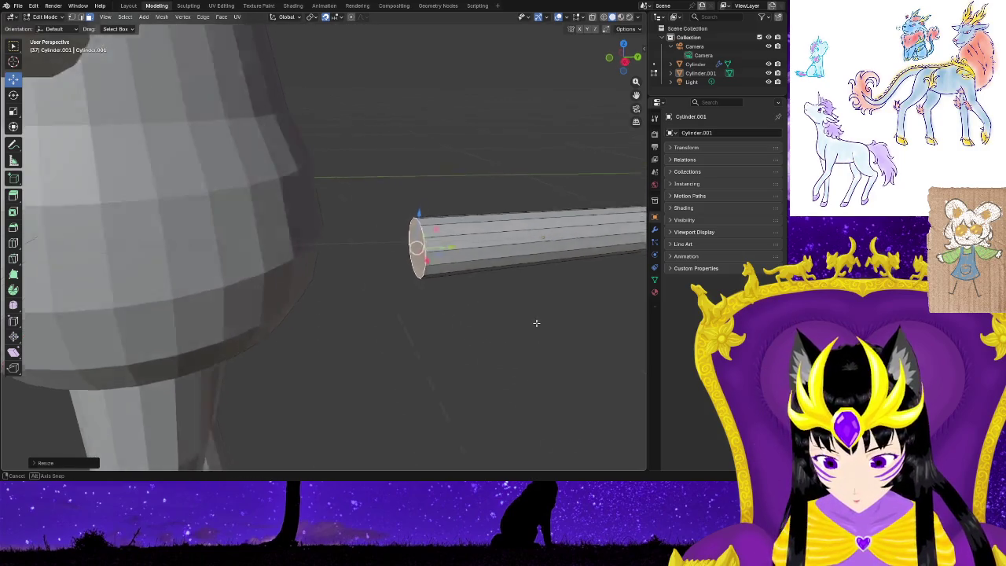
scroll(535, 321, down, 3)
scroll(516, 314, down, 2)
mouse_move(514, 313)
middle_down()
mouse_move(474, 309)
mouse_move(431, 264)
middle_up()
Cut a new edge loop around the middle of Cylinder.001 with Loop Cut.
click(428, 299)
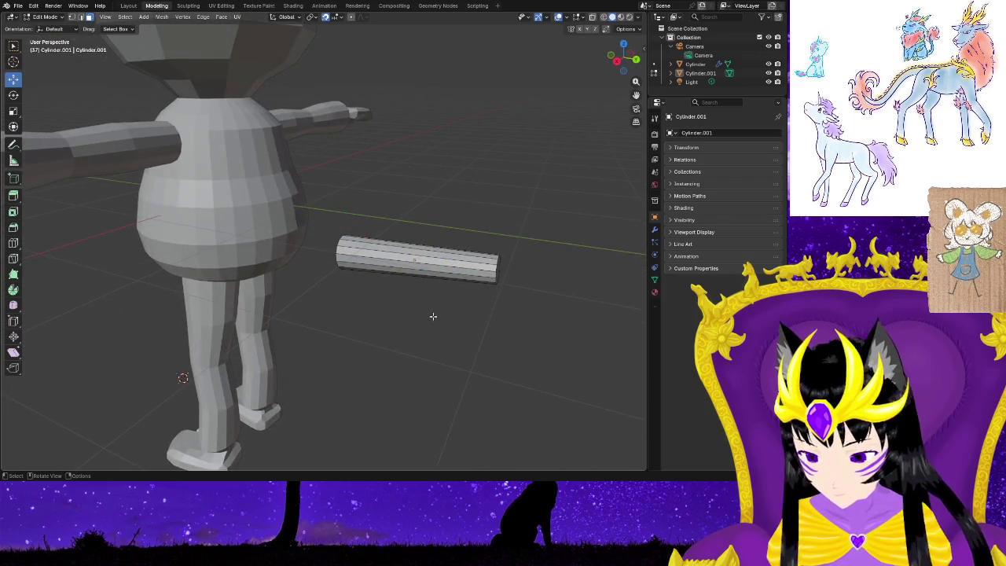
click(14, 243)
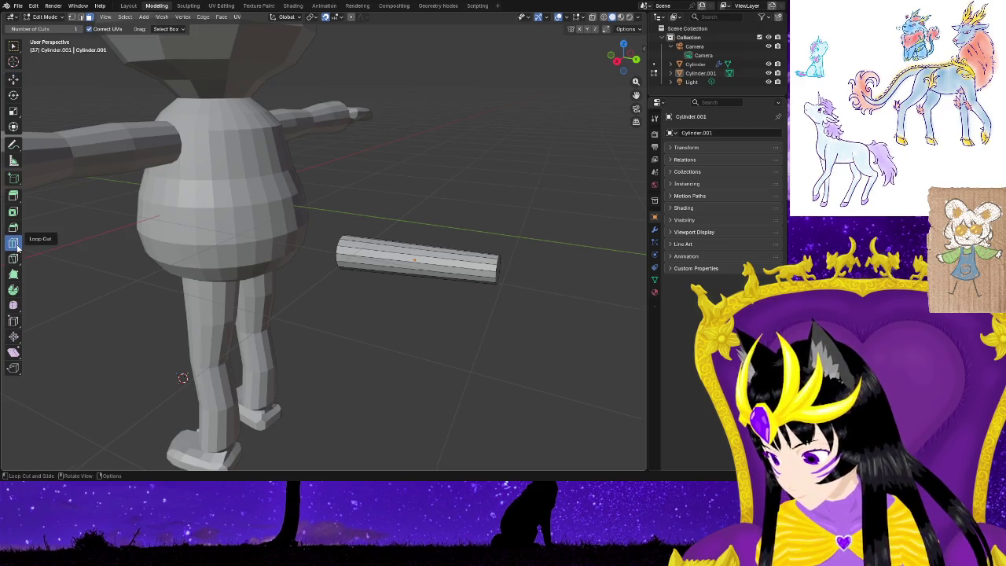
drag(378, 269, 409, 272)
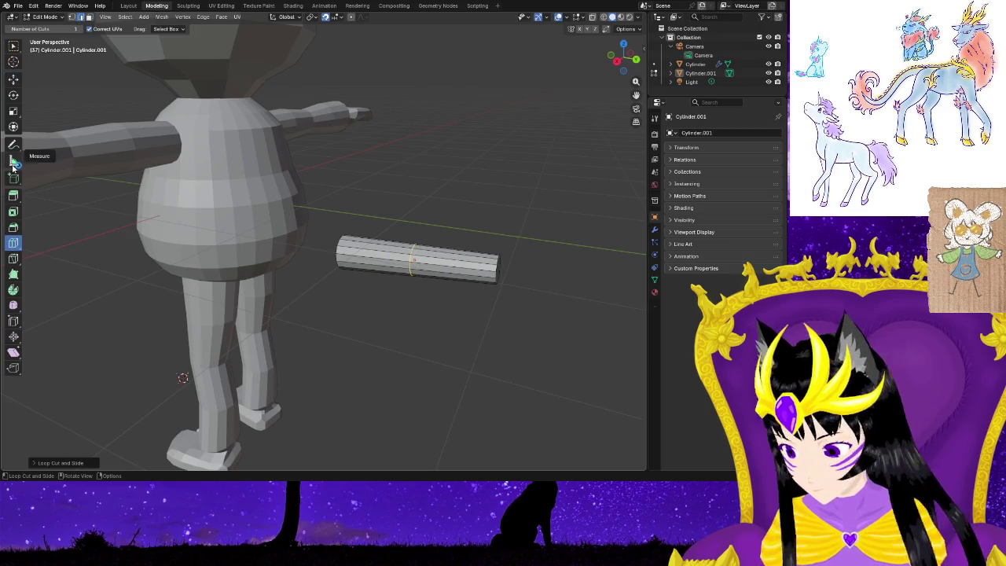
click(13, 195)
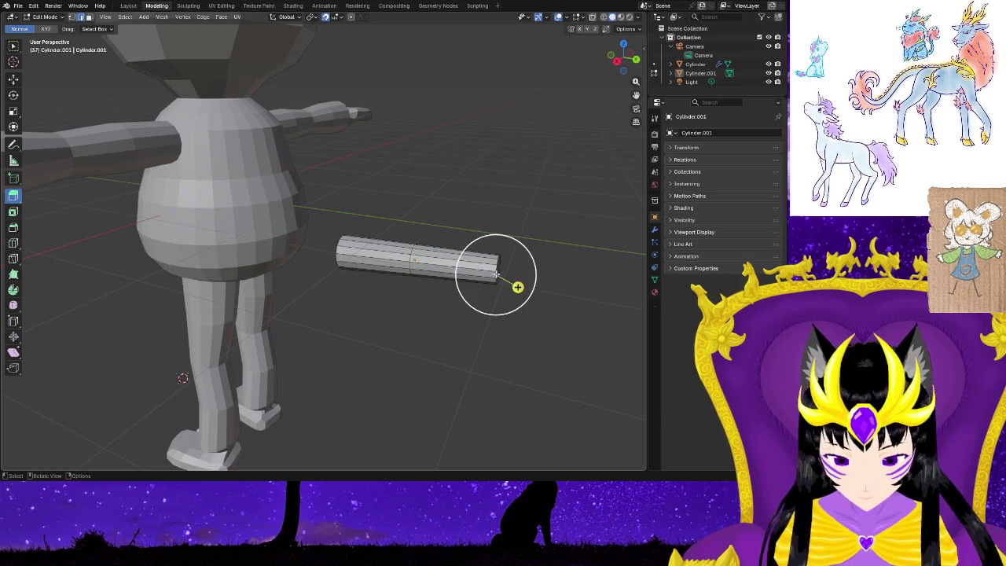
middle_drag(417, 281, 406, 337)
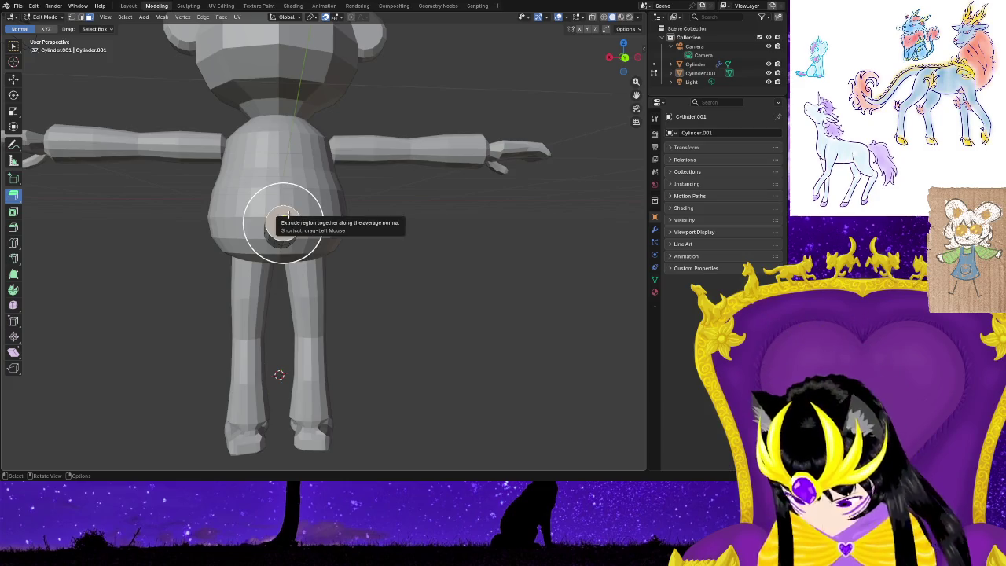
drag(288, 213, 348, 247)
middle_drag(348, 247, 411, 291)
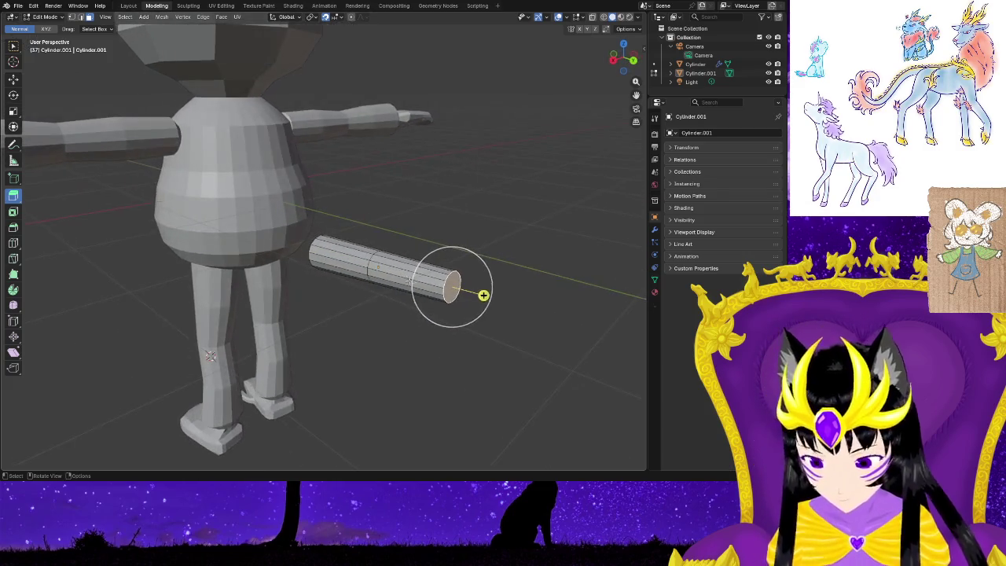
drag(483, 295, 493, 301)
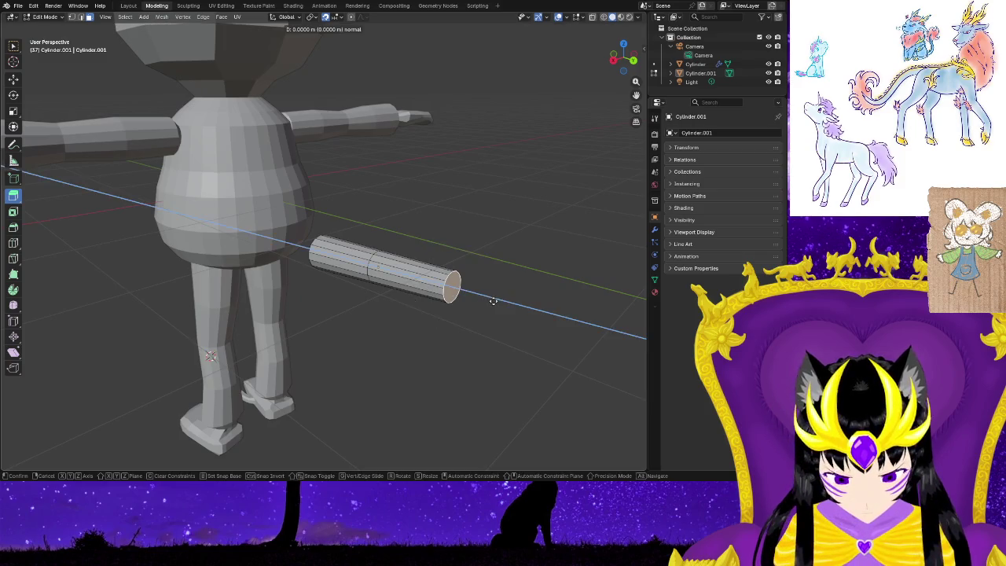
click(484, 296)
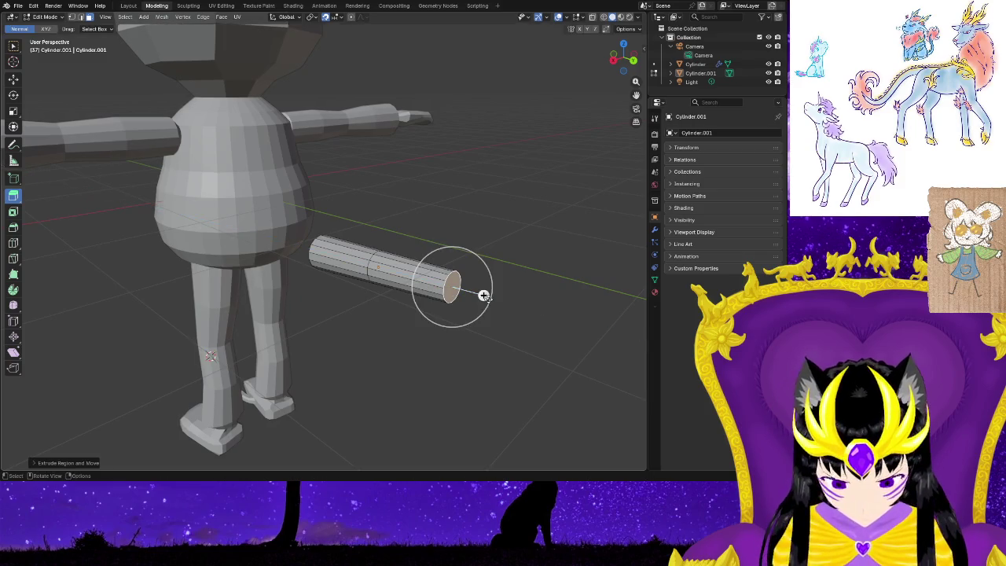
click(484, 295)
click(479, 296)
click(479, 297)
click(541, 317)
drag(541, 317, 522, 308)
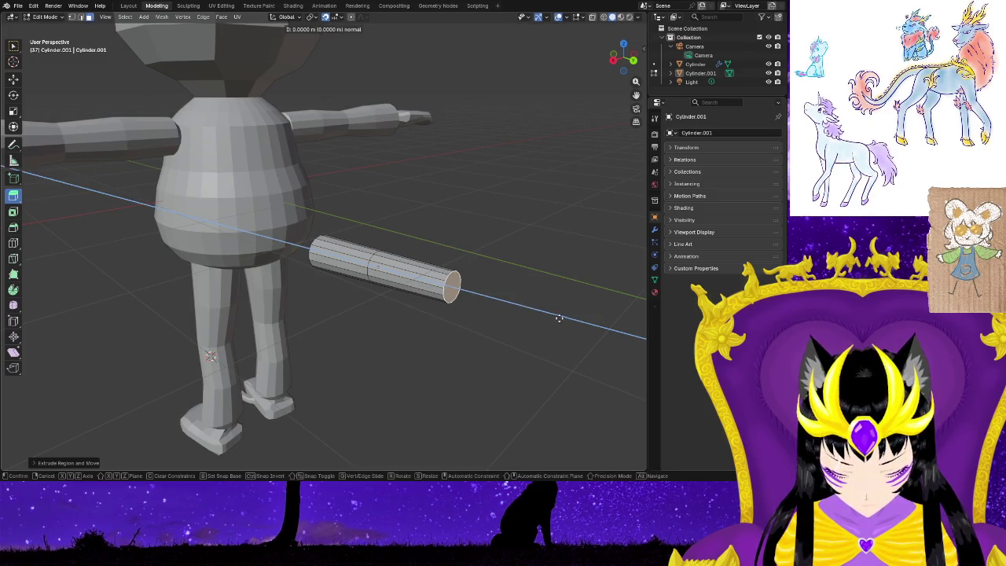
key(x)
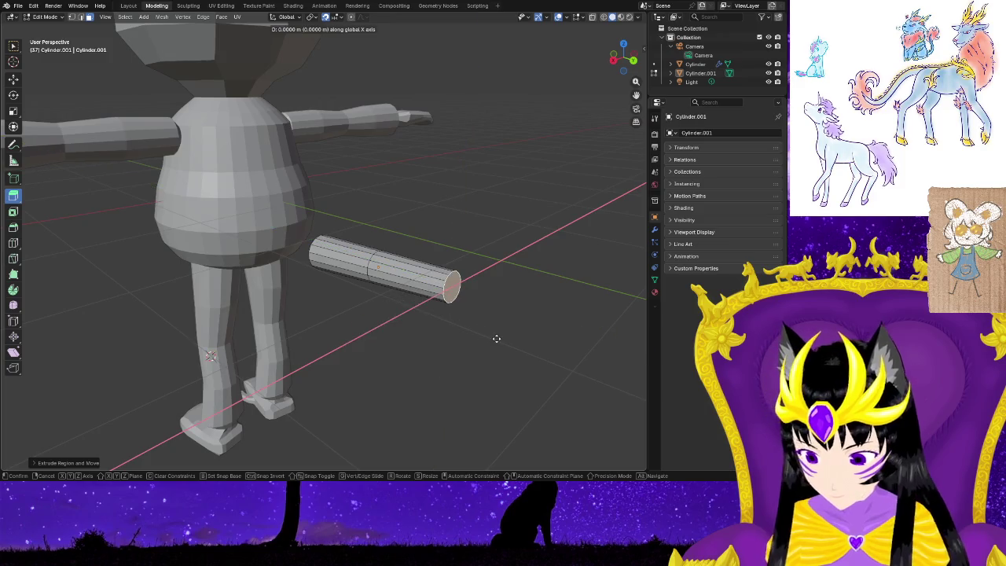
key(z)
key(y)
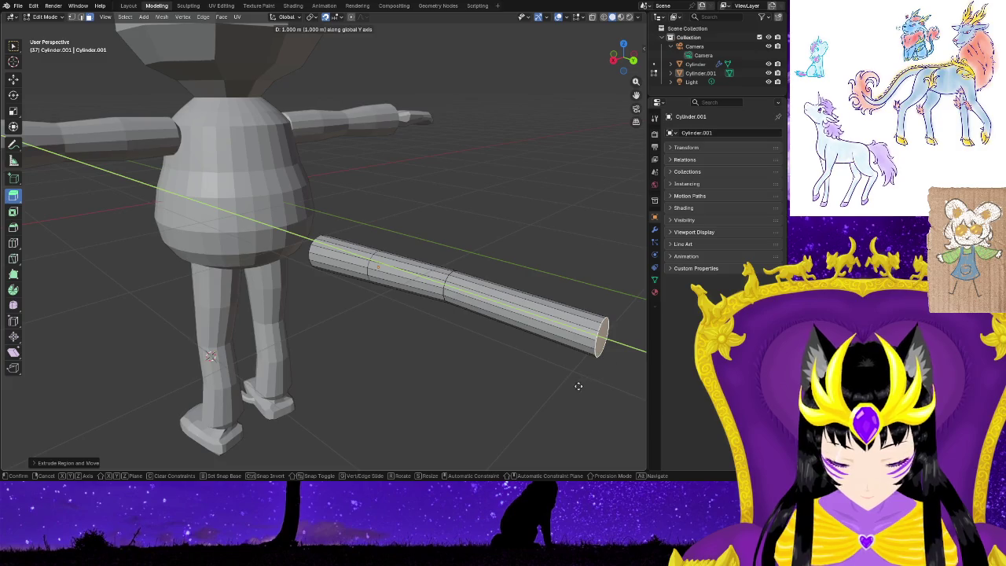
key(Escape)
middle_drag(523, 371, 479, 356)
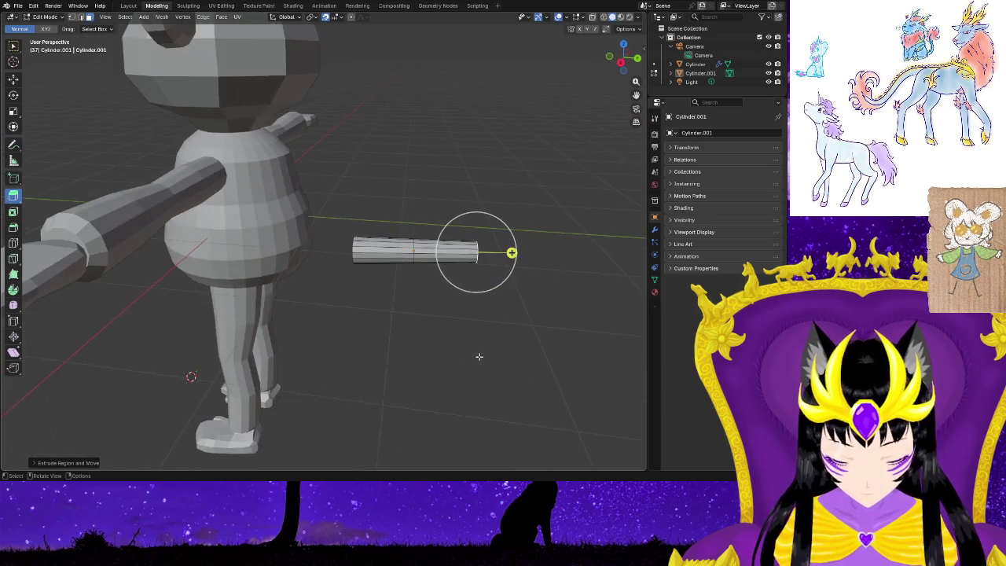
Extrude the tail's end face 1 m outward along its normal.
key(e)
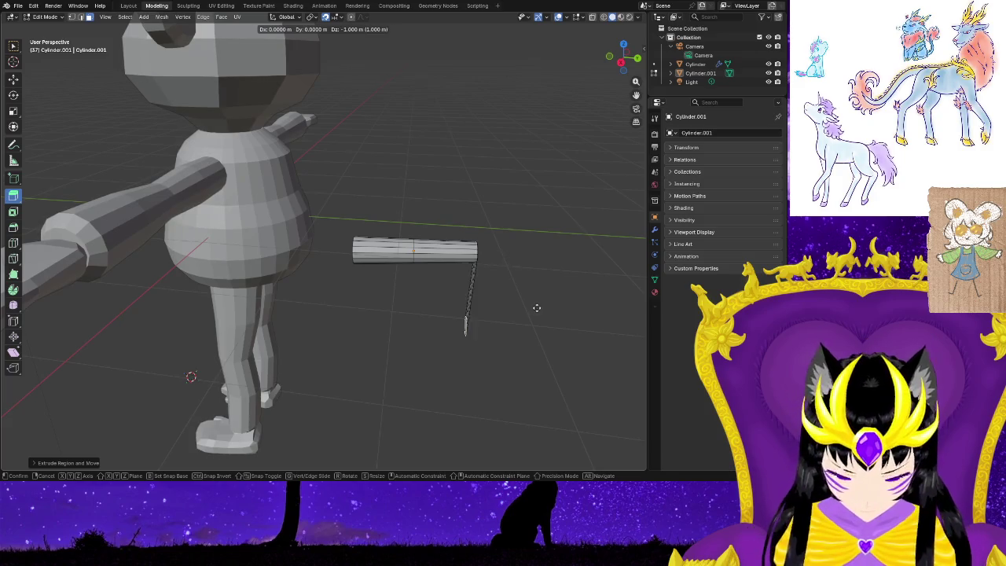
key(z)
click(572, 327)
mouse_move(572, 326)
middle_down()
mouse_move(553, 348)
mouse_move(480, 336)
mouse_move(480, 352)
middle_up()
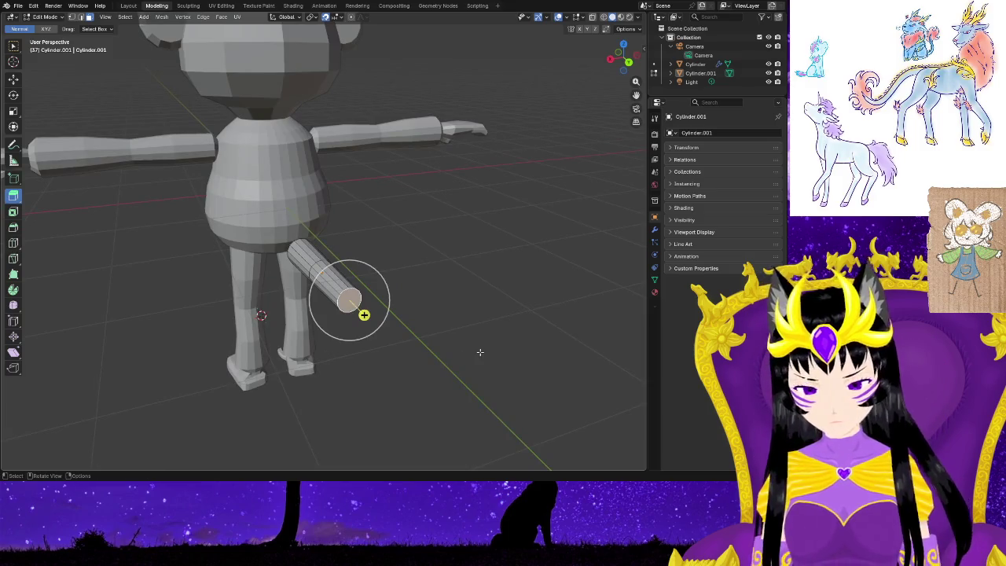
drag(362, 314, 414, 370)
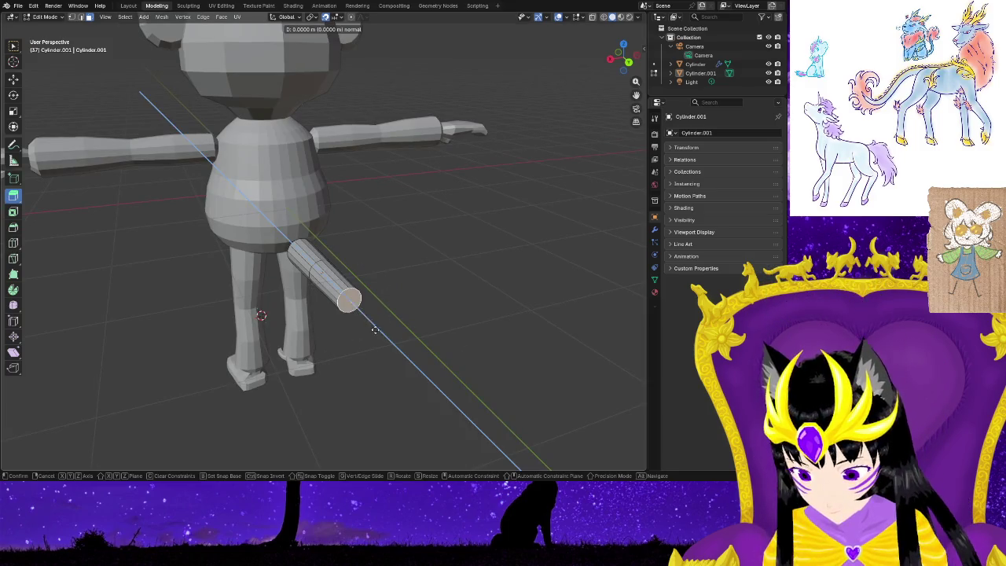
click(413, 370)
Orbit and zoom around the lengthened three-segment tail to inspect it.
middle_drag(461, 375, 557, 365)
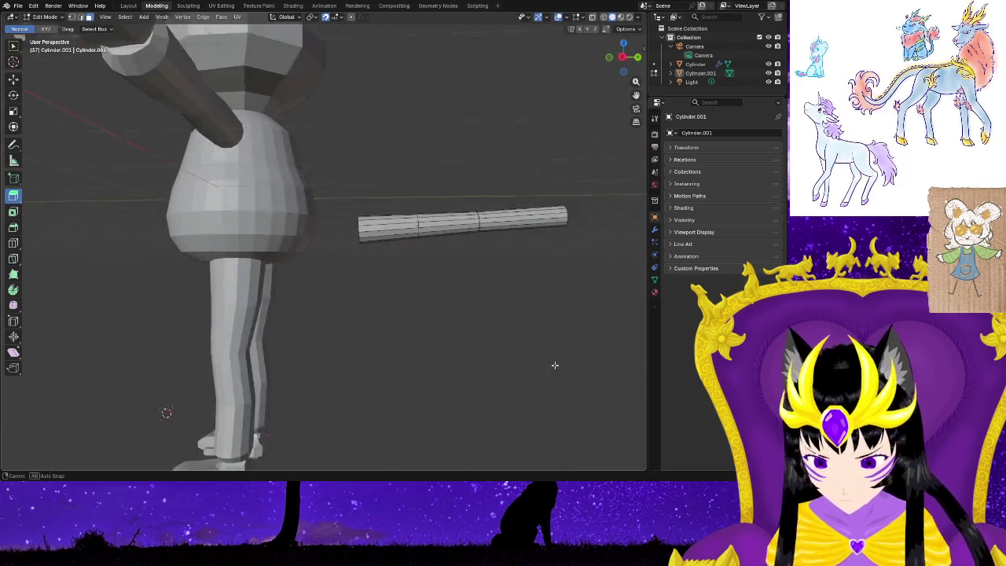
scroll(519, 337, down, 3)
middle_drag(483, 282, 427, 341)
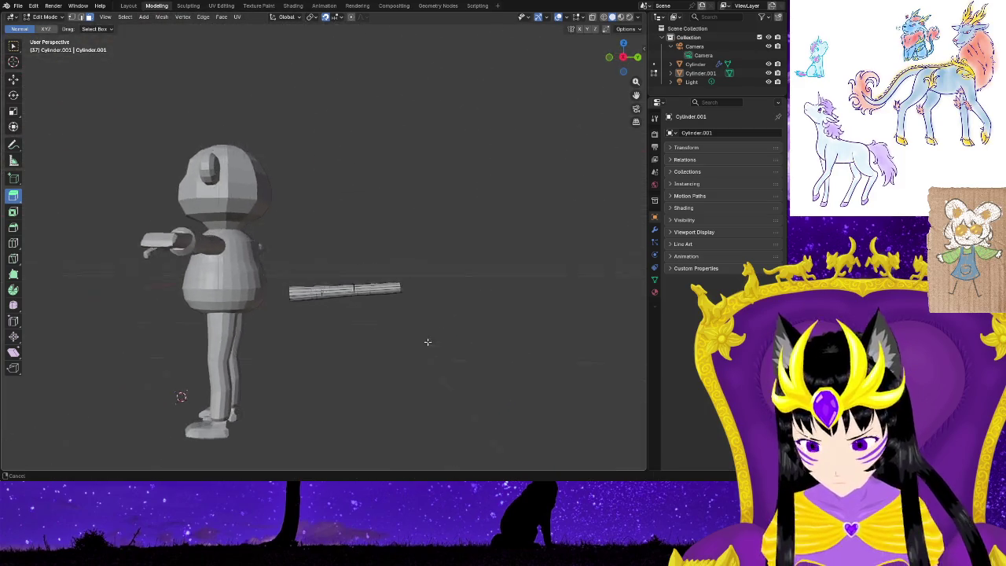
scroll(427, 341, up, 2)
scroll(479, 420, up, 1)
scroll(485, 427, up, 3)
scroll(485, 427, down, 3)
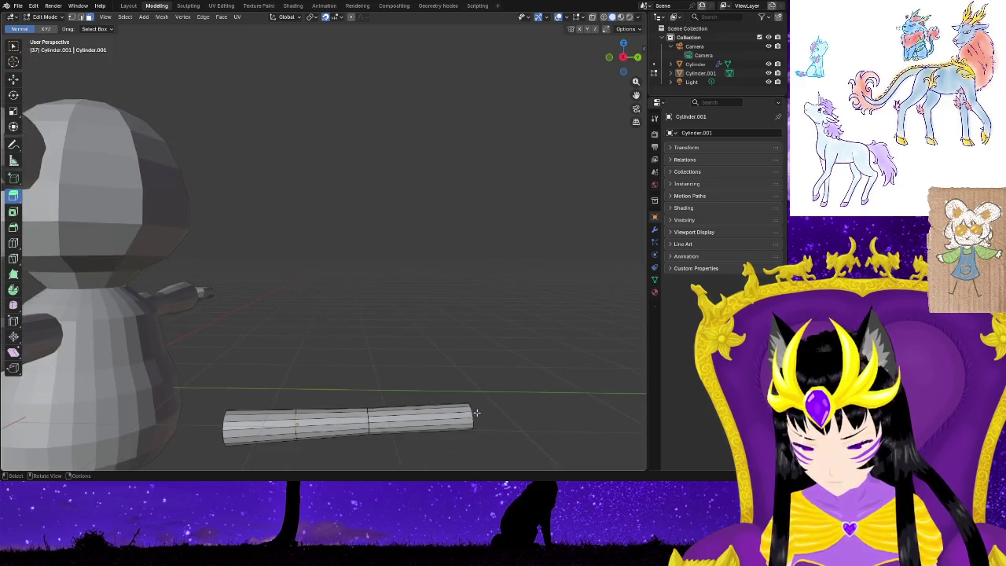
middle_drag(467, 427, 433, 372)
scroll(446, 390, up, 2)
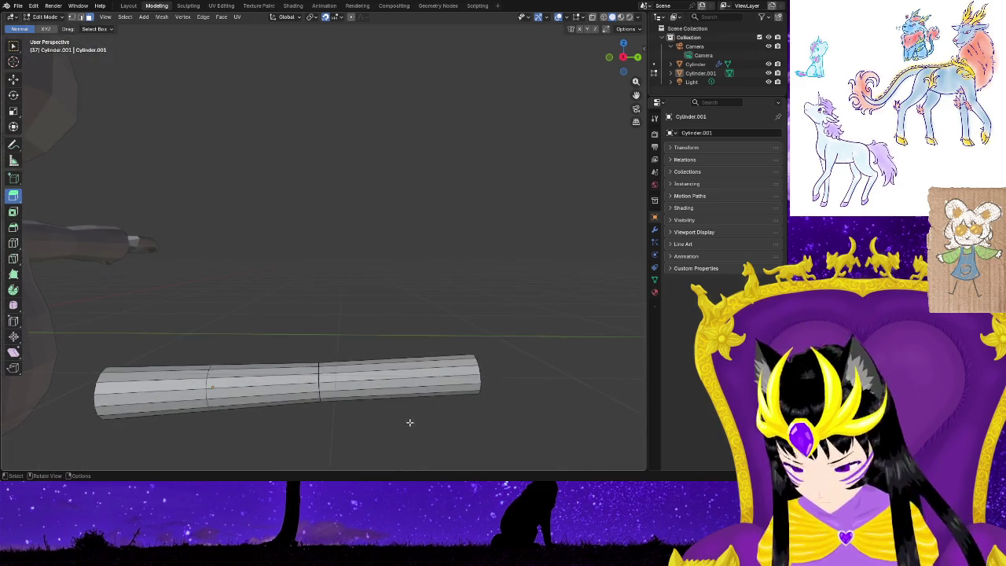
scroll(456, 426, down, 3)
middle_drag(414, 416, 68, 66)
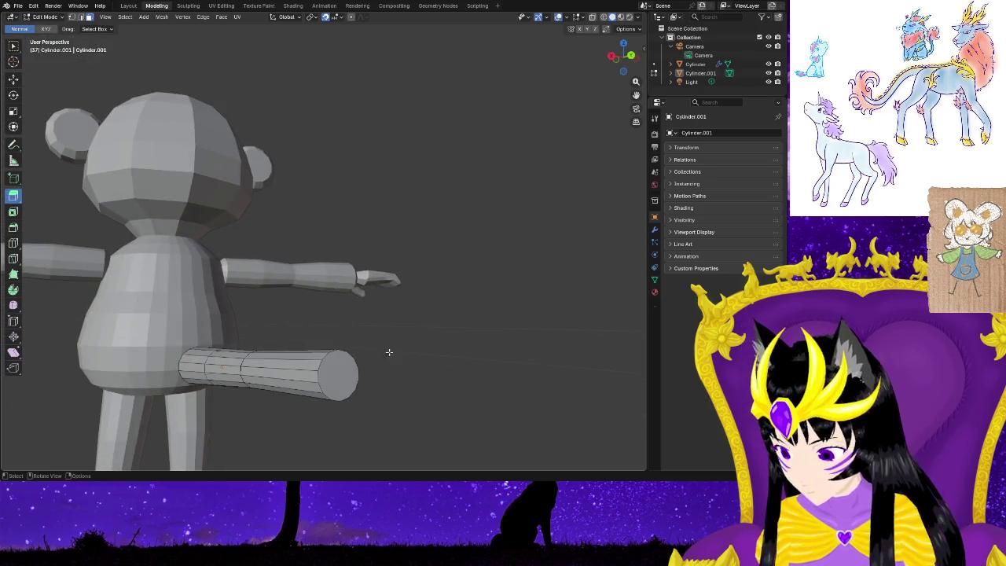
Select the tail's far end face and shrink it slightly.
click(338, 375)
key(s)
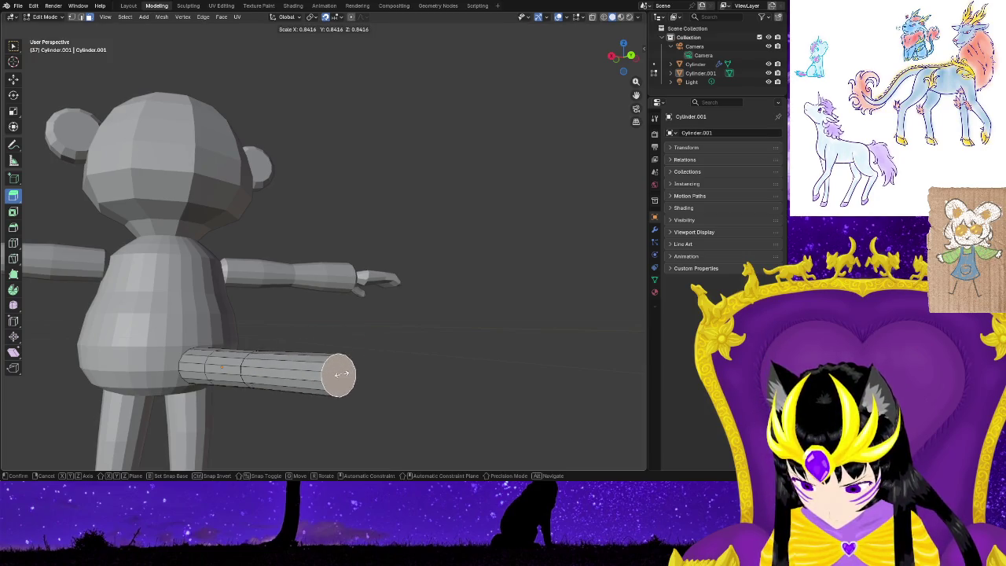
click(341, 374)
mouse_move(348, 375)
middle_down()
mouse_move(423, 439)
mouse_move(398, 434)
middle_up()
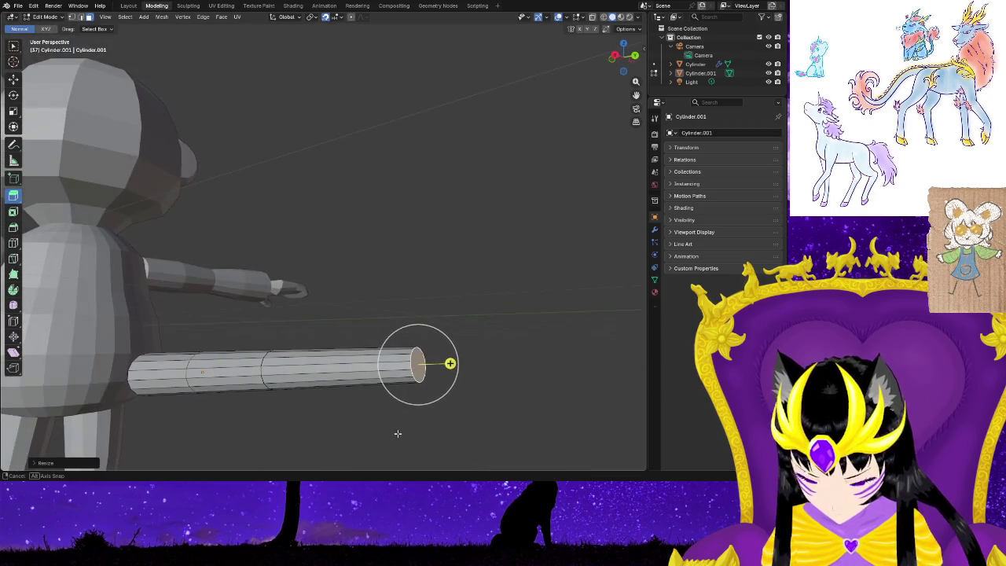
Extrude the end face to stretch the tail much further to the right.
key(e)
right_click(425, 364)
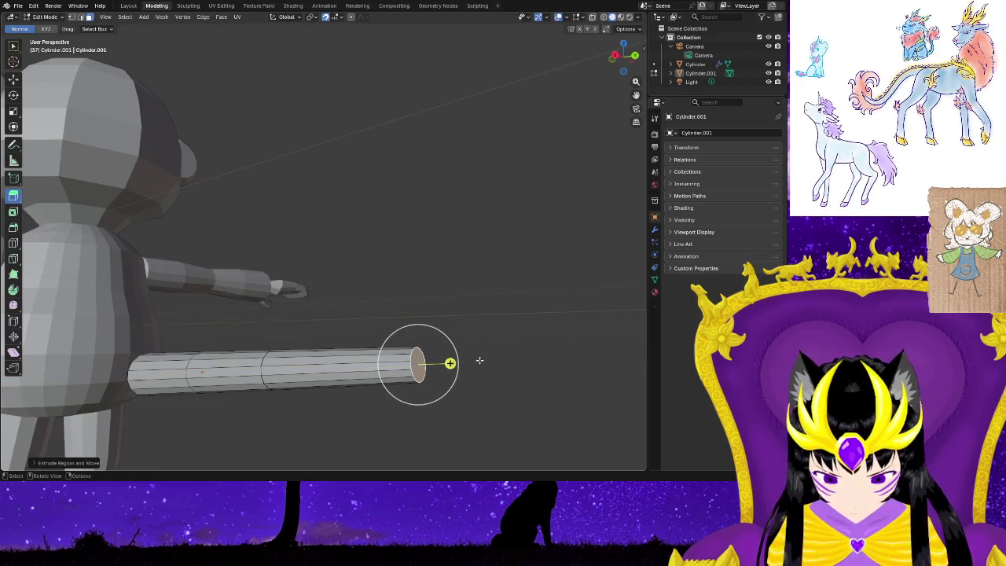
click(451, 363)
right_click(511, 364)
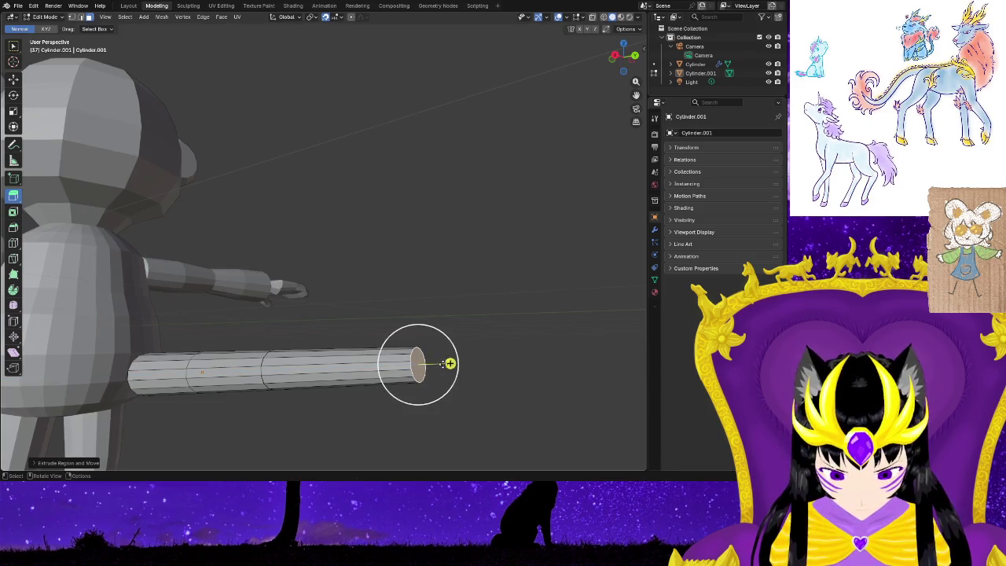
drag(451, 363, 585, 360)
middle_drag(570, 404, 563, 402)
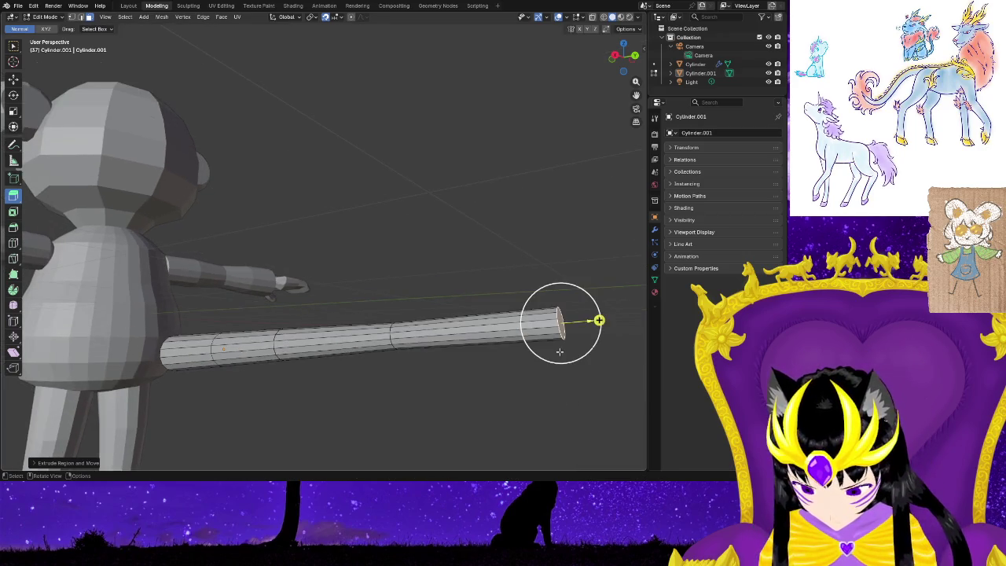
drag(588, 320, 597, 319)
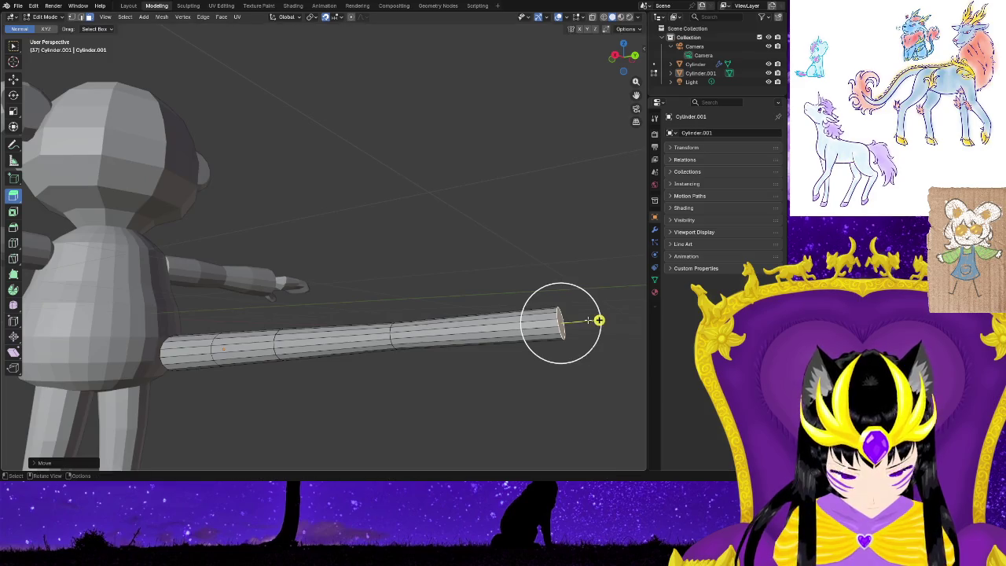
Try moving the end face left along X with the Move tool, then cancel.
click(14, 78)
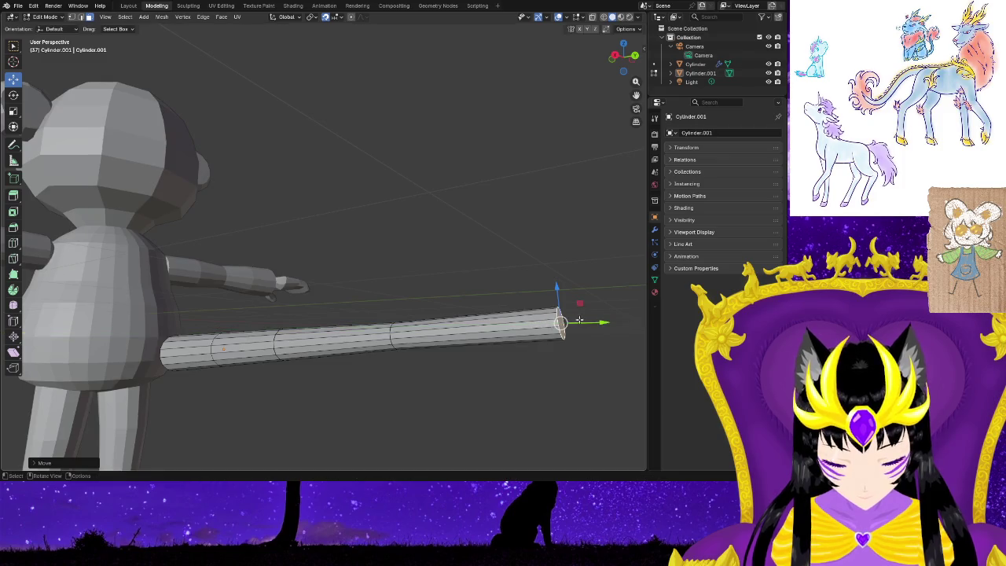
drag(586, 322, 445, 327)
right_click(466, 333)
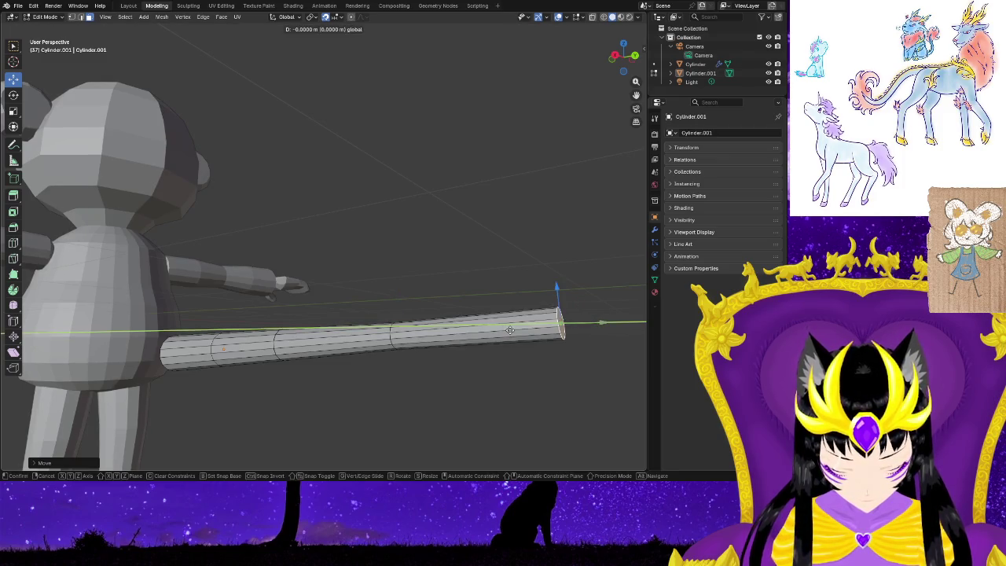
middle_drag(472, 331, 507, 320)
right_click(507, 319)
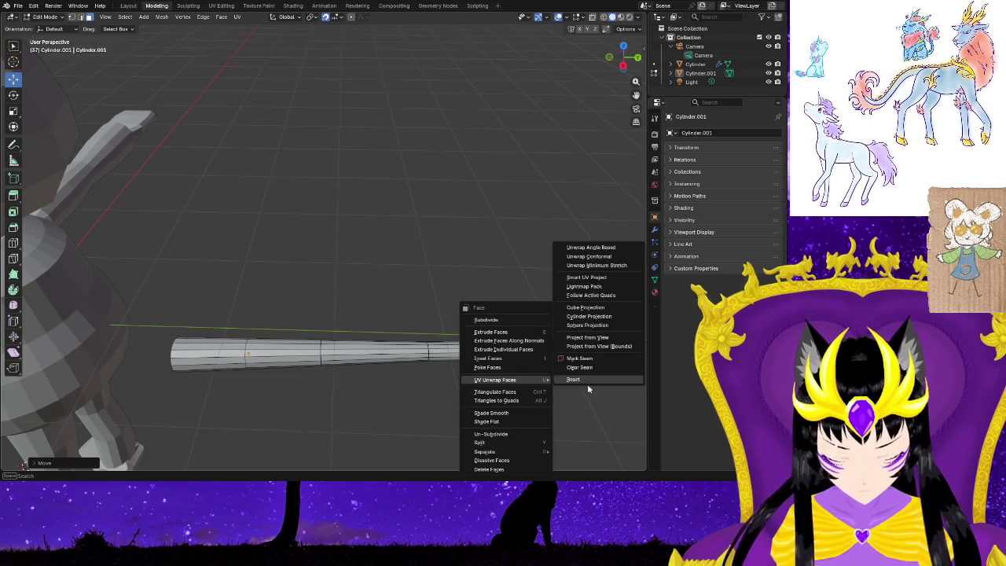
Dismiss the face menu and reposition the view over the tail tip.
key(Escape)
drag(575, 349, 576, 351)
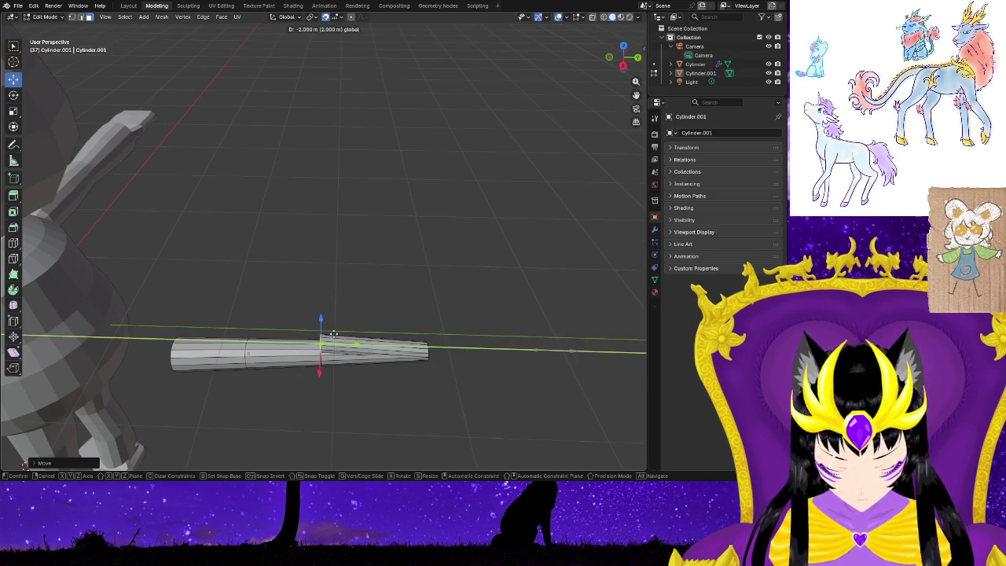
scroll(452, 408, down, 3)
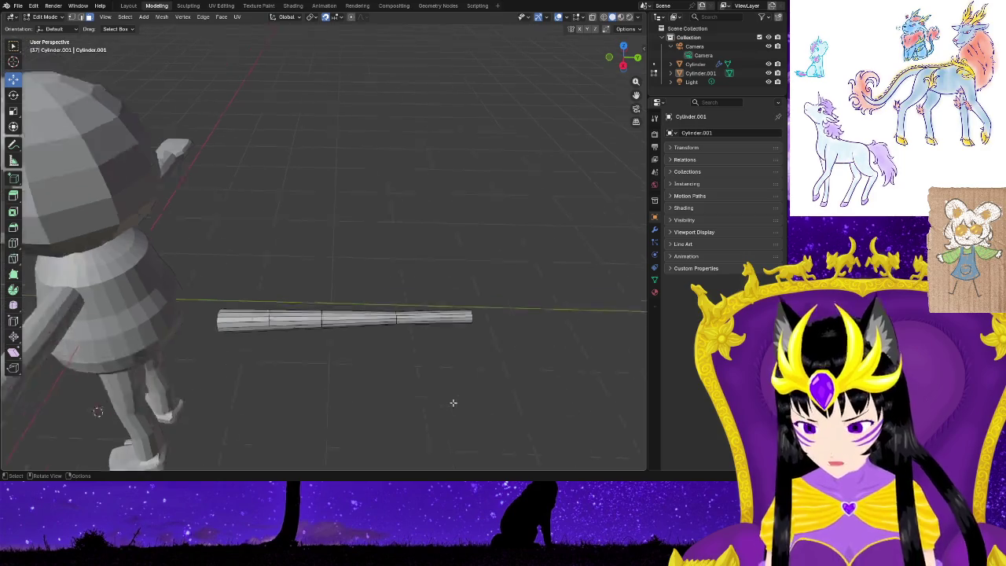
scroll(406, 386, down, 2)
mouse_move(407, 386)
shift+middle_down()
mouse_move(355, 344)
mouse_move(356, 314)
mouse_move(411, 337)
mouse_move(406, 306)
mouse_move(299, 301)
mouse_move(299, 316)
mouse_move(229, 309)
mouse_move(440, 354)
shift+middle_up()
scroll(357, 314, up, 5)
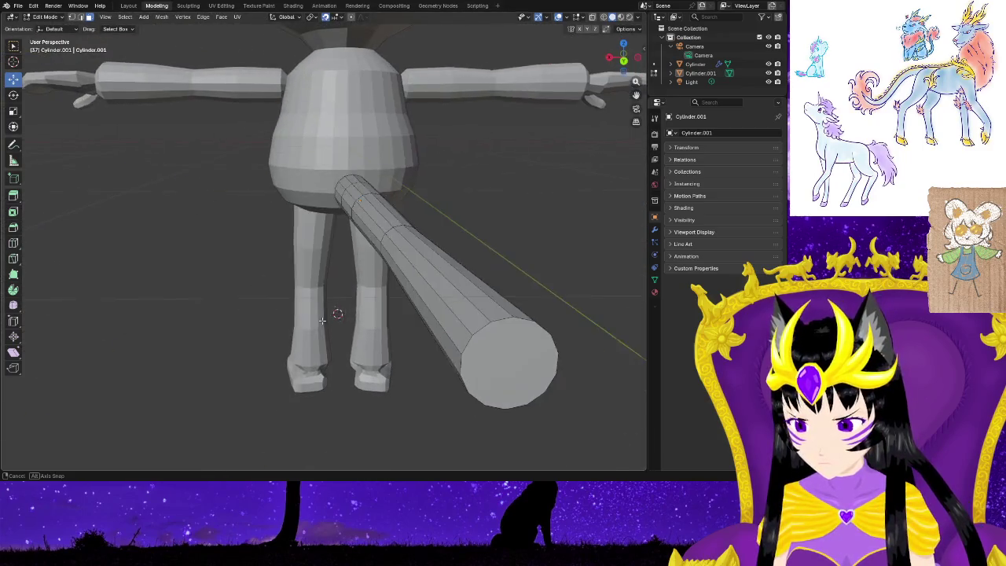
Shrink the tip face to about 0.53 and bevel its rim.
click(491, 369)
key(s)
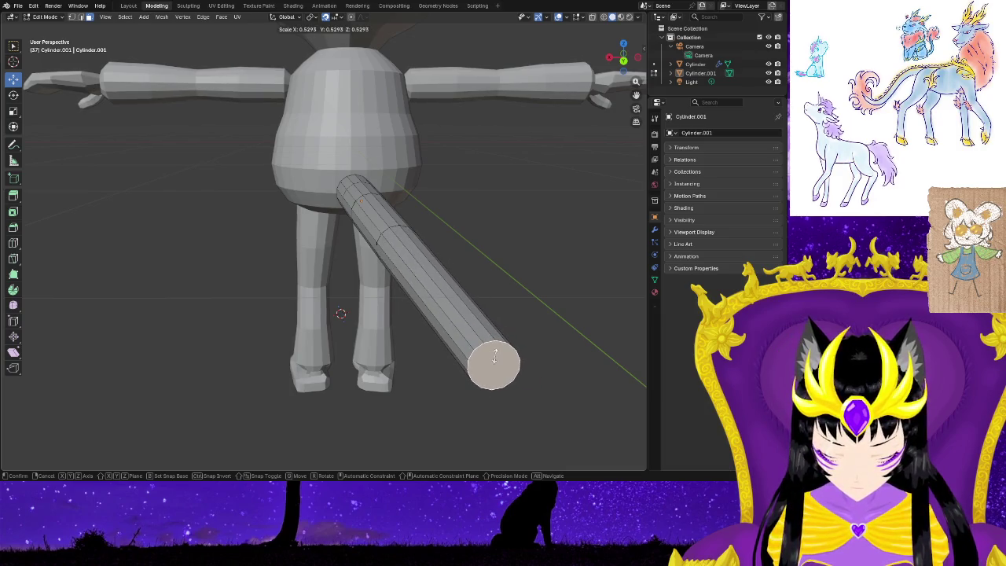
click(495, 356)
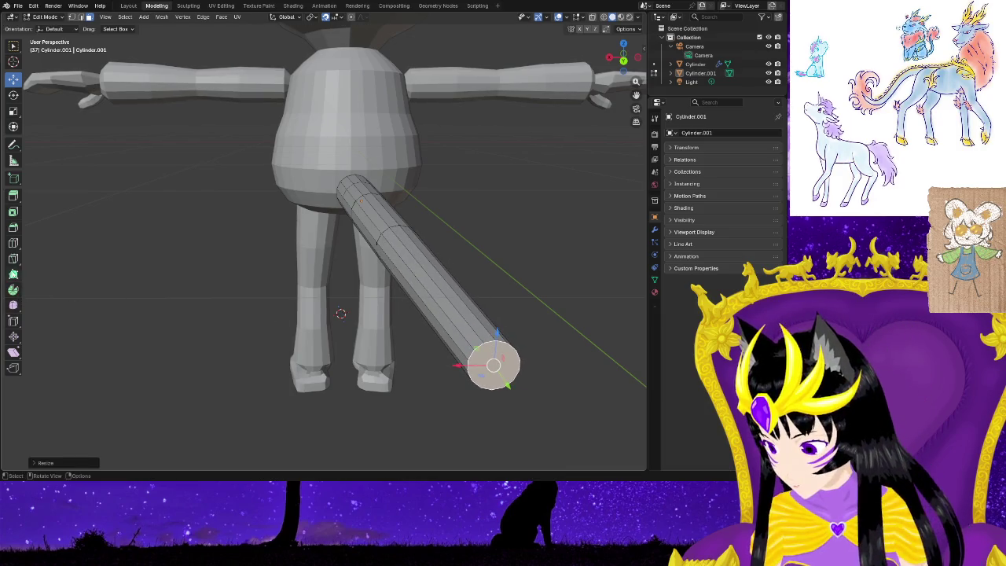
click(13, 229)
mouse_move(512, 386)
mouse_down()
mouse_move(533, 413)
mouse_move(512, 382)
mouse_up()
mouse_move(512, 382)
middle_down()
mouse_move(420, 342)
mouse_move(332, 346)
middle_up()
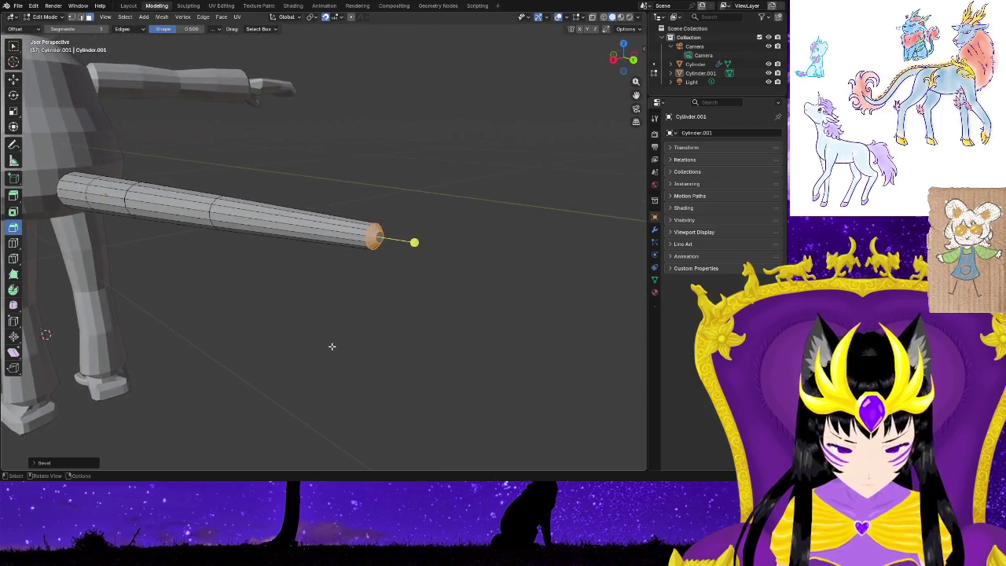
Edge-slide the tip's edge loop along the cylinder to round the narrowing.
alt+click(379, 236)
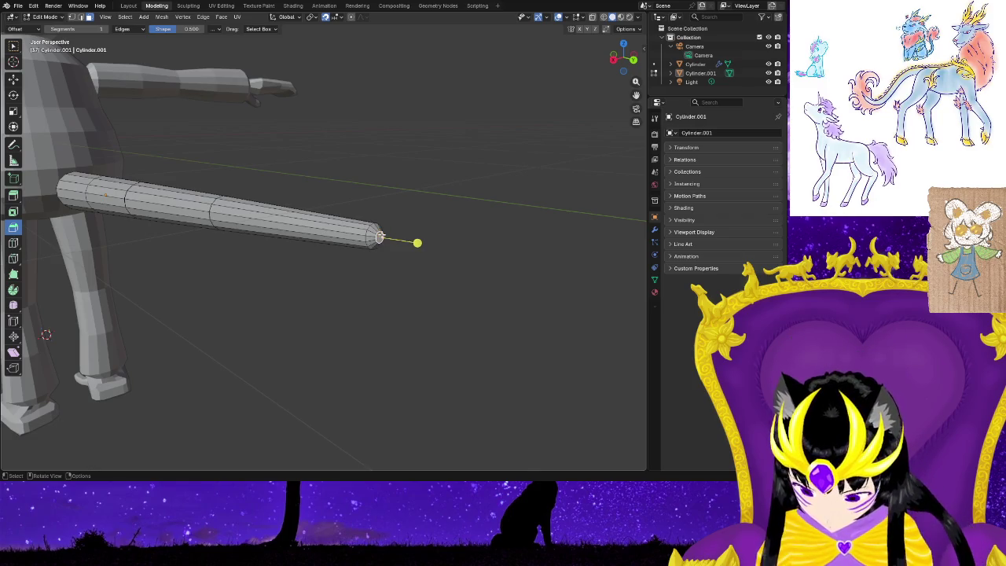
key(g)
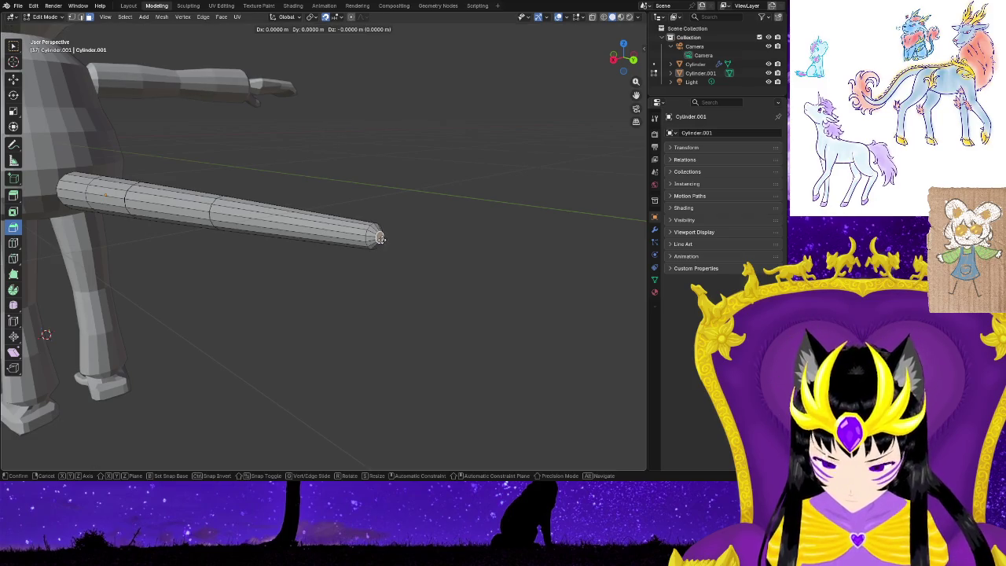
key(g)
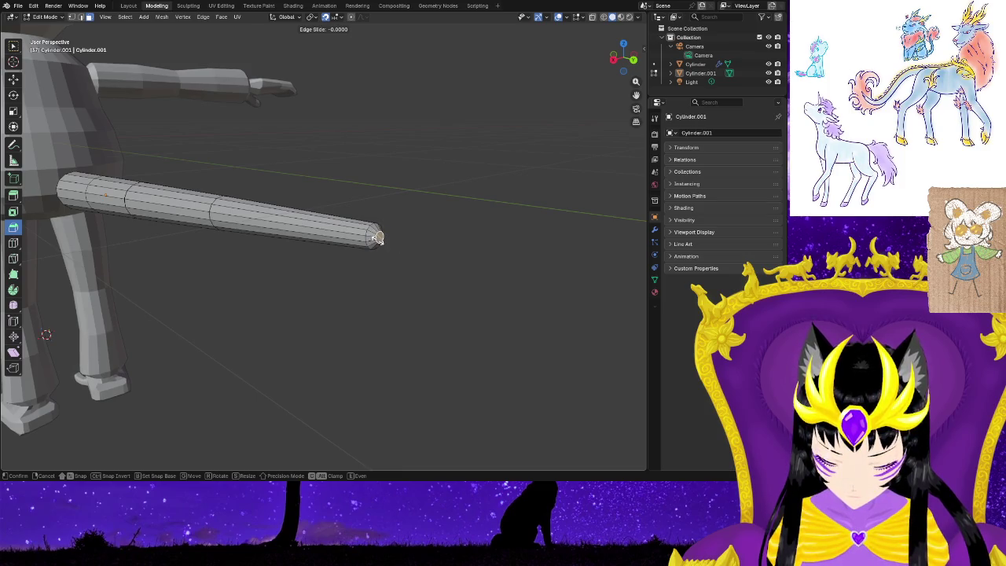
key(g)
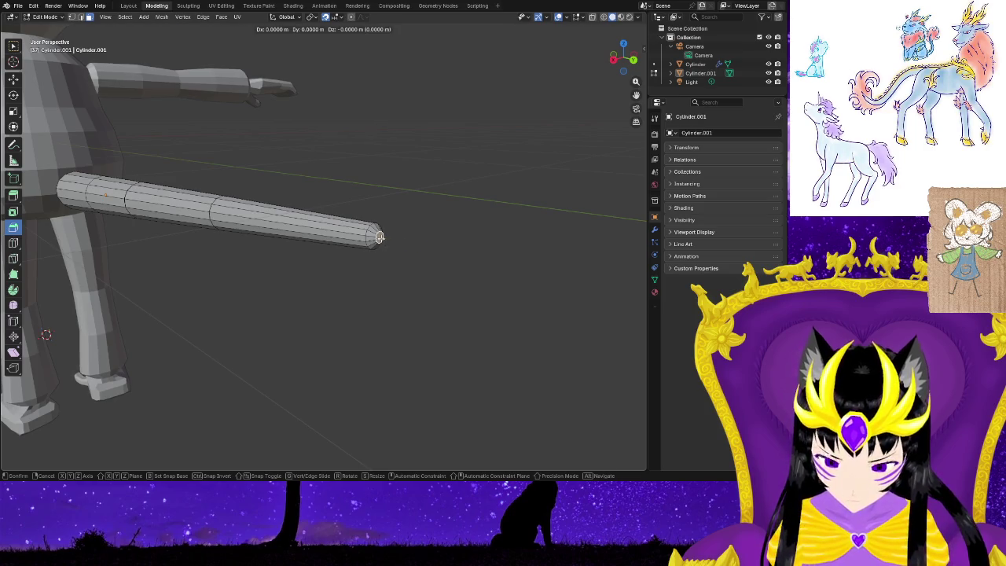
click(379, 237)
key(g)
key(g)
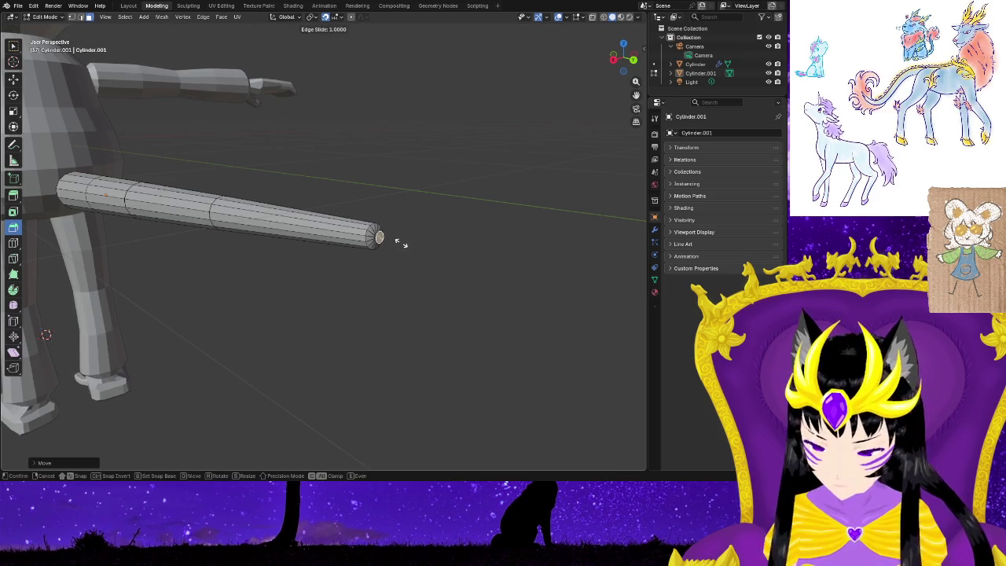
click(401, 243)
middle_drag(401, 244, 436, 293)
key(ctrl+z)
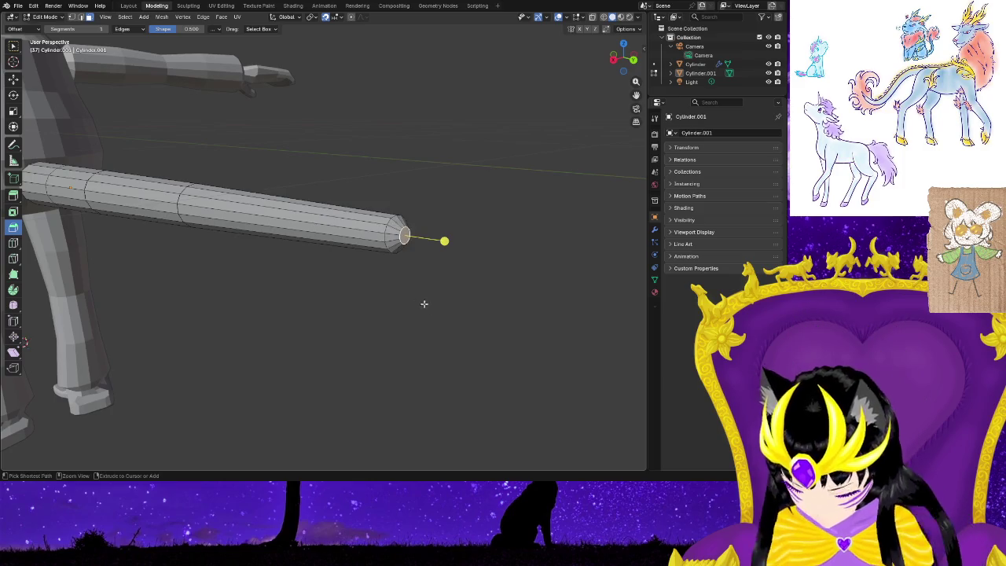
Push the tail tip slightly further out along Y with the Move tool.
click(13, 80)
drag(443, 243, 408, 244)
right_click(406, 245)
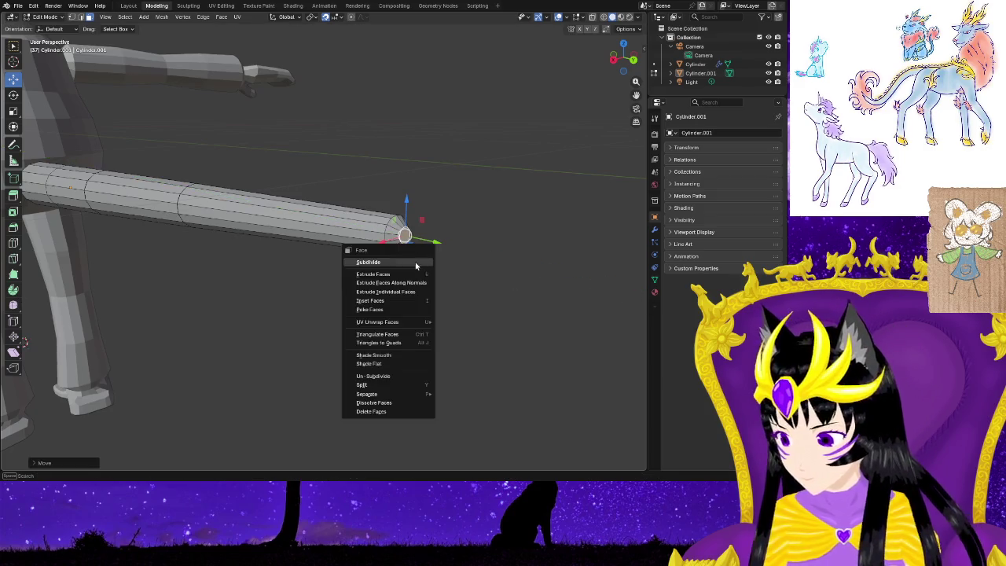
Zoom out, clear the tip selection and box-select the whole cone-shaped tail.
scroll(476, 314, down, 5)
mouse_move(477, 314)
middle_down()
mouse_move(348, 326)
mouse_move(385, 275)
mouse_move(291, 304)
mouse_move(337, 288)
mouse_move(297, 294)
mouse_move(305, 309)
middle_up()
click(353, 318)
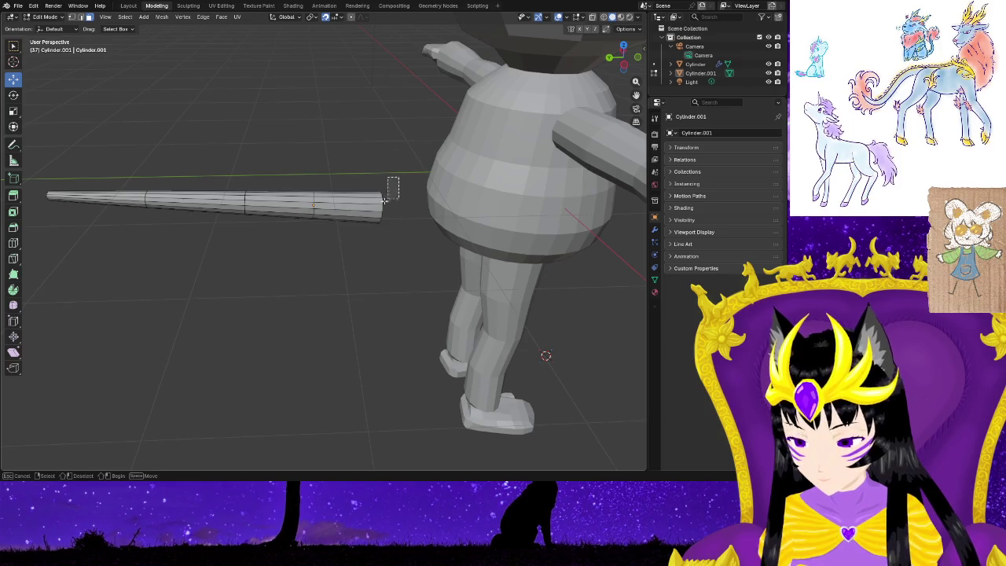
drag(385, 200, 34, 249)
mouse_move(107, 280)
middle_down()
mouse_move(276, 285)
mouse_move(268, 276)
middle_up()
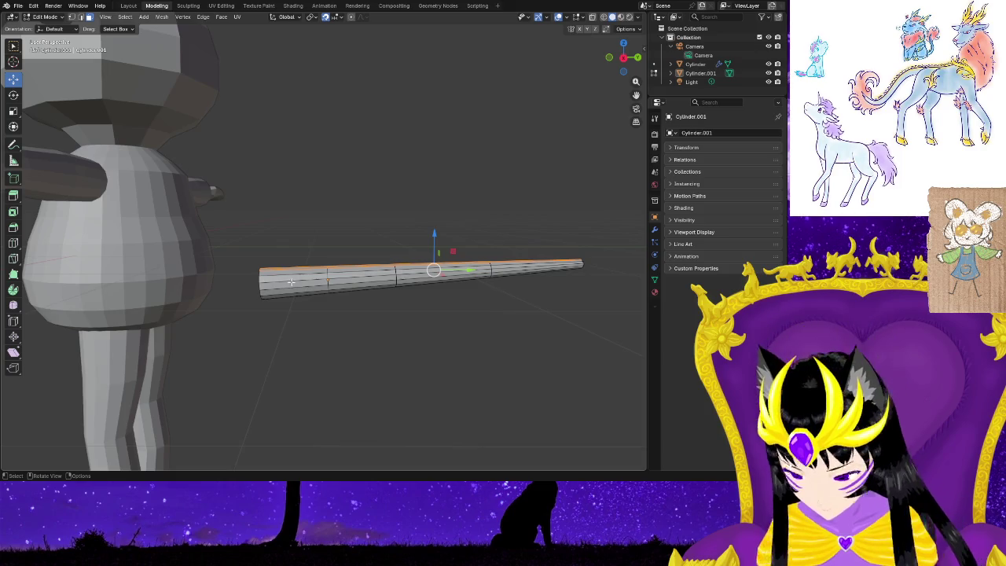
Select the whole tail mesh and slide it along Y with the Move tool.
key(a)
mouse_move(274, 361)
middle_down()
mouse_move(294, 343)
mouse_move(228, 348)
mouse_move(249, 315)
mouse_move(207, 328)
mouse_move(281, 341)
middle_up()
scroll(306, 346, up, 3)
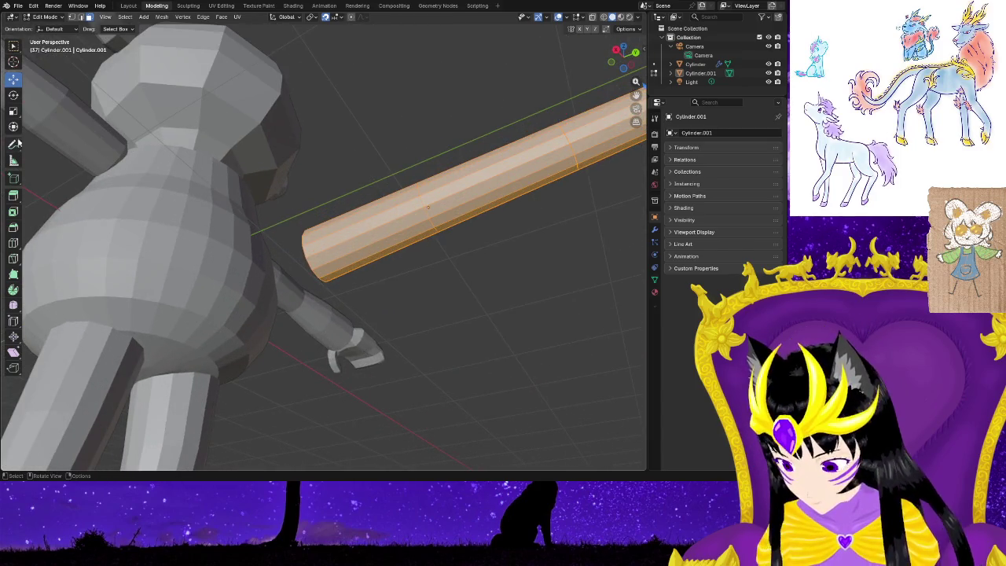
click(12, 80)
scroll(315, 236, down, 3)
mouse_move(314, 236)
middle_down()
mouse_move(389, 355)
mouse_move(564, 307)
middle_up()
drag(525, 278, 429, 290)
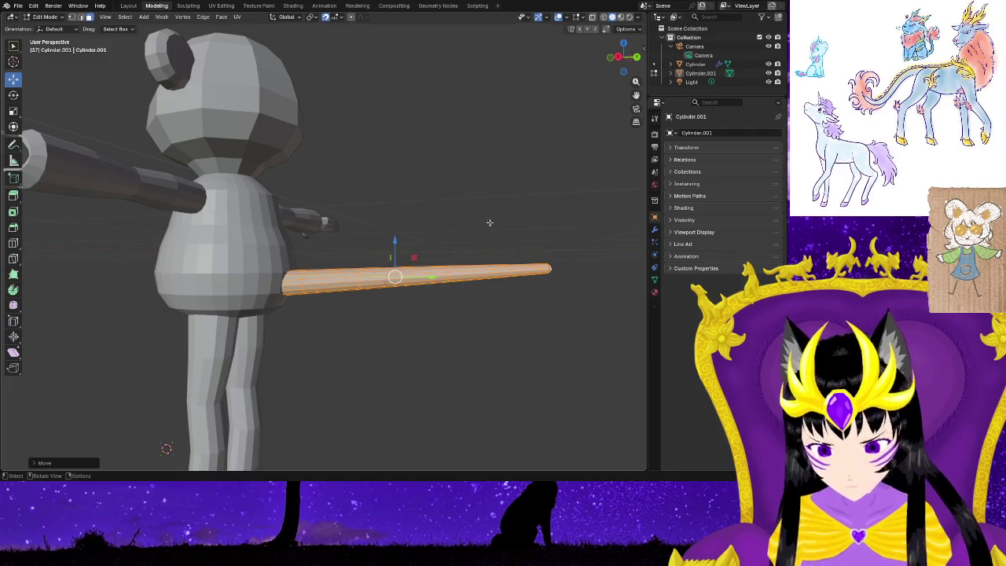
click(448, 289)
mouse_move(413, 328)
middle_down()
mouse_move(370, 332)
mouse_move(280, 314)
mouse_move(209, 330)
mouse_move(191, 347)
middle_up()
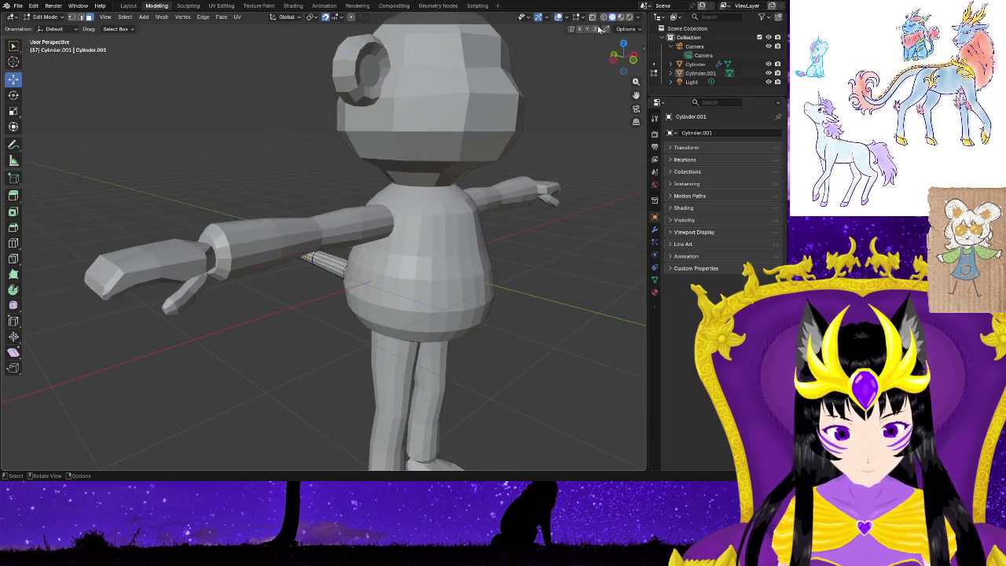
Turn on X-ray, undo the move, and move the tail again along the Y axis.
key(alt+z)
middle_drag(390, 324, 447, 304)
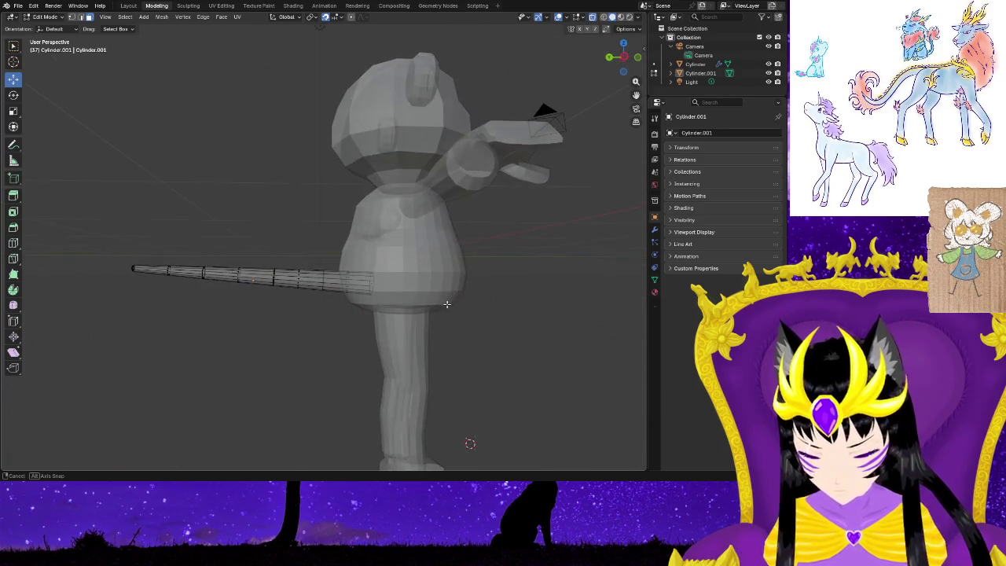
key(ctrl+z)
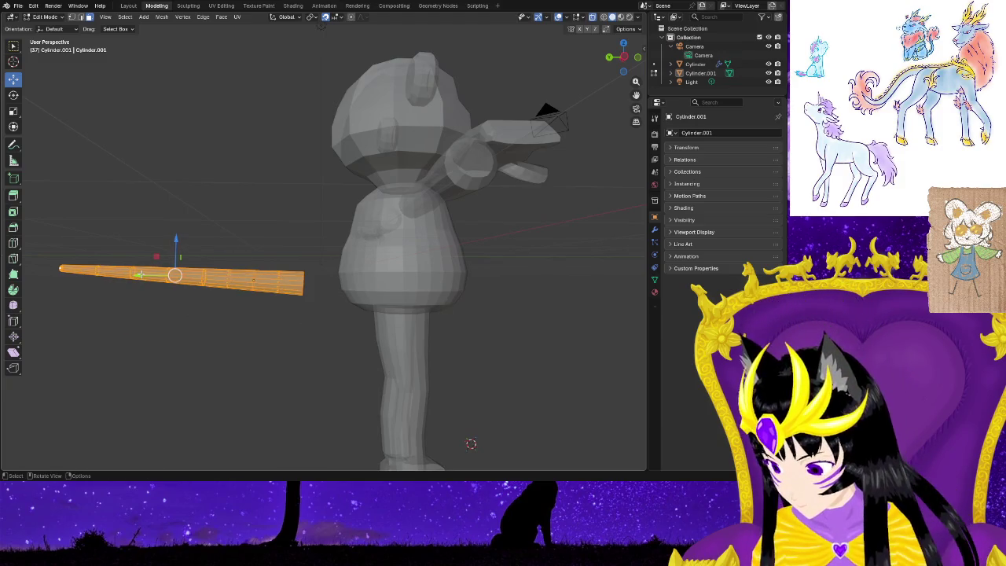
key(g)
key(y)
click(173, 276)
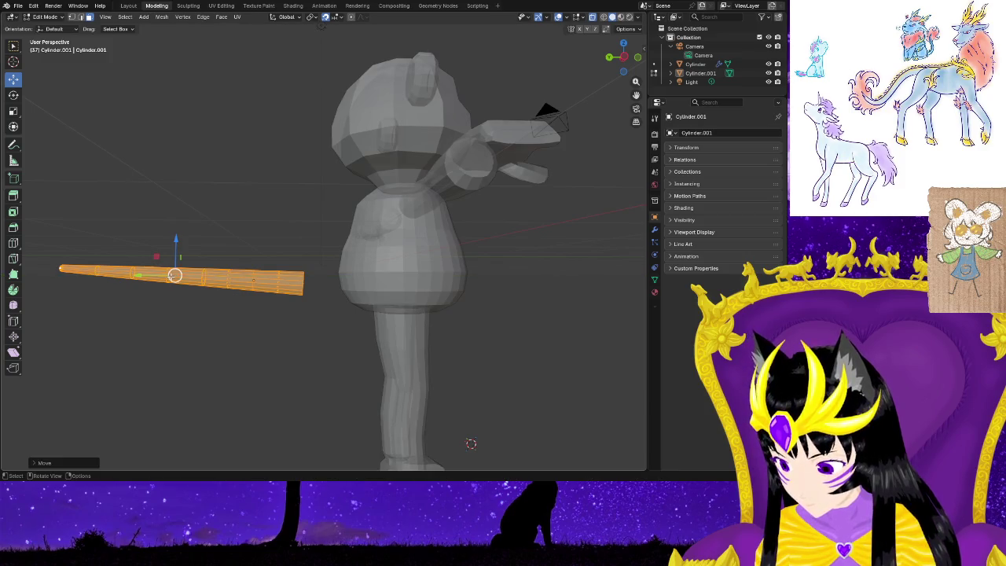
click(173, 309)
middle_drag(174, 314, 179, 345)
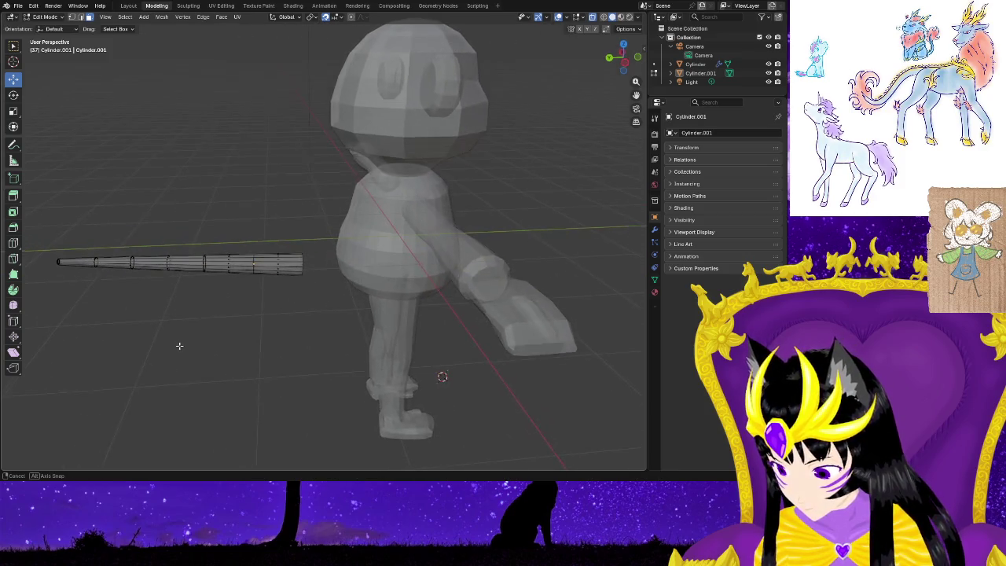
Select the linked tail cylinder, move it along Y behind the body, and turn X-ray off.
key(l)
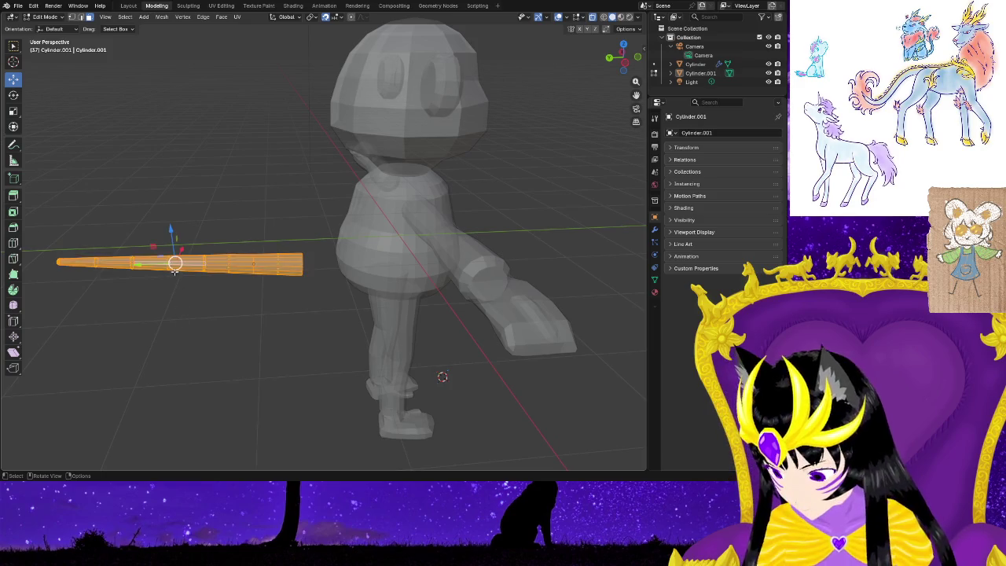
key(g)
key(y)
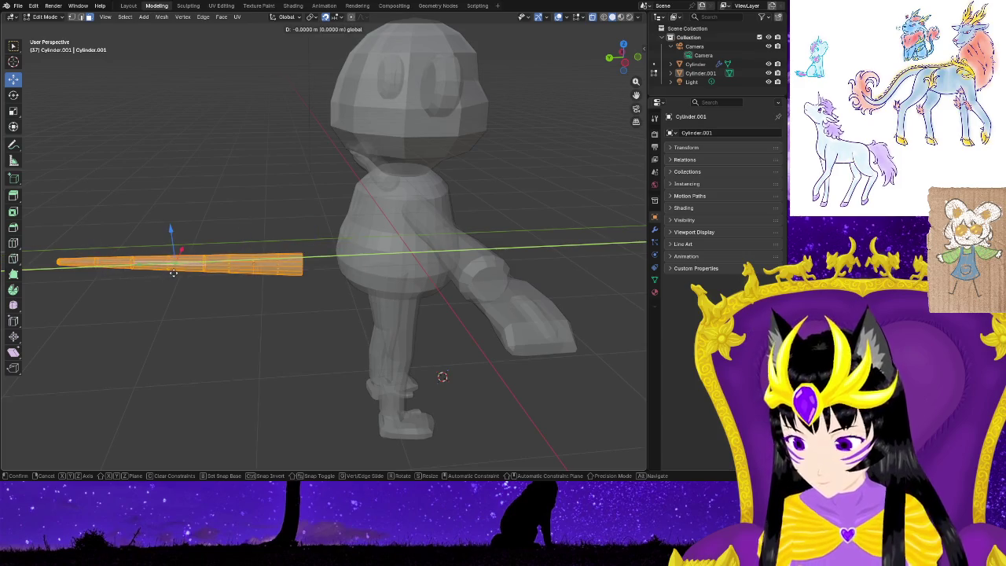
click(188, 208)
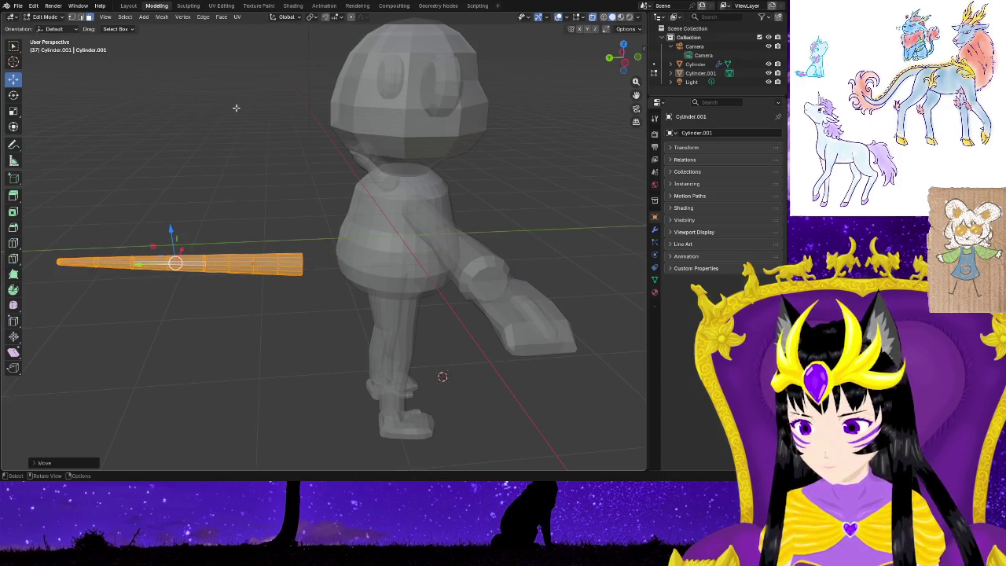
key(g)
key(y)
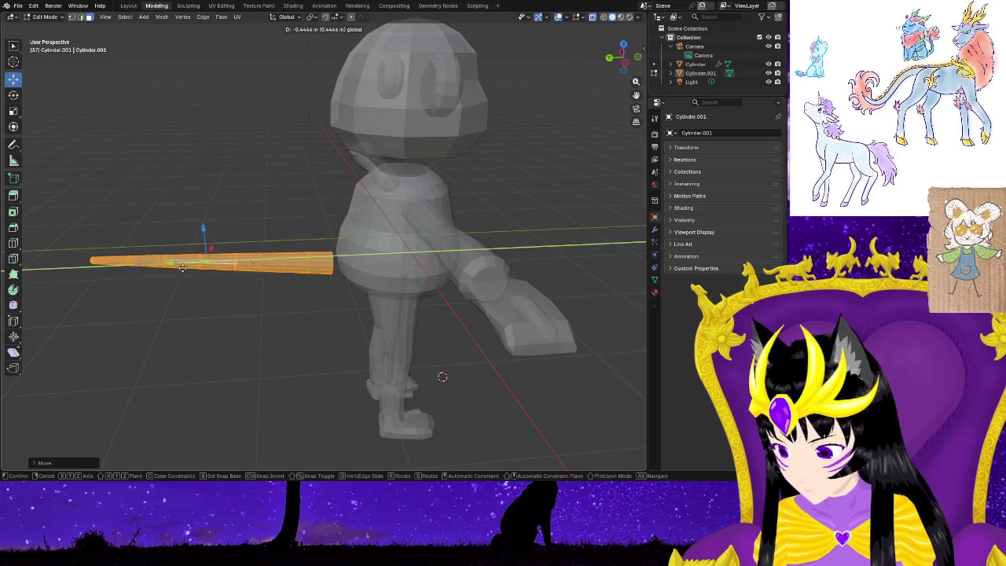
click(204, 323)
click(204, 323)
mouse_move(204, 323)
middle_down()
mouse_move(390, 290)
mouse_move(402, 275)
middle_up()
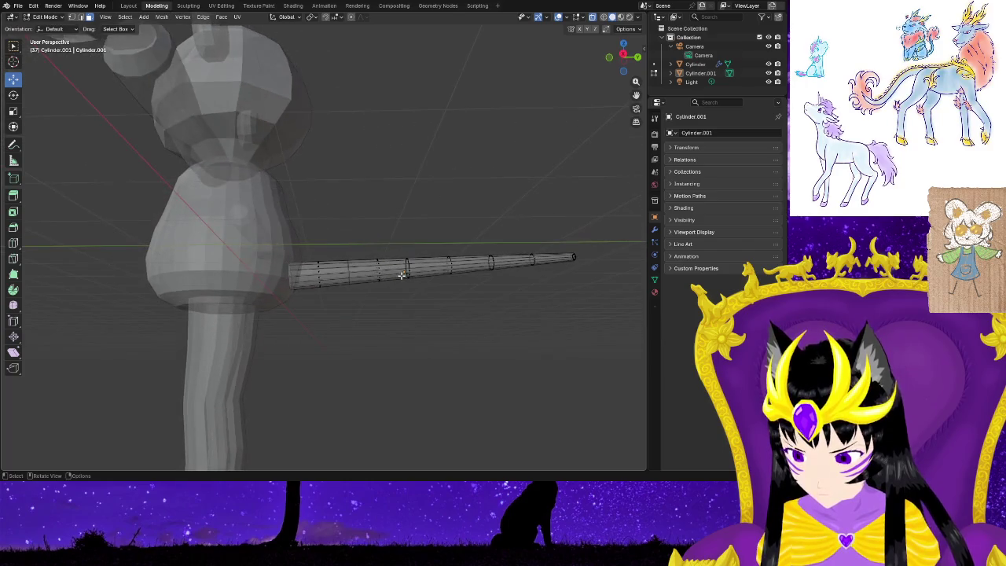
mouse_move(509, 314)
middle_down()
mouse_move(499, 333)
mouse_move(434, 338)
mouse_move(413, 321)
mouse_move(398, 377)
mouse_move(406, 369)
middle_up()
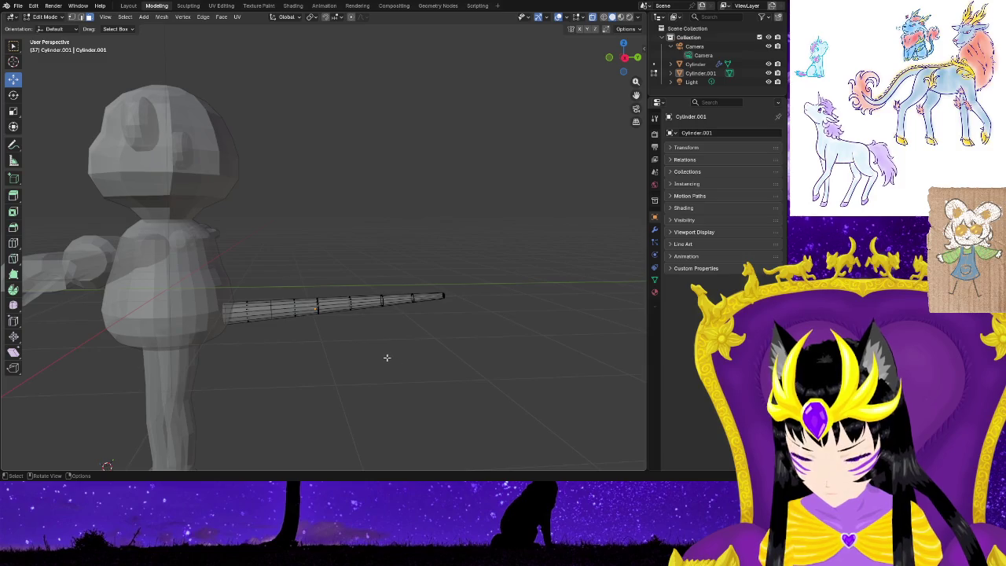
key(alt+z)
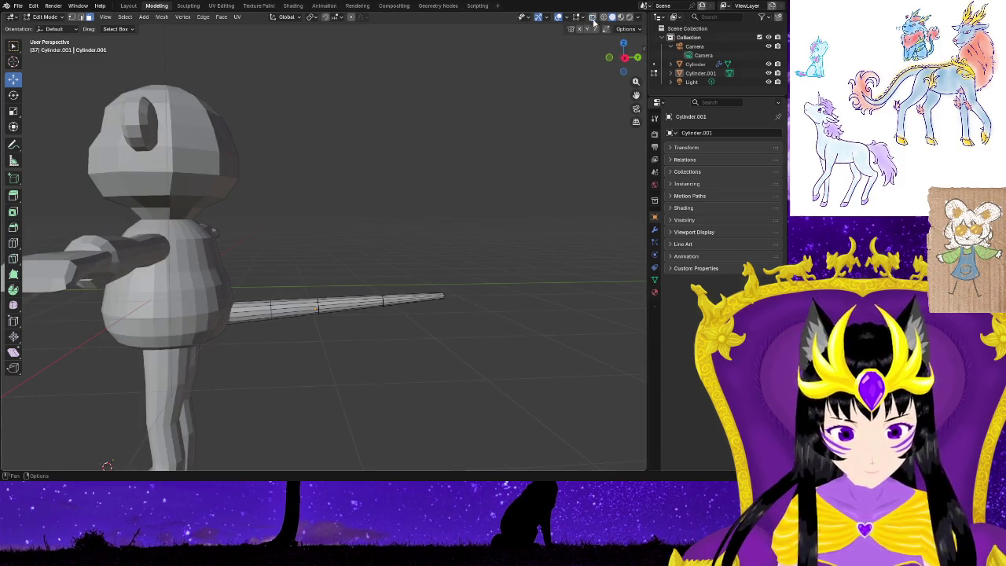
Orbit until the tail lies horizontally and try selecting its base section.
mouse_move(447, 274)
middle_down()
mouse_move(395, 382)
mouse_move(359, 367)
mouse_move(276, 393)
mouse_move(353, 359)
middle_up()
scroll(306, 379, down, 2)
scroll(322, 382, up, 4)
scroll(310, 393, up, 1)
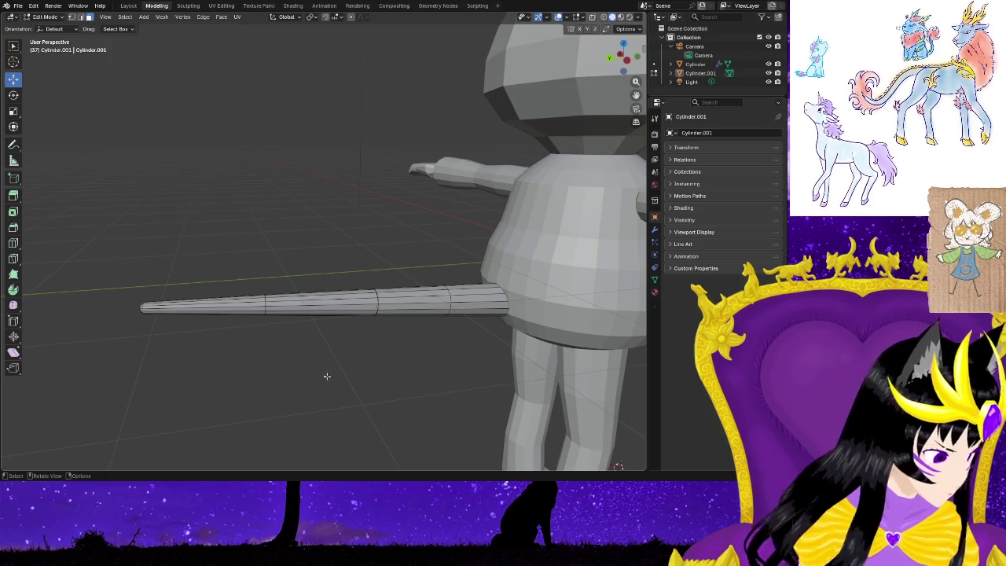
mouse_move(333, 373)
middle_down()
mouse_move(437, 455)
mouse_move(537, 414)
middle_up()
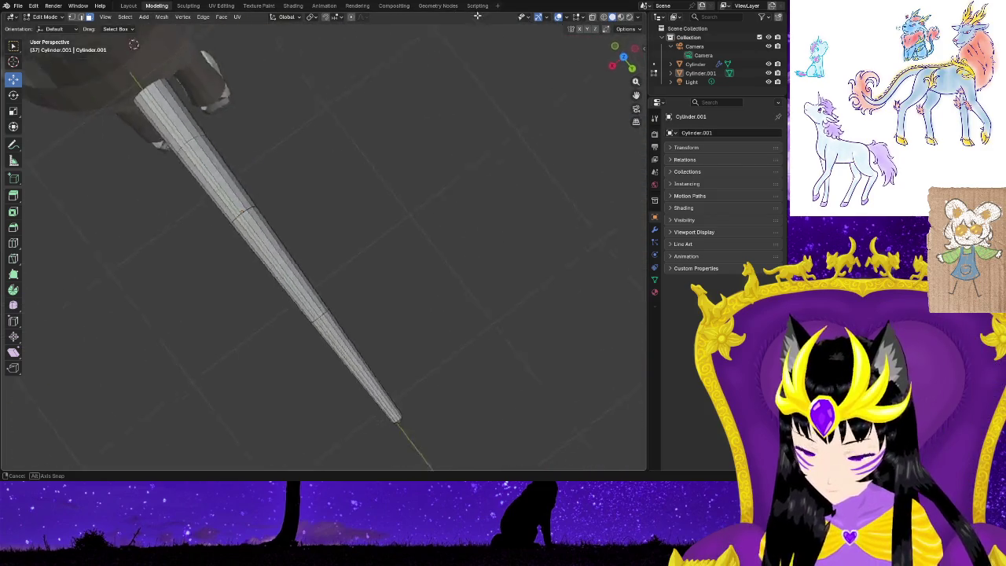
mouse_move(260, 432)
shift+middle_down()
mouse_move(281, 382)
mouse_move(283, 399)
mouse_move(231, 422)
mouse_move(312, 386)
mouse_move(259, 340)
mouse_move(286, 386)
mouse_move(287, 288)
mouse_move(252, 217)
shift+middle_up()
scroll(283, 399, up, 1)
click(257, 339)
click(300, 373)
drag(277, 302, 278, 313)
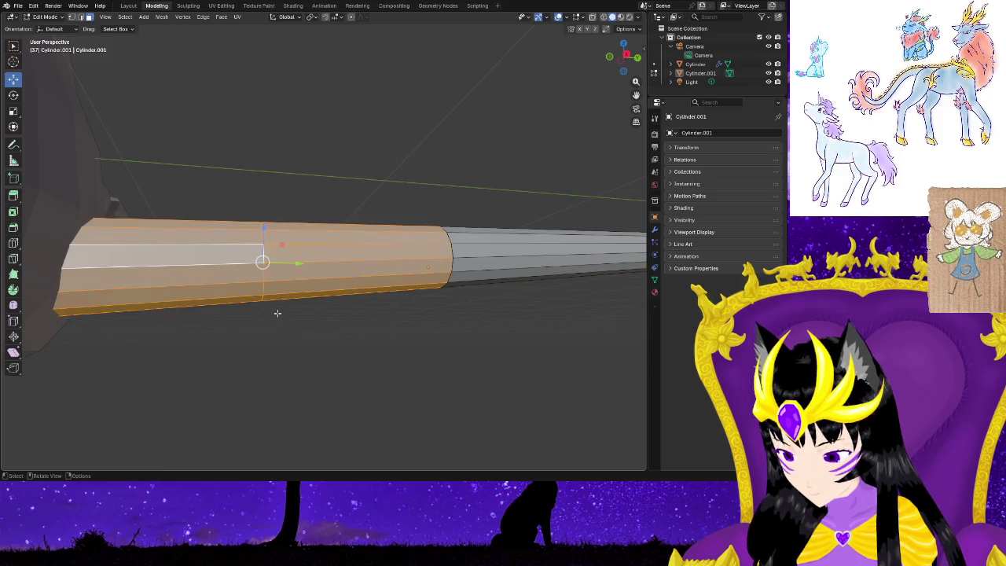
click(275, 320)
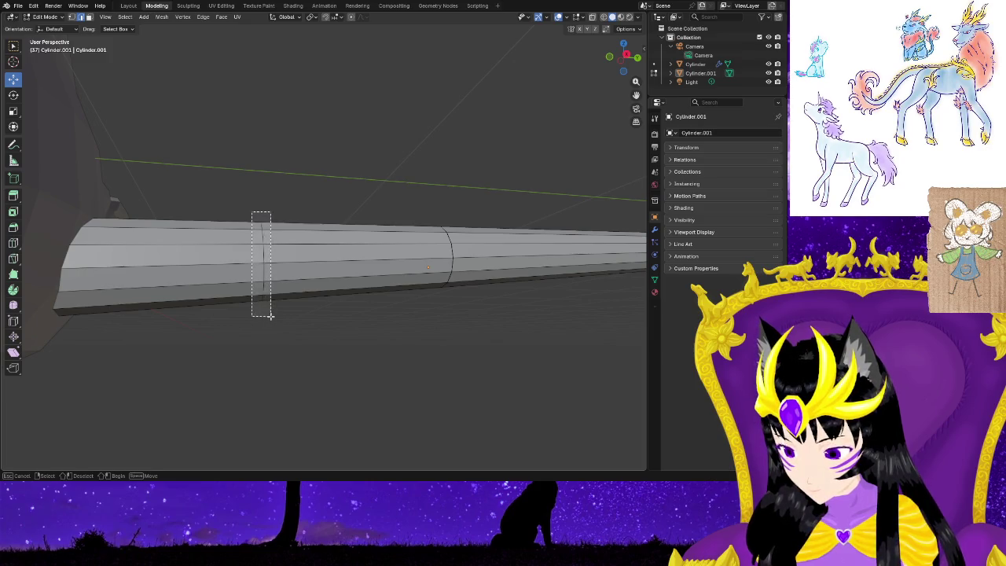
With X-ray on, scale down two edge loops along the tail to narrow it.
key(alt+z)
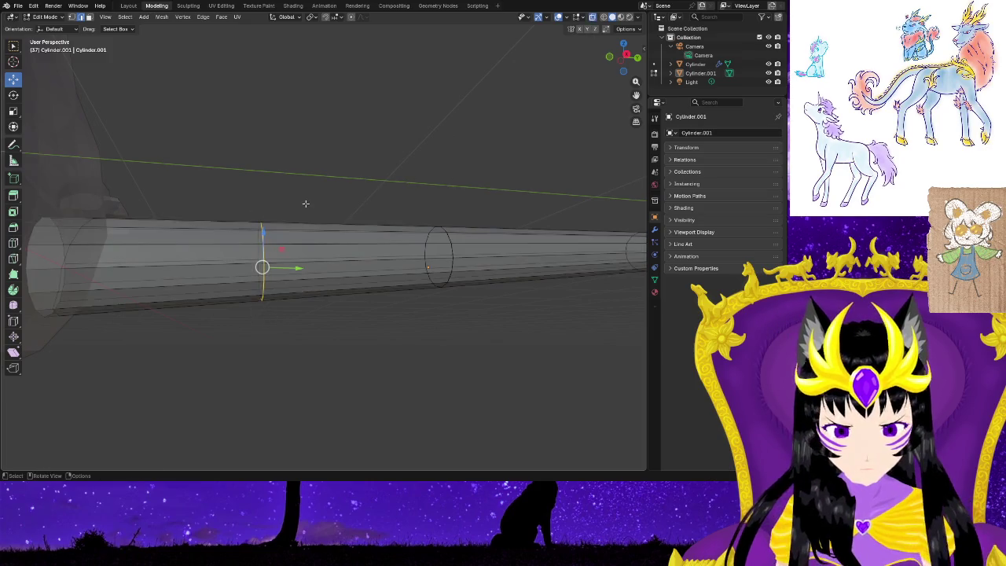
drag(262, 213, 278, 320)
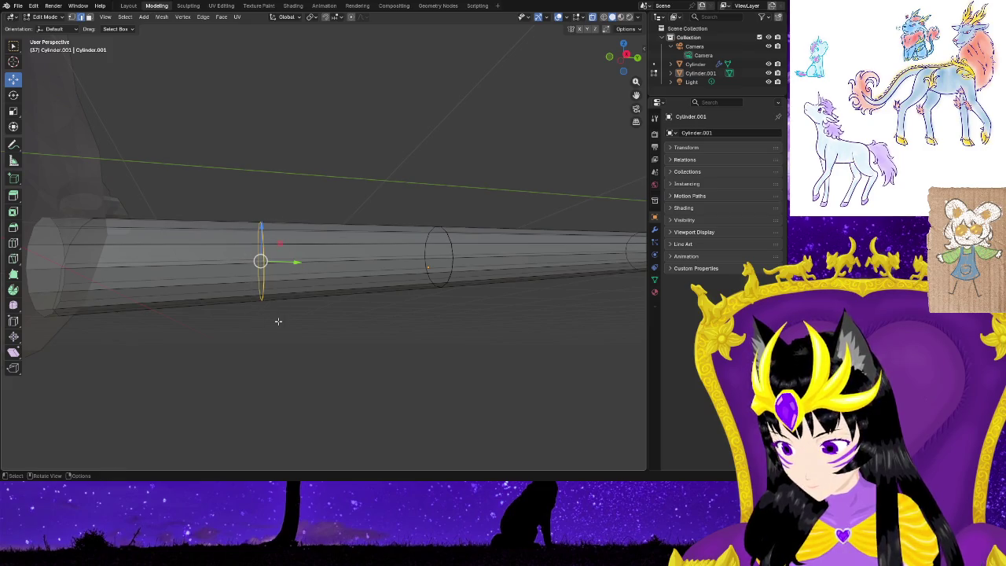
mouse_move(280, 331)
middle_down()
mouse_move(250, 422)
mouse_move(250, 393)
middle_up()
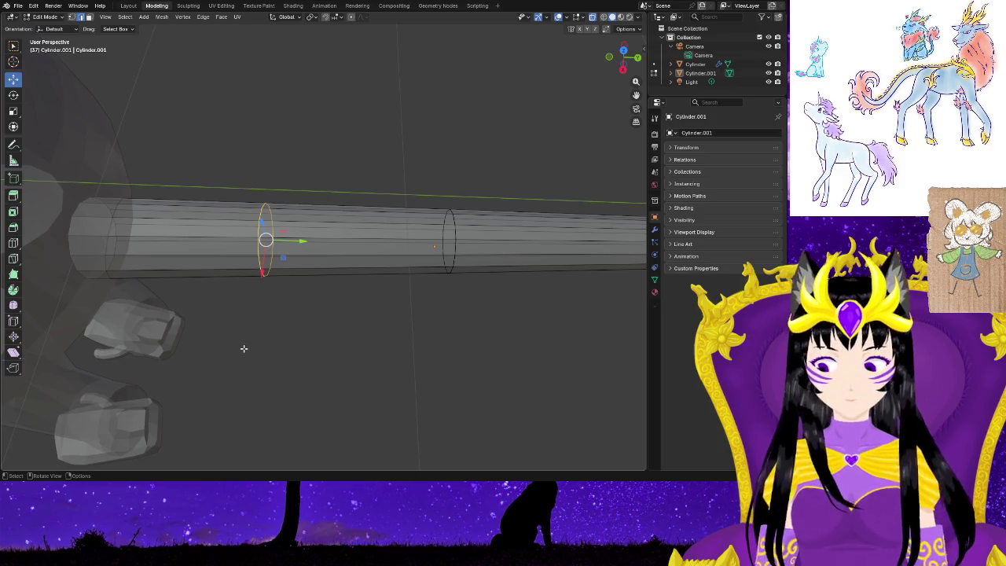
key(s)
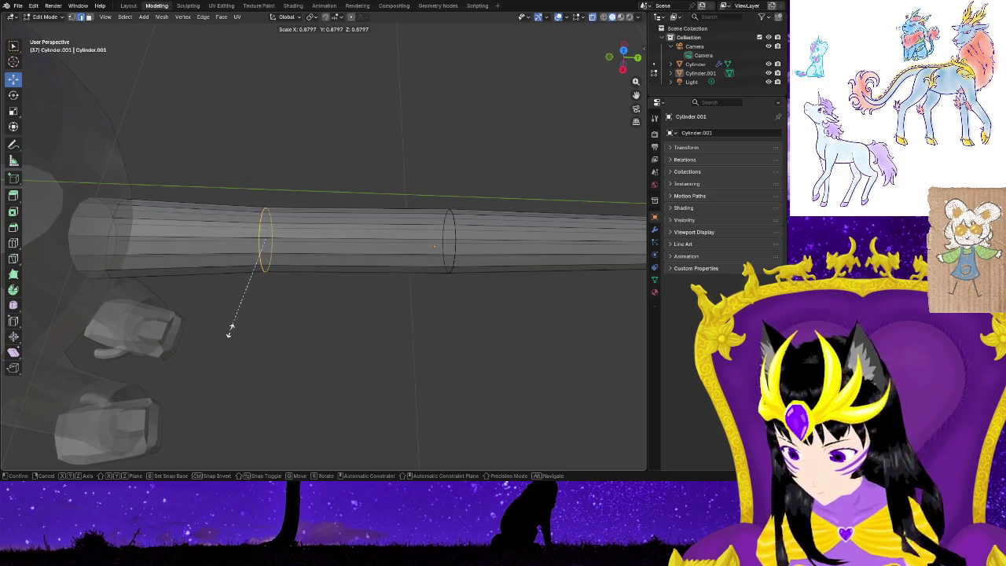
click(233, 322)
middle_drag(463, 356, 437, 206)
drag(461, 288, 460, 288)
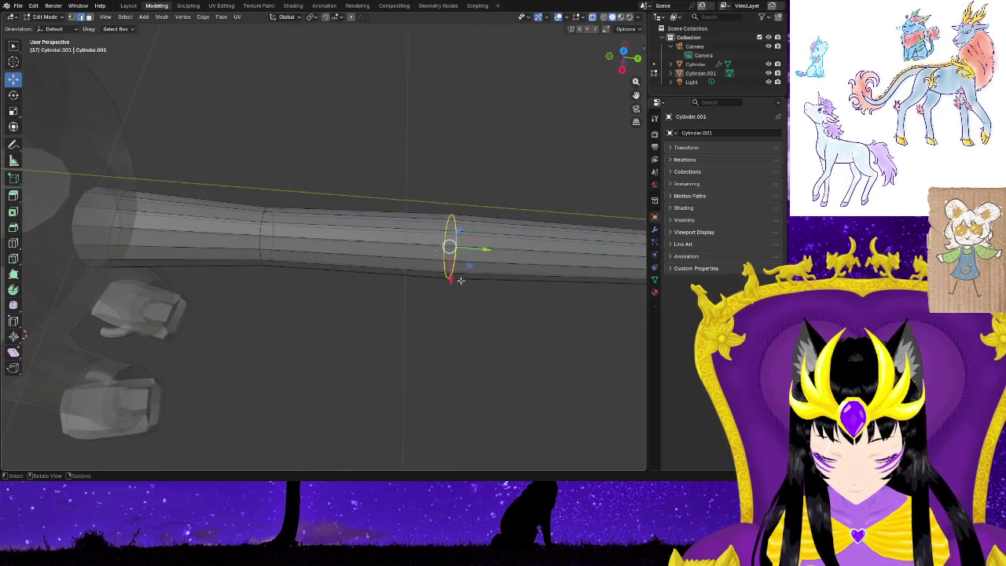
key(s)
click(452, 267)
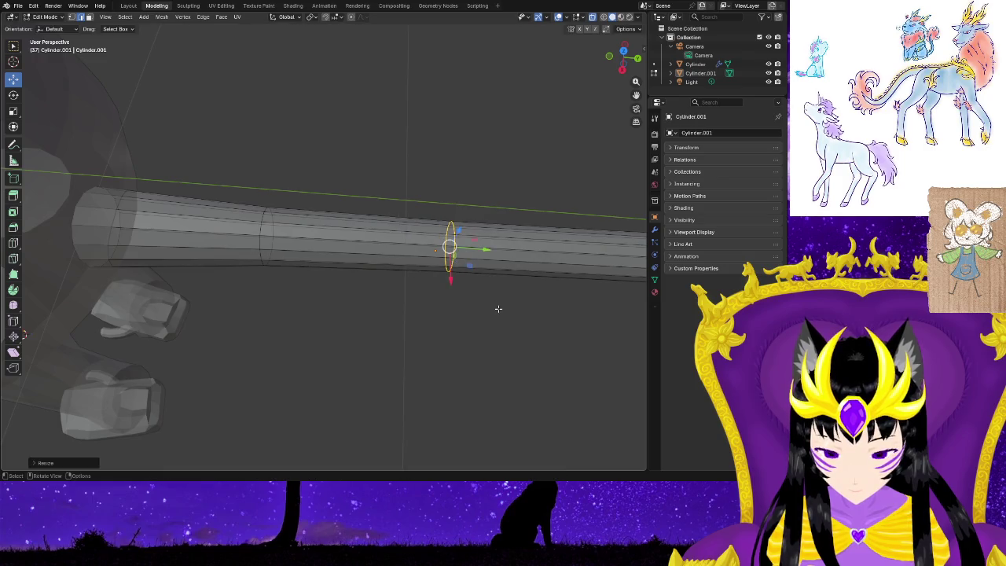
Extrude the tail's end loop, slide it back, and scale the loop near the tip to 0.846.
mouse_move(539, 318)
shift+middle_down()
mouse_move(419, 294)
mouse_move(262, 294)
mouse_move(530, 198)
shift+middle_up()
drag(530, 198, 560, 335)
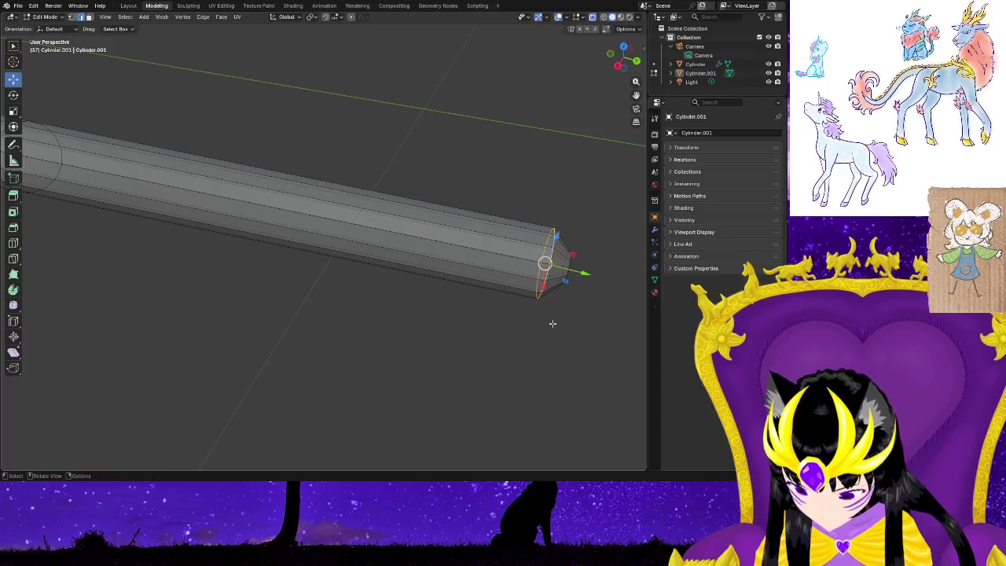
key(e)
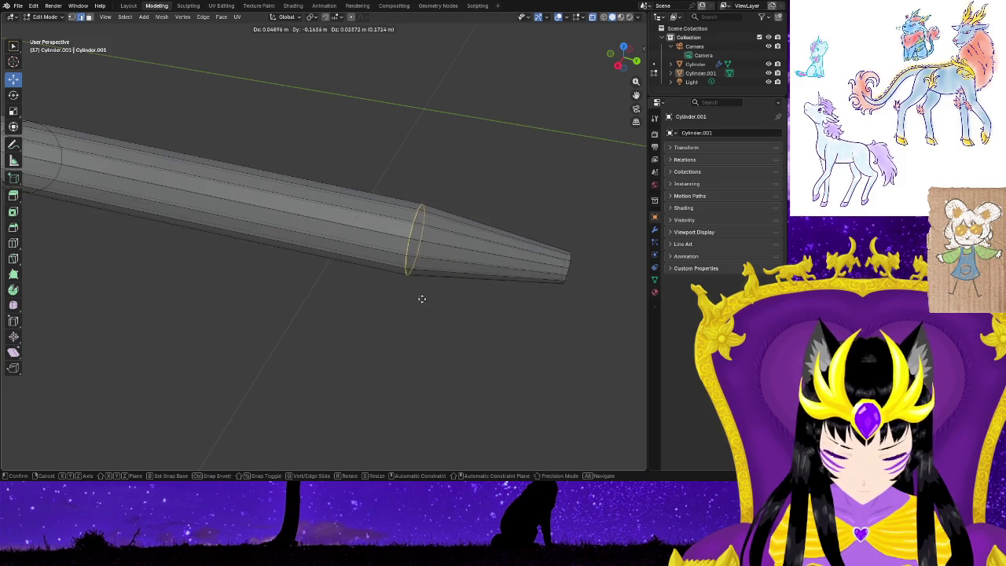
click(396, 289)
mouse_move(395, 288)
middle_down()
mouse_move(390, 322)
mouse_move(233, 284)
middle_up()
drag(393, 307, 309, 268)
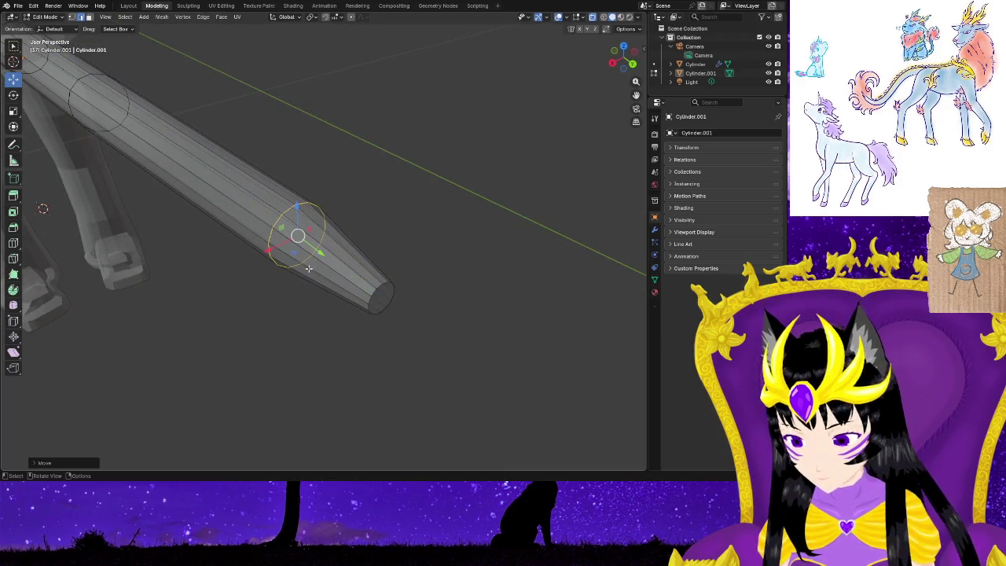
key(s)
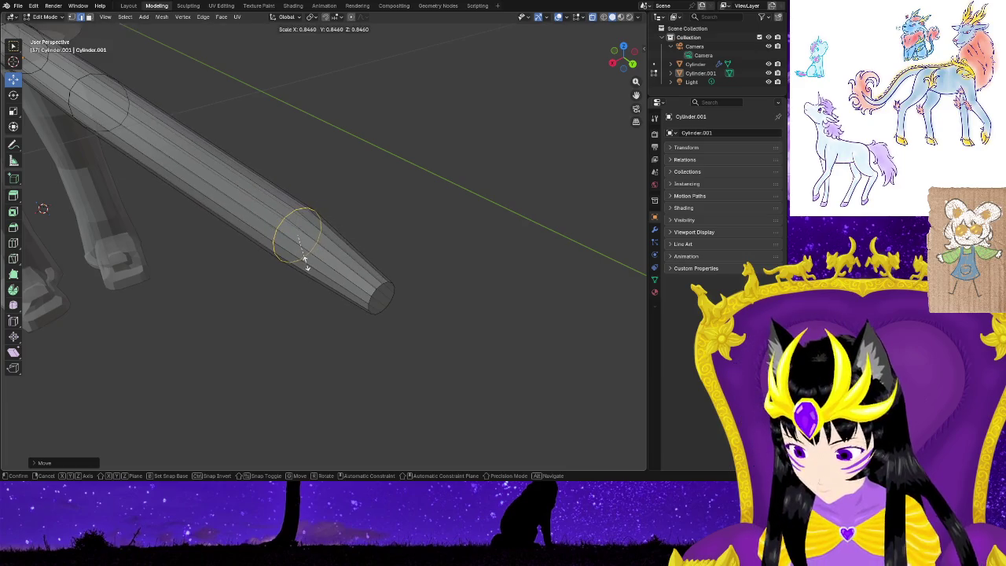
click(306, 267)
mouse_move(272, 333)
middle_down()
mouse_move(366, 303)
mouse_move(202, 279)
mouse_move(191, 303)
mouse_move(299, 286)
middle_up()
mouse_move(459, 326)
middle_down()
mouse_move(411, 307)
mouse_move(425, 292)
mouse_move(436, 295)
middle_up()
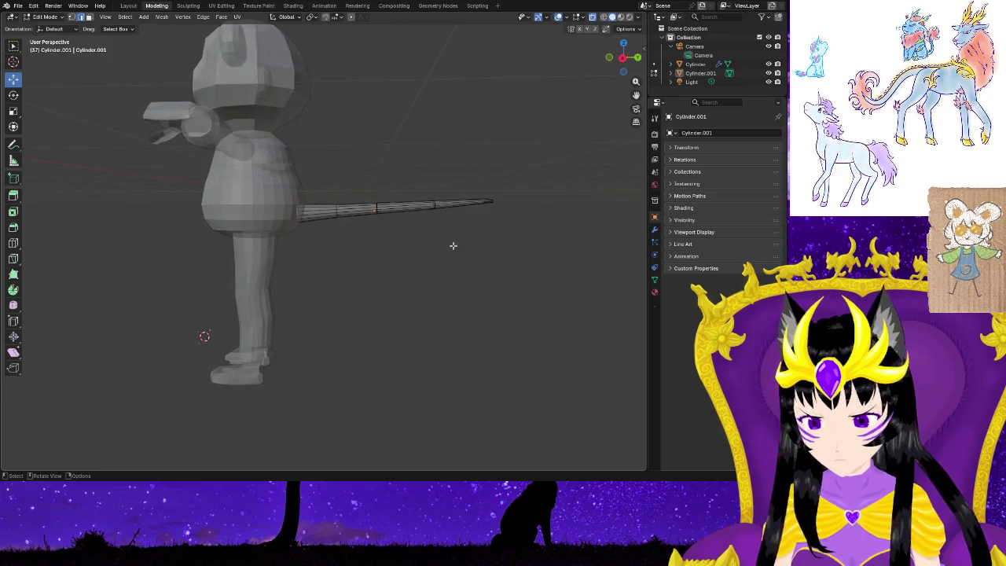
middle_drag(453, 245, 456, 304)
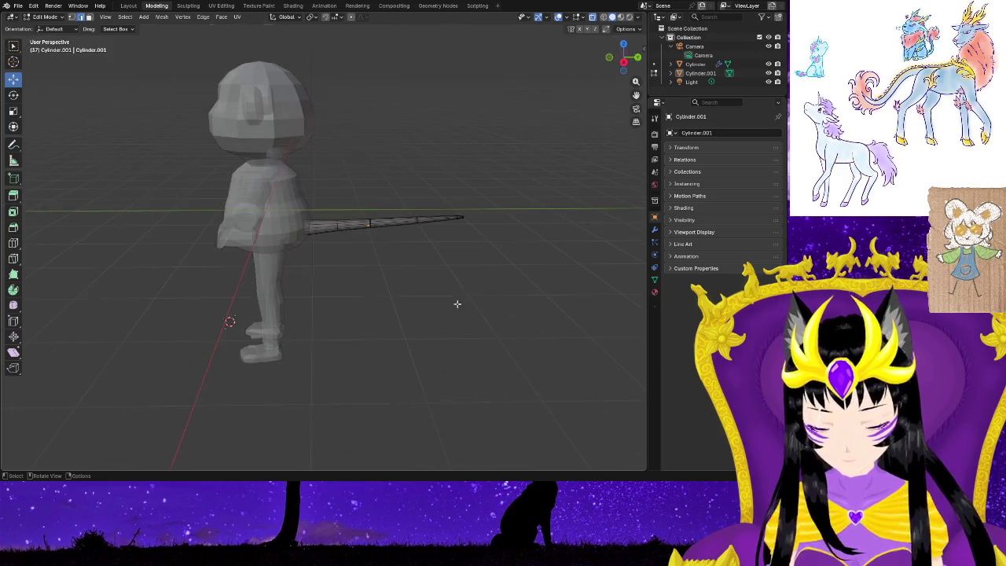
Return to solid shading, frame the tail, and push its end loop out along Y into a conical tip.
click(593, 18)
mouse_move(413, 277)
middle_down()
mouse_move(486, 304)
mouse_move(532, 288)
mouse_move(596, 297)
mouse_move(511, 310)
mouse_move(262, 285)
mouse_move(285, 287)
mouse_move(313, 324)
middle_up()
scroll(313, 324, up, 5)
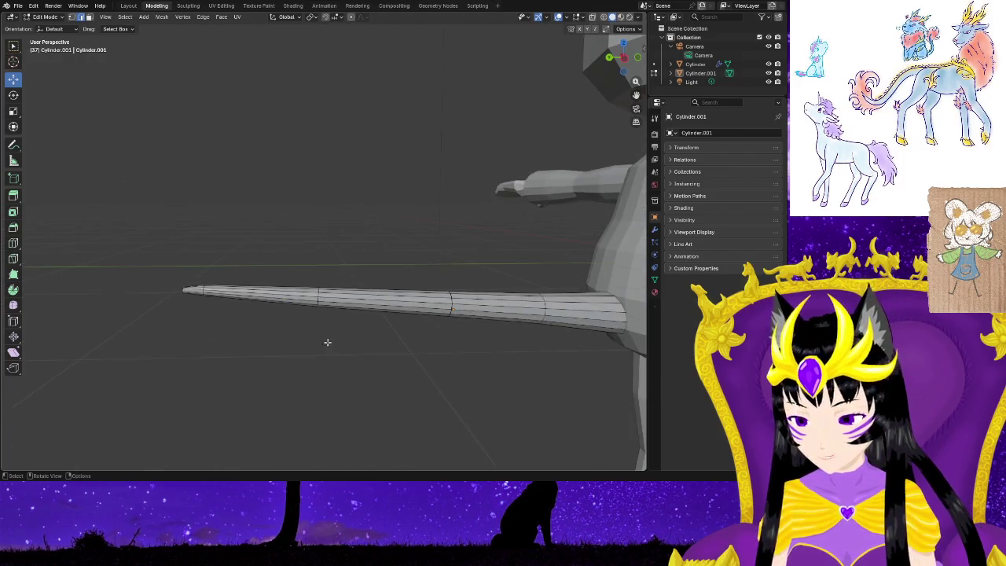
scroll(243, 362, up, 2)
mouse_move(216, 361)
shift+middle_down()
mouse_move(334, 360)
mouse_move(359, 393)
mouse_move(317, 409)
mouse_move(356, 414)
mouse_move(362, 393)
shift+middle_up()
scroll(362, 393, down, 4)
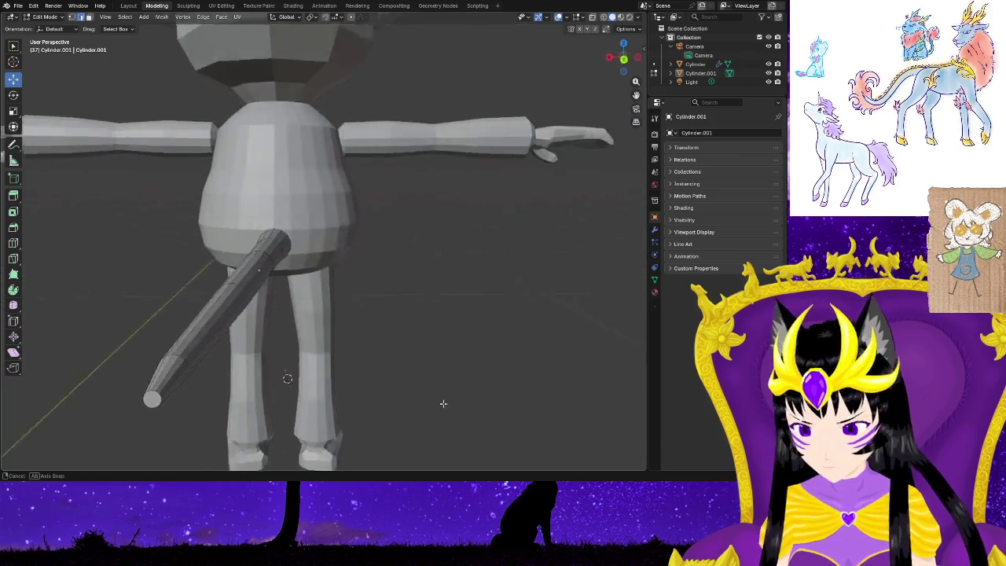
middle_drag(442, 405, 481, 398)
scroll(481, 398, up, 3)
mouse_move(232, 422)
middle_down()
mouse_move(362, 341)
mouse_move(447, 318)
middle_up()
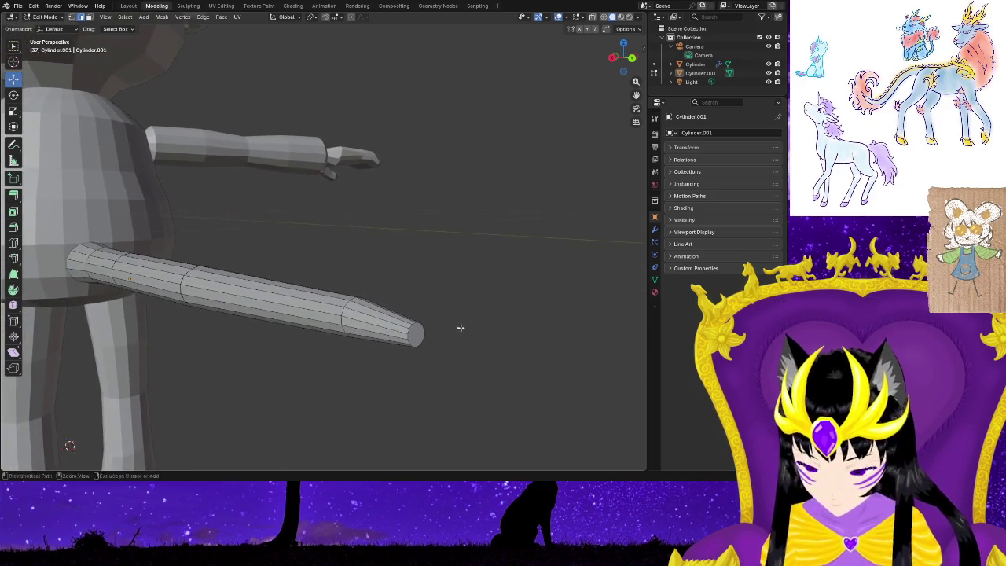
key(ctrl+z)
key(ctrl+z)
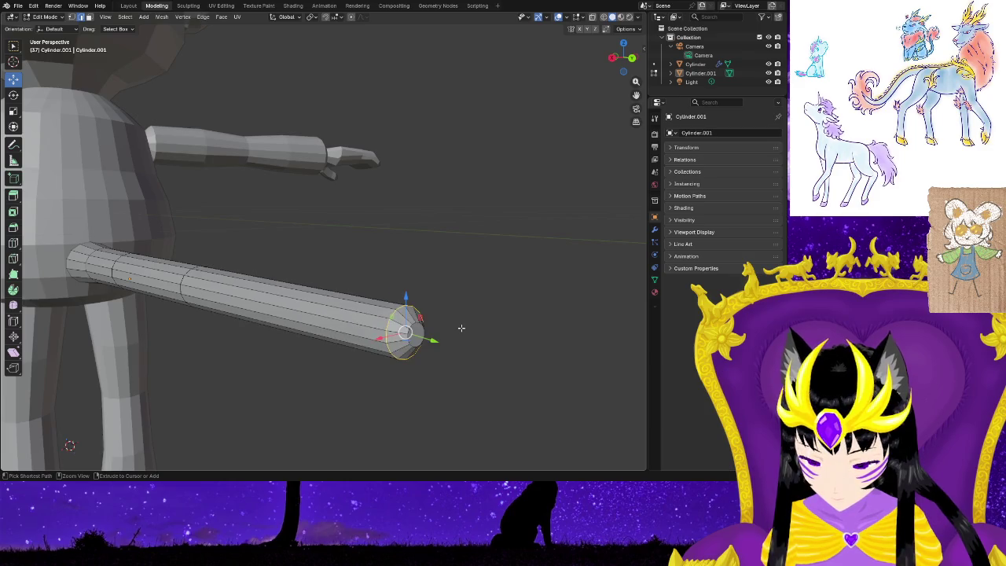
drag(433, 341, 409, 343)
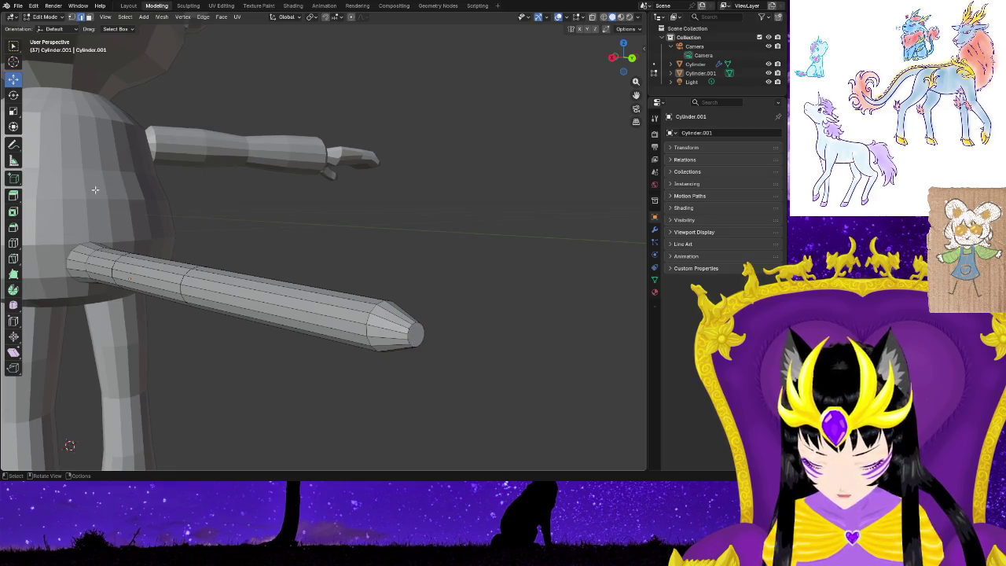
click(13, 195)
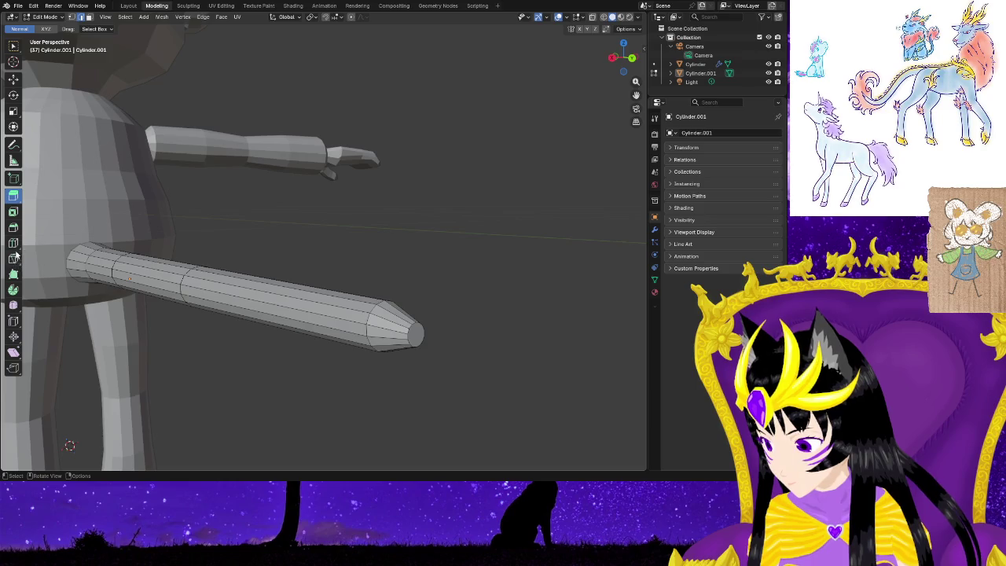
Bevel the tail cylinder's tip face with the Bevel tool.
click(14, 227)
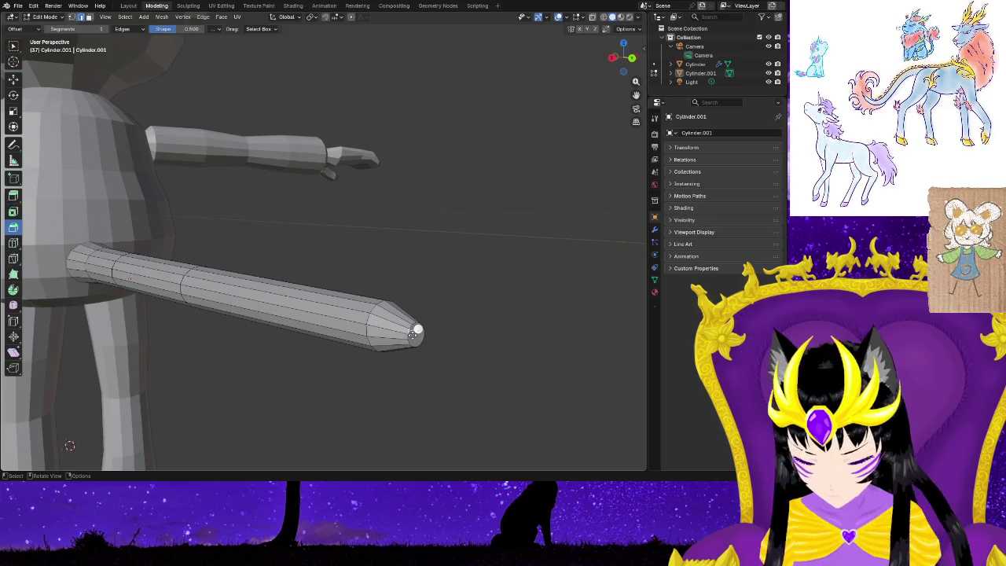
click(88, 17)
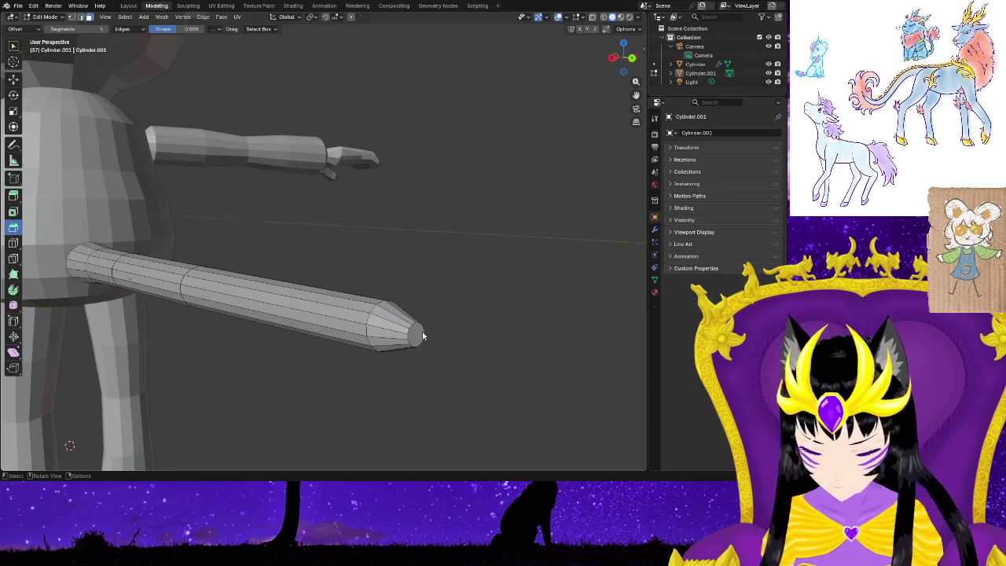
drag(453, 342, 467, 352)
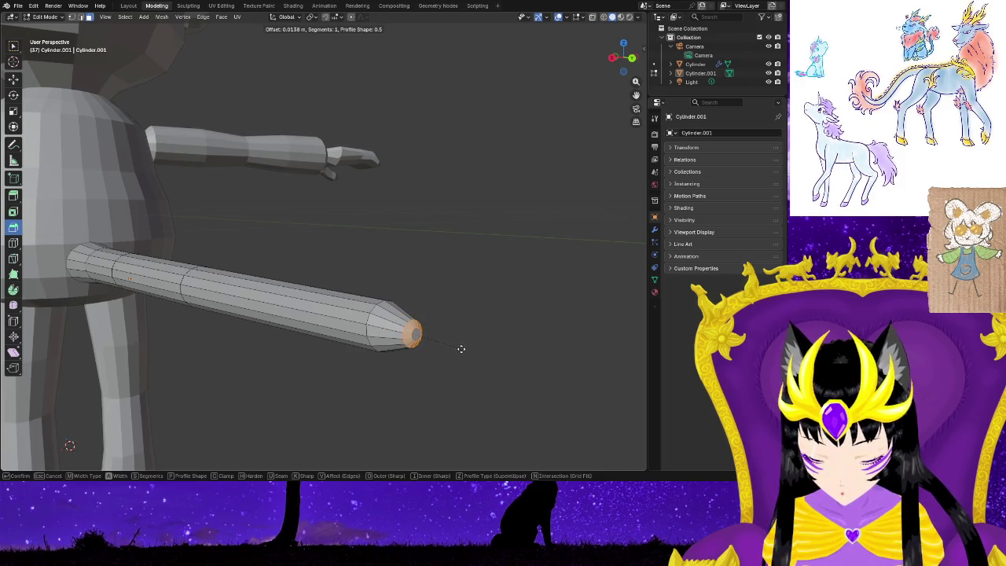
click(461, 348)
click(414, 358)
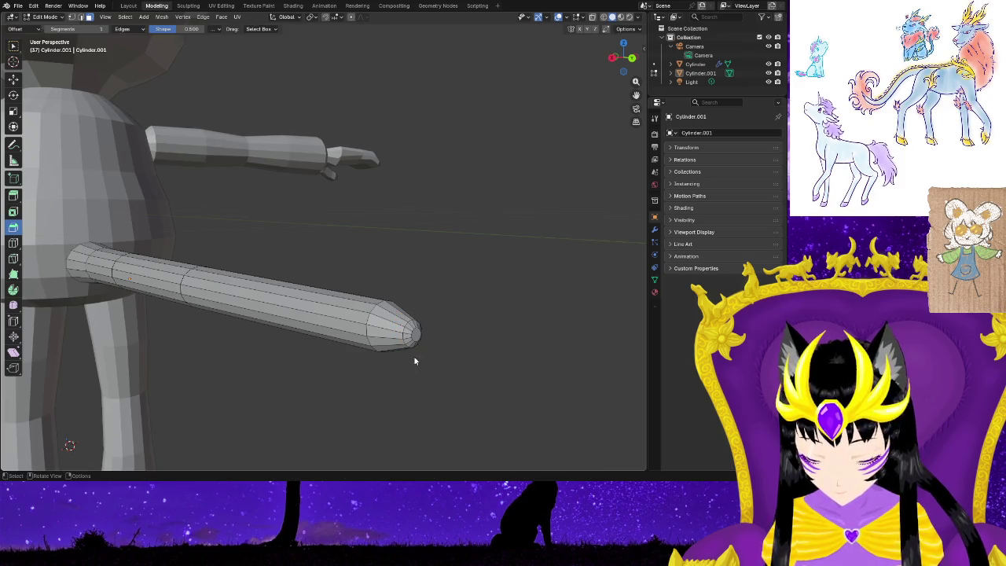
mouse_move(410, 331)
middle_down()
mouse_move(463, 380)
mouse_move(457, 373)
middle_up()
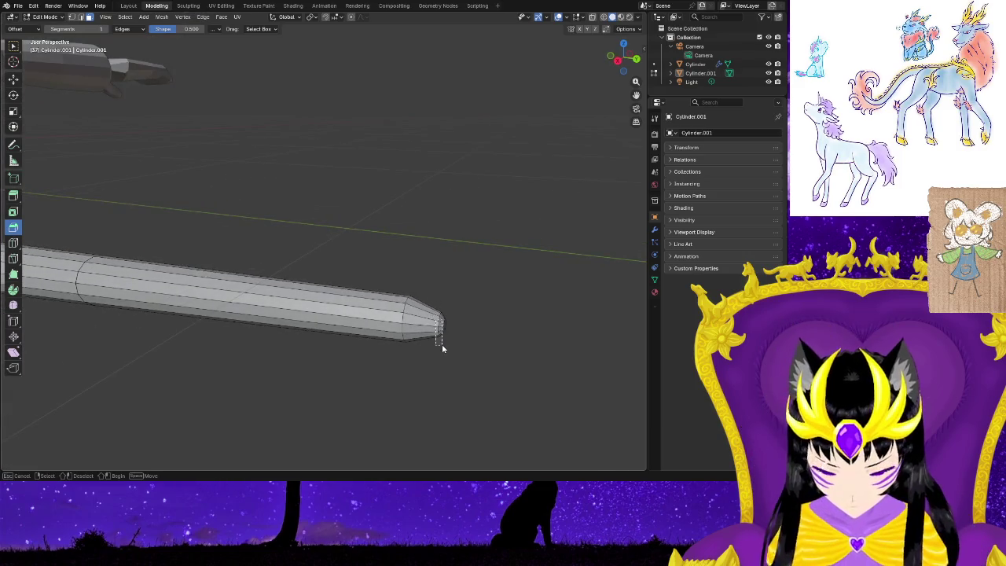
With X-ray on, box-select the tip's end edge loop and bevel it with Ctrl+B.
alt+click(430, 305)
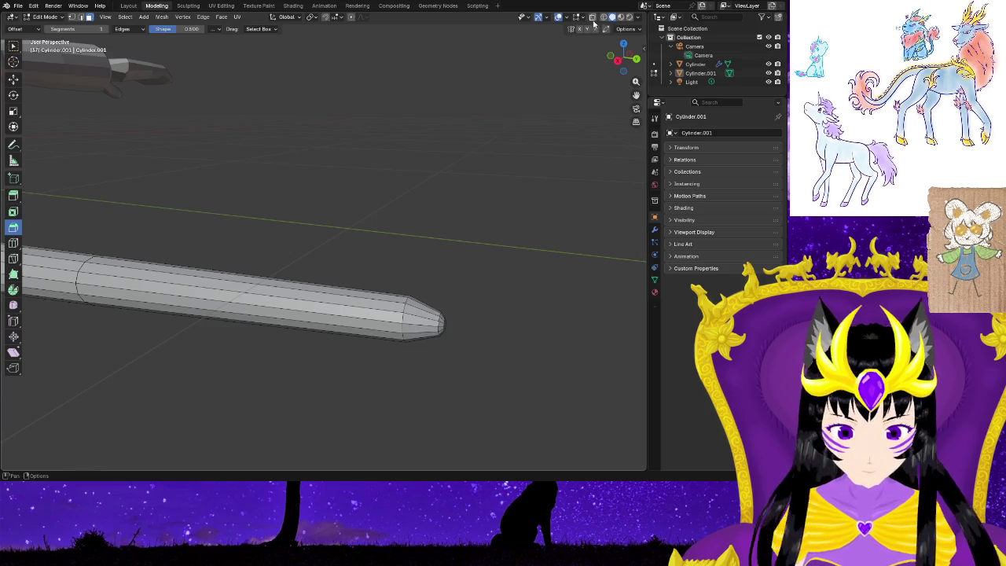
key(alt+z)
mouse_move(431, 313)
middle_down()
mouse_move(483, 399)
mouse_move(569, 438)
mouse_move(521, 418)
mouse_move(475, 323)
middle_up()
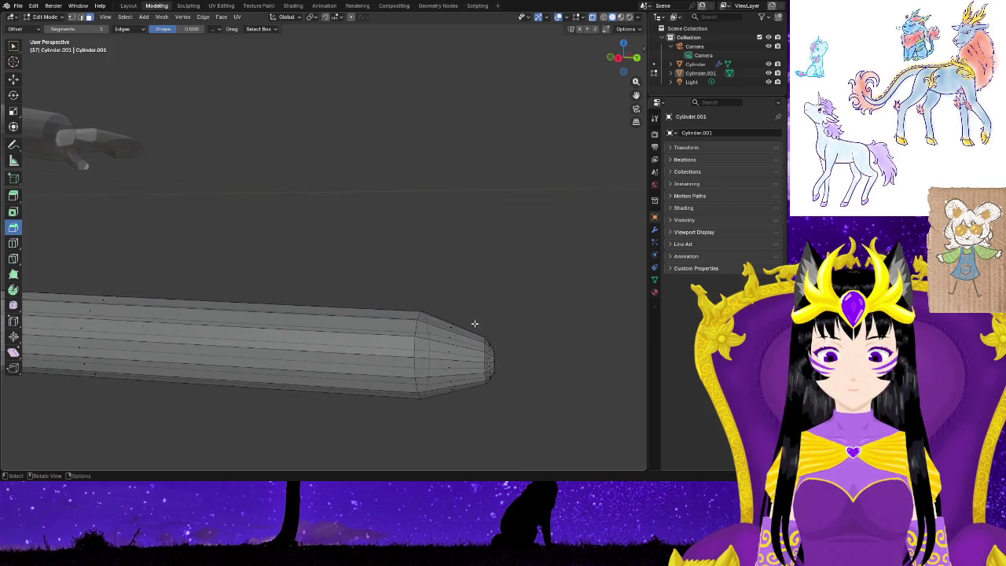
drag(487, 401, 491, 403)
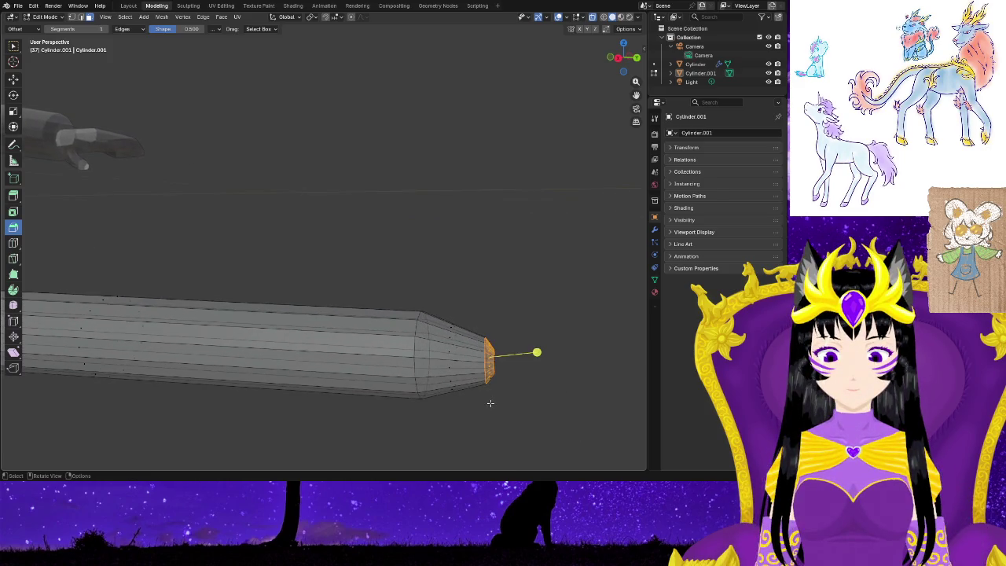
click(535, 351)
mouse_move(535, 351)
middle_down()
mouse_move(535, 419)
mouse_move(555, 431)
mouse_move(484, 313)
middle_up()
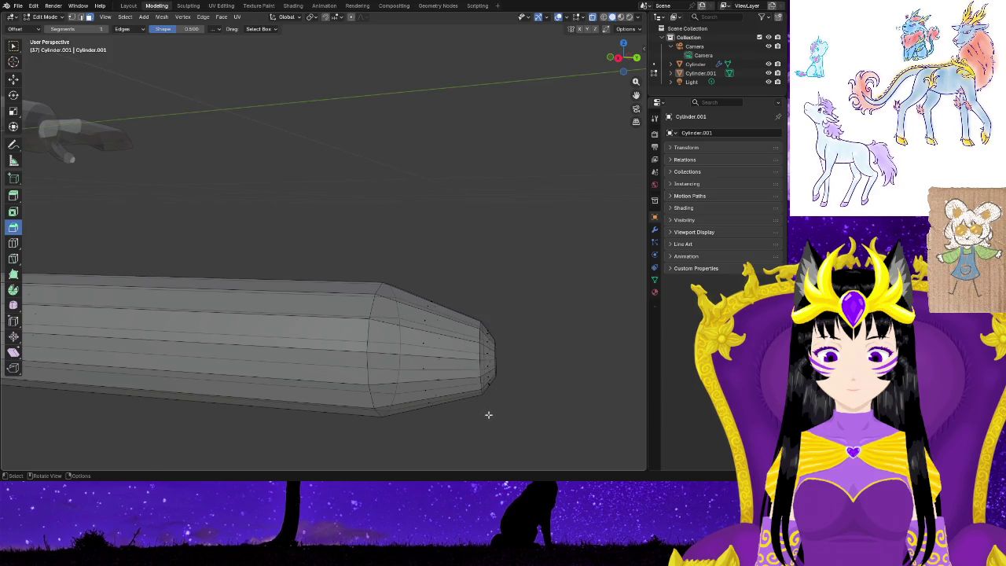
drag(453, 322, 458, 309)
click(544, 410)
mouse_move(544, 410)
middle_down()
mouse_move(524, 409)
mouse_move(539, 411)
middle_up()
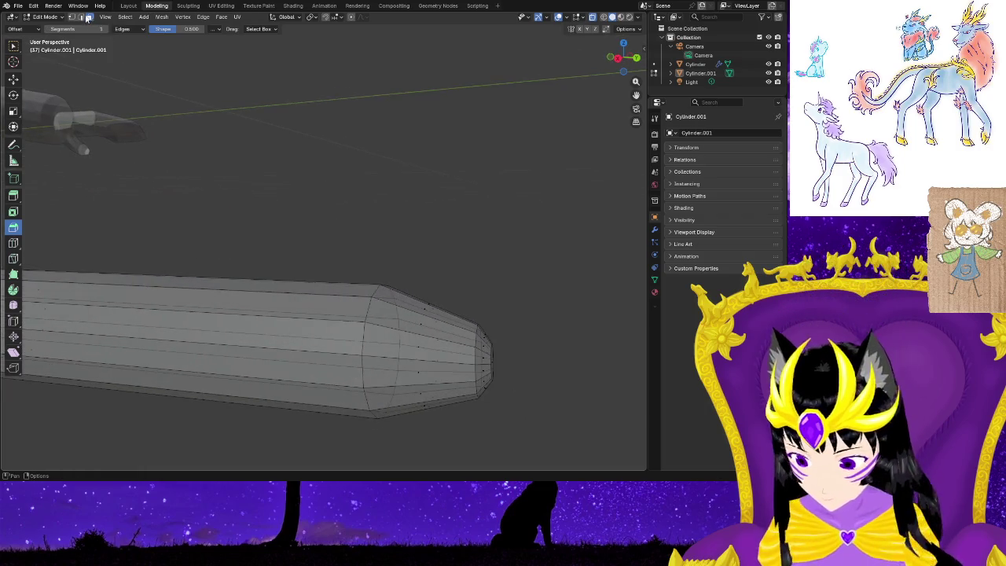
mouse_move(473, 299)
mouse_down()
mouse_move(484, 418)
mouse_move(503, 411)
mouse_up()
key(ctrl+b)
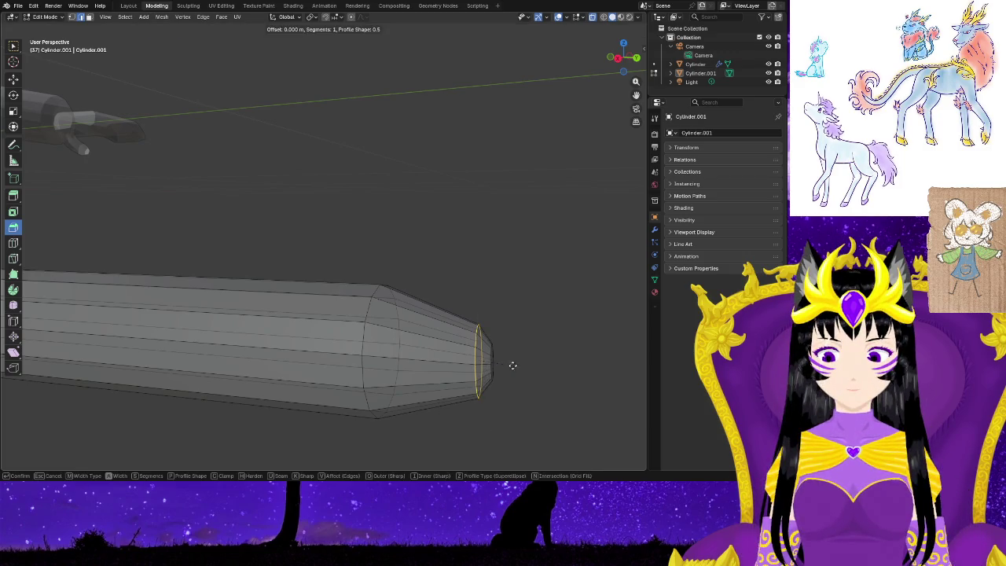
click(497, 361)
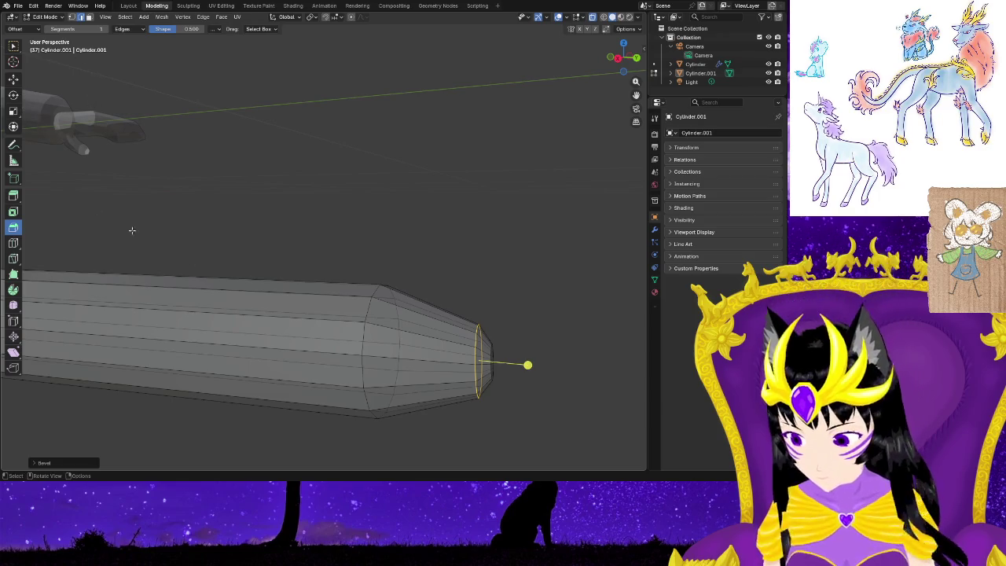
Slide the end edge loop along Y and scale it up about 1.96 times.
key(g)
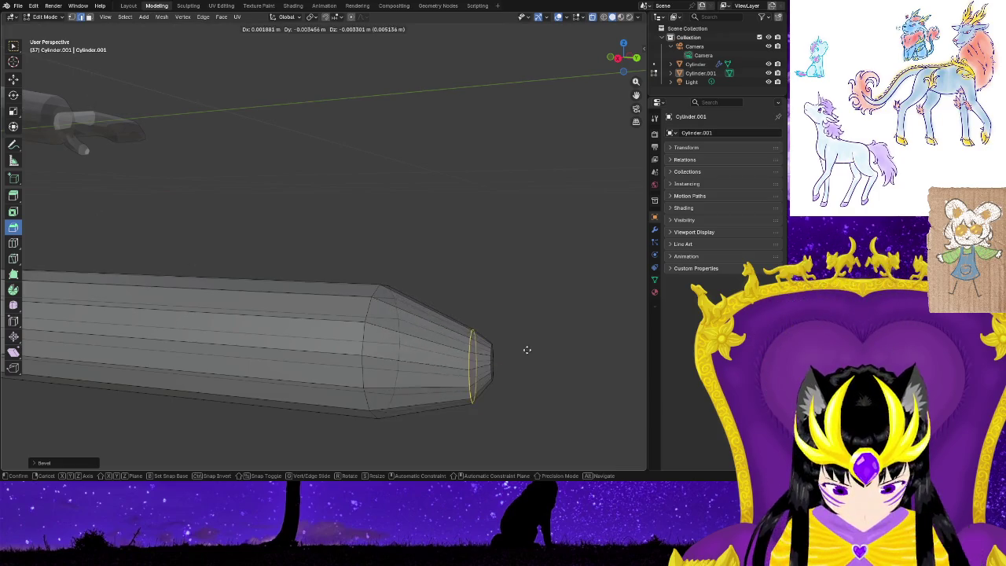
click(527, 349)
key(ctrl+z)
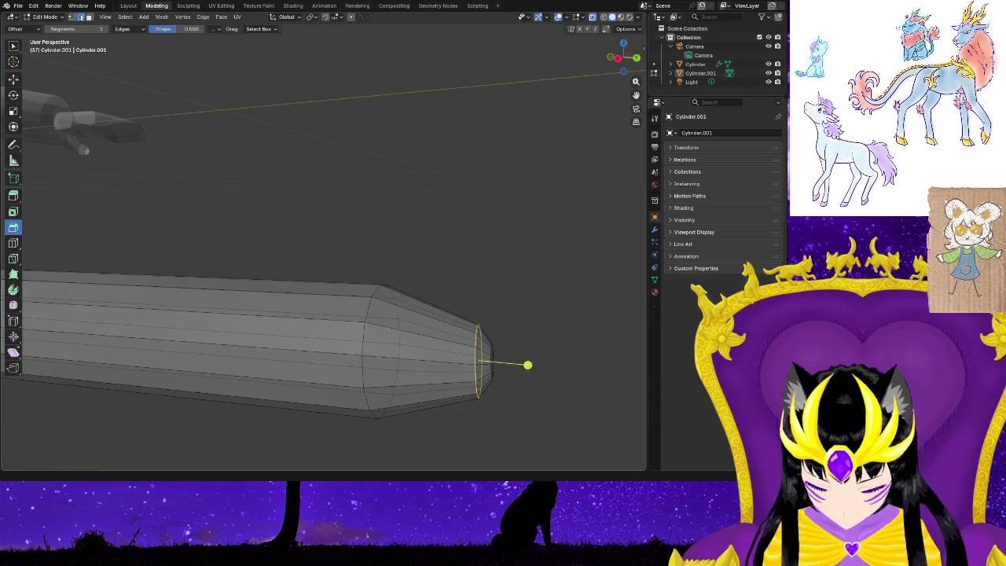
click(13, 79)
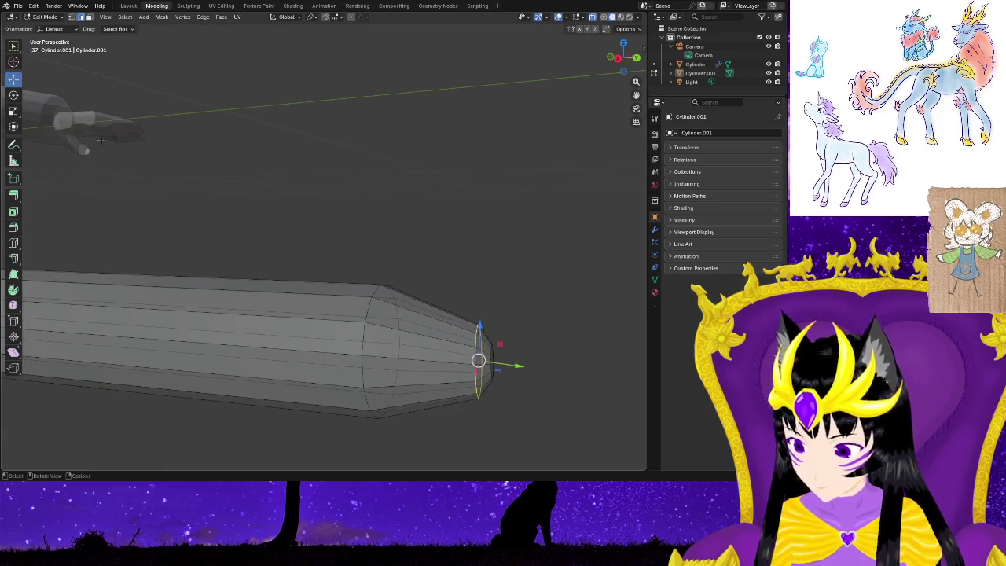
drag(518, 365, 494, 362)
drag(452, 322, 452, 325)
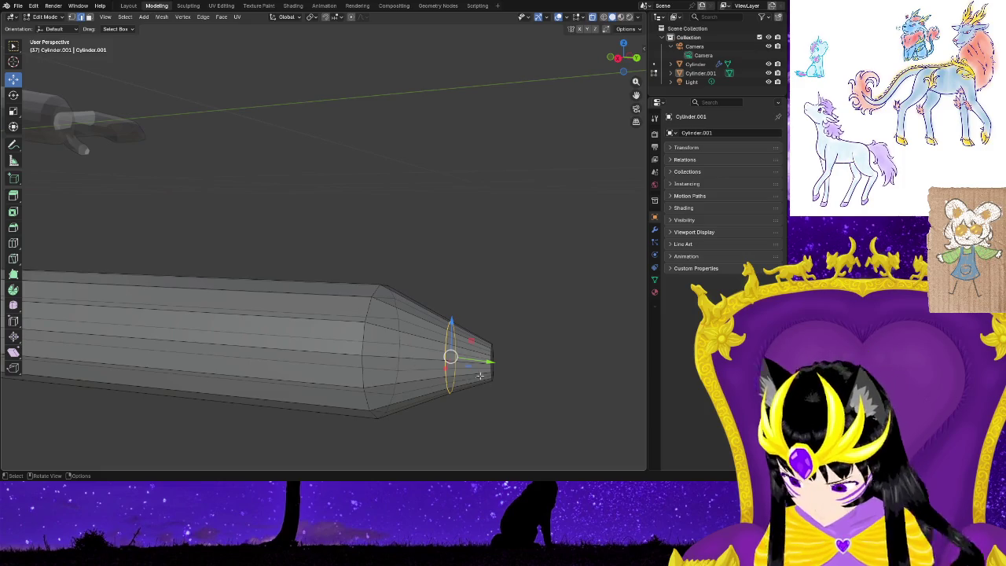
key(s)
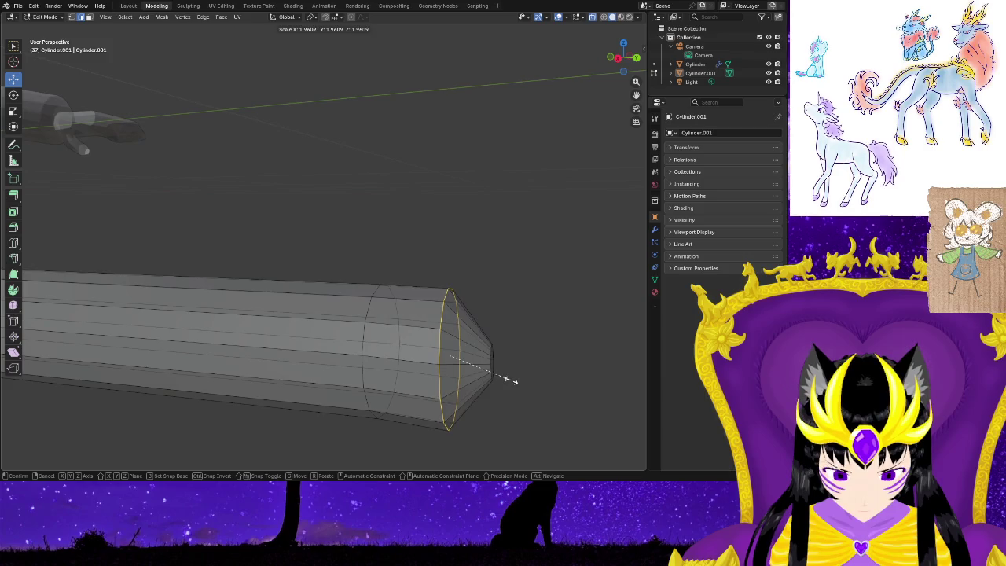
click(507, 379)
mouse_move(497, 365)
middle_down()
mouse_move(508, 388)
mouse_move(362, 357)
middle_up()
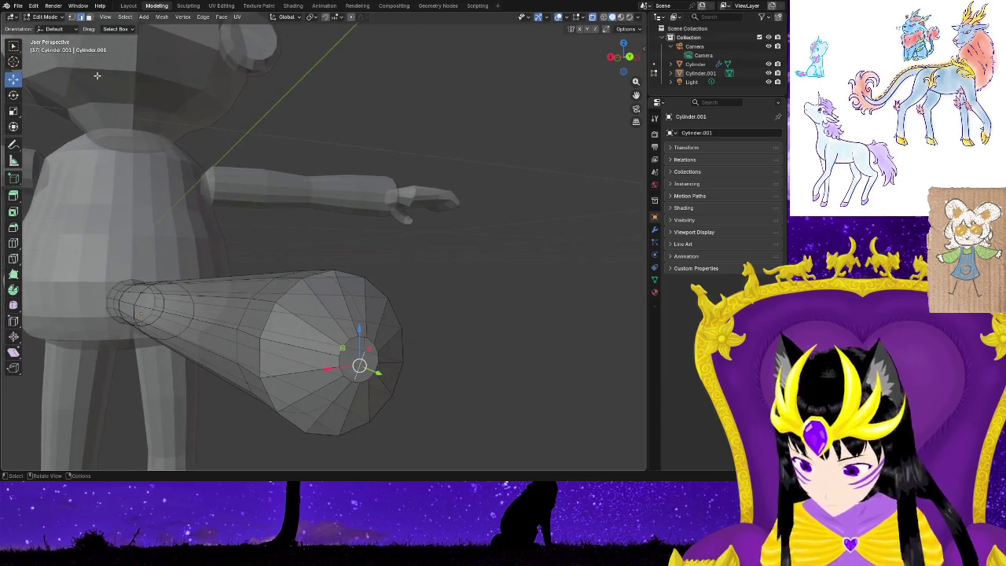
Scale up the tail's small end face in face select mode.
key(3)
key(c)
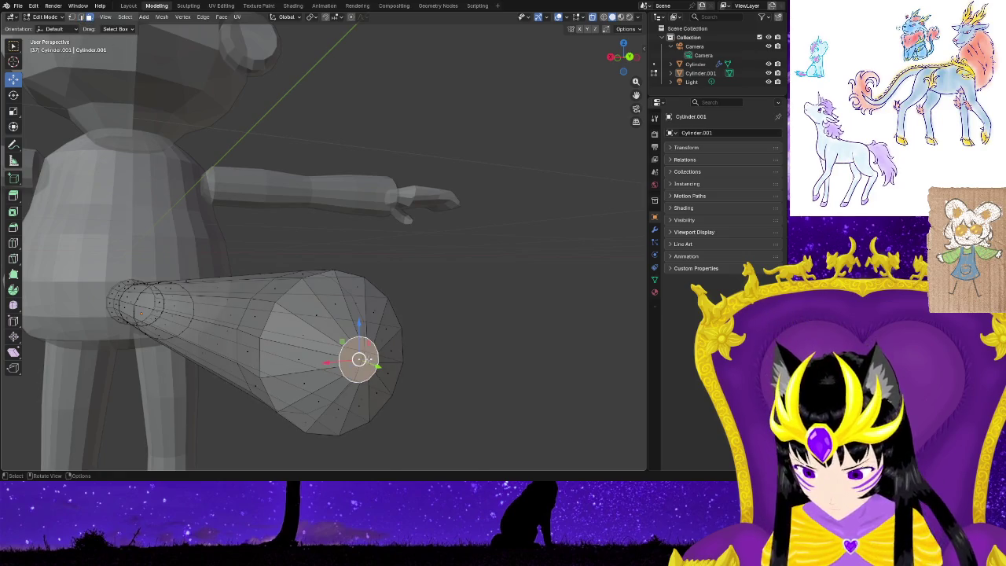
key(s)
click(372, 359)
mouse_move(440, 395)
middle_down()
mouse_move(384, 373)
mouse_move(466, 434)
mouse_move(420, 372)
mouse_move(341, 360)
mouse_move(338, 298)
mouse_move(341, 332)
middle_up()
click(558, 16)
click(557, 17)
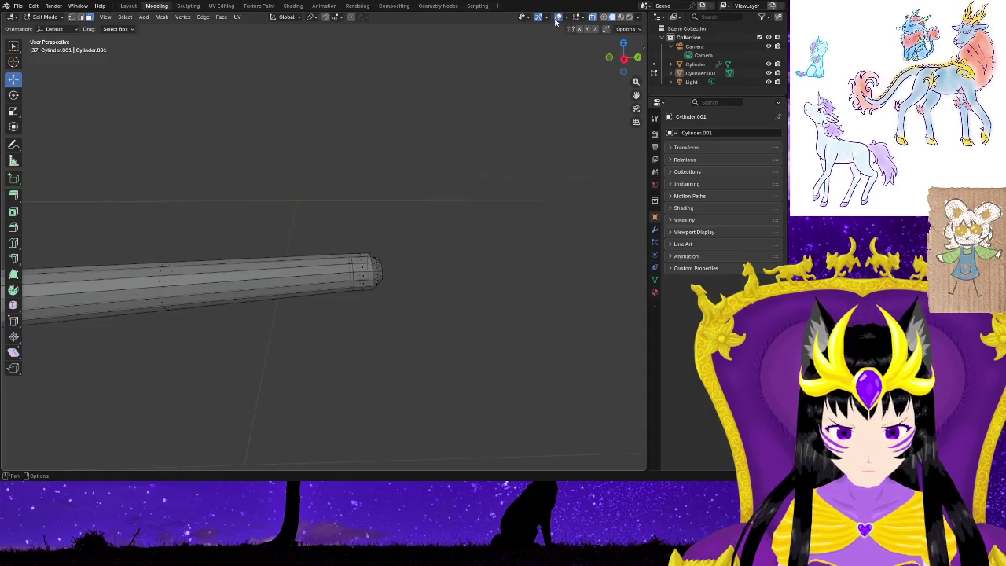
mouse_move(434, 341)
middle_down()
mouse_move(374, 325)
mouse_move(335, 335)
mouse_move(337, 325)
mouse_move(315, 341)
mouse_move(257, 335)
middle_up()
scroll(256, 335, up, 2)
Move the tail's end ring up along Z and along Y, then shrink it slightly.
alt+click(270, 314)
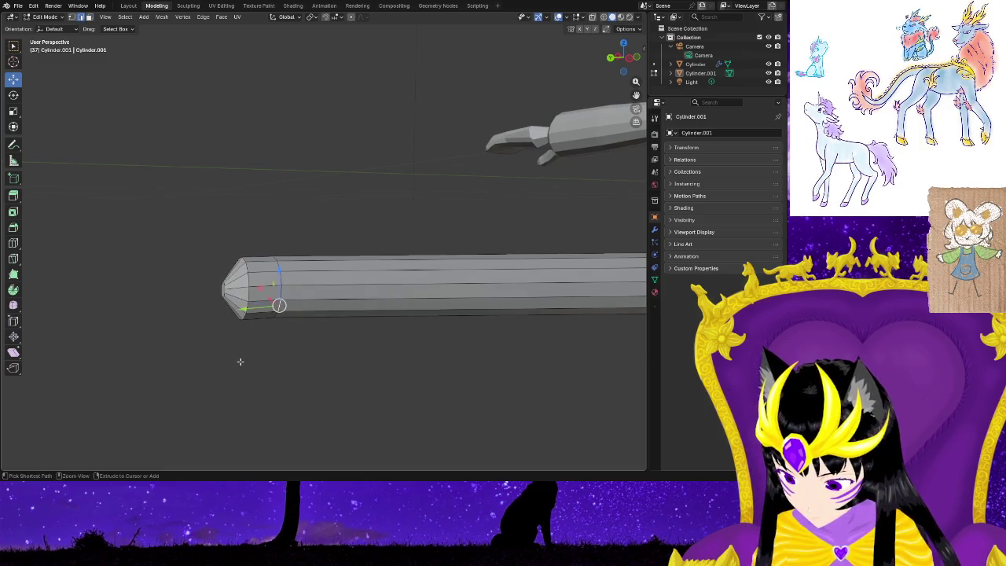
drag(240, 257, 240, 254)
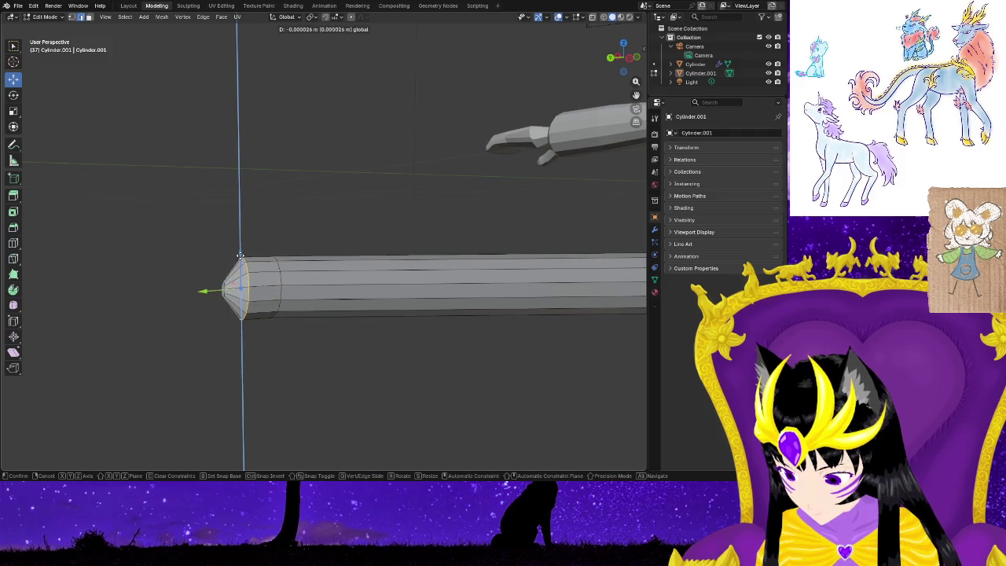
drag(239, 257, 240, 258)
mouse_move(267, 330)
middle_down()
mouse_move(398, 388)
mouse_move(402, 405)
mouse_move(376, 342)
middle_up()
drag(393, 334, 388, 342)
key(s)
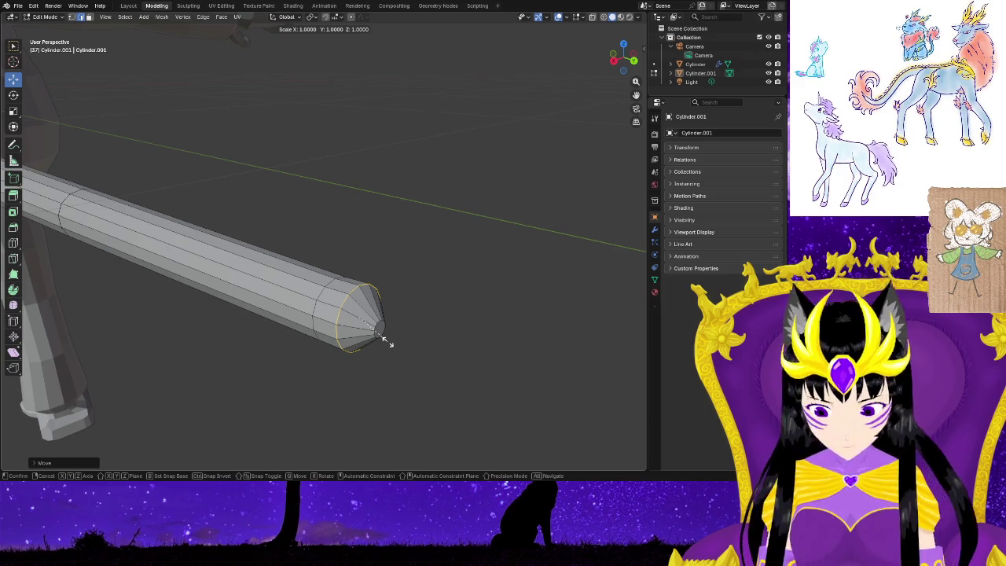
click(383, 339)
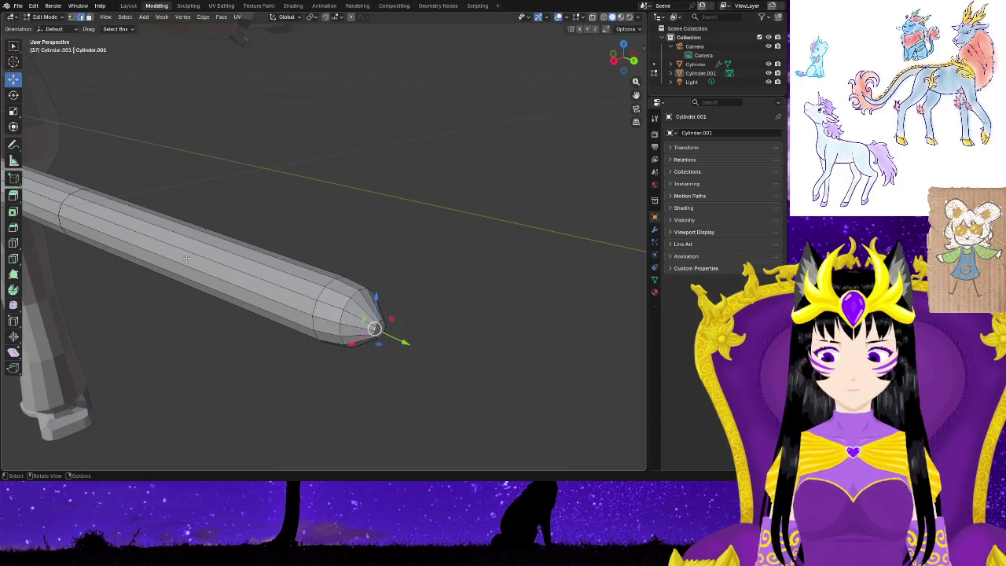
Nudge the tip face upward, enlarge it about 1.15 times, and shift it along Y.
click(89, 17)
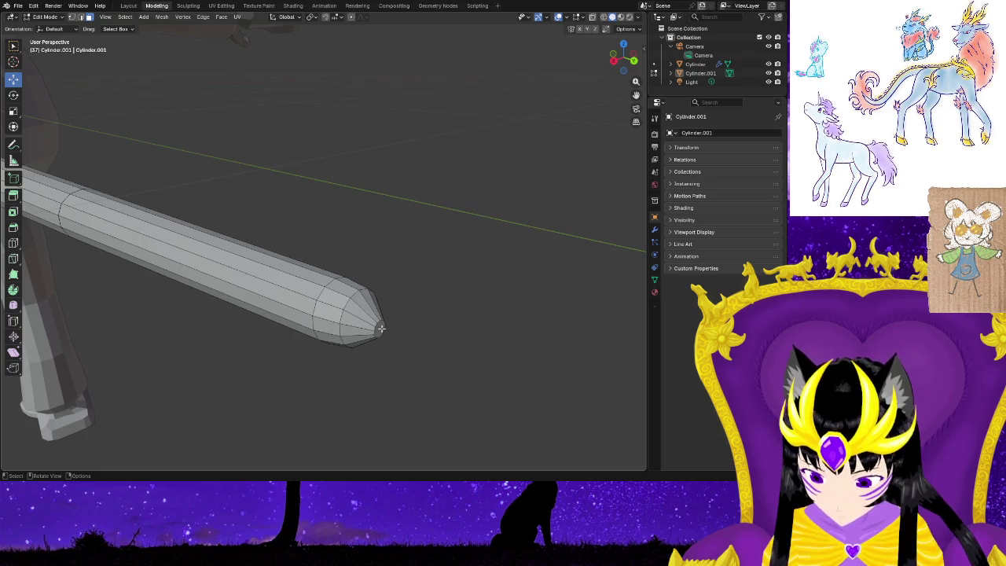
drag(381, 298, 384, 293)
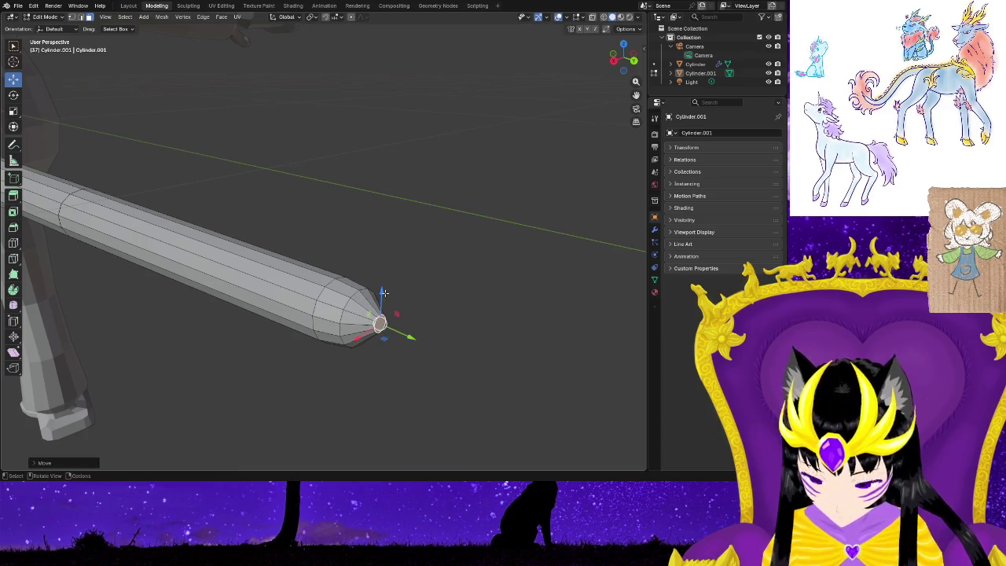
key(s)
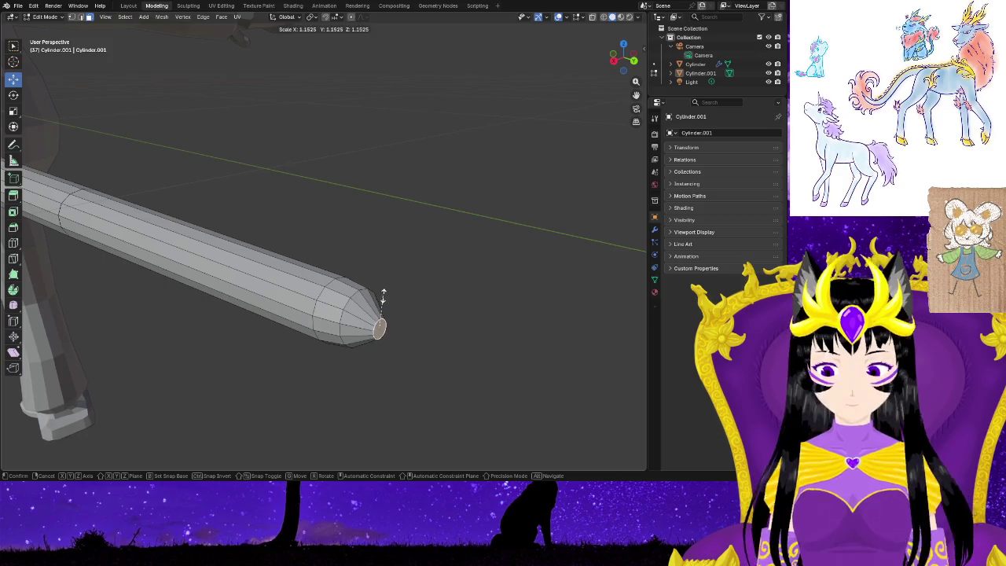
click(393, 265)
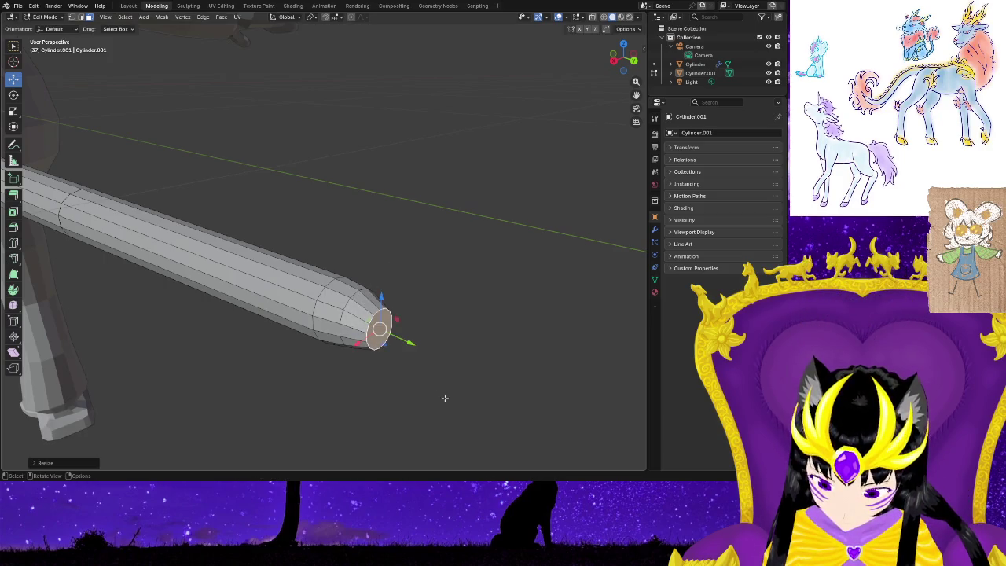
drag(401, 339, 397, 338)
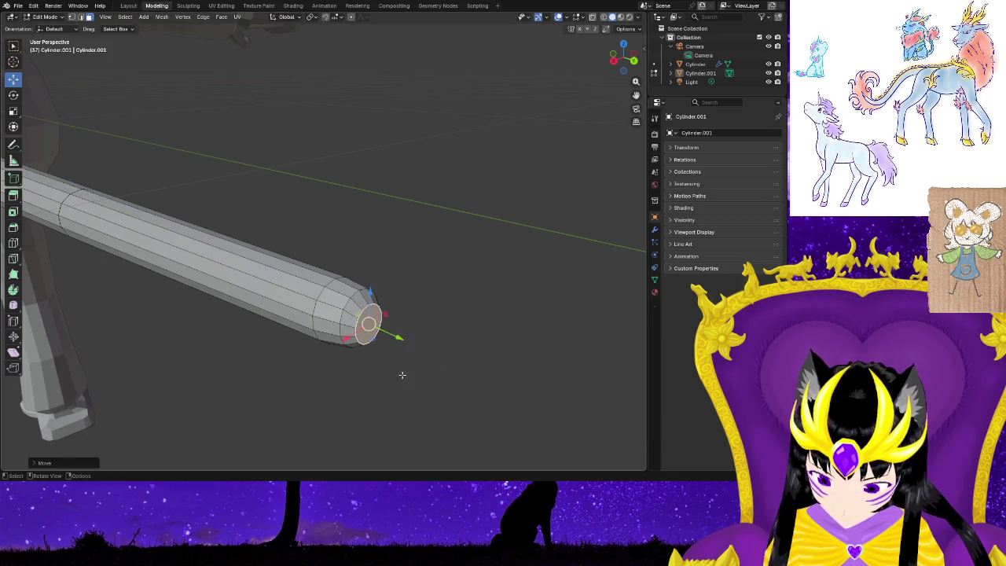
mouse_move(408, 388)
middle_down()
mouse_move(435, 338)
mouse_move(410, 352)
mouse_move(461, 337)
mouse_move(545, 382)
mouse_move(499, 449)
mouse_move(257, 328)
mouse_move(257, 285)
middle_up()
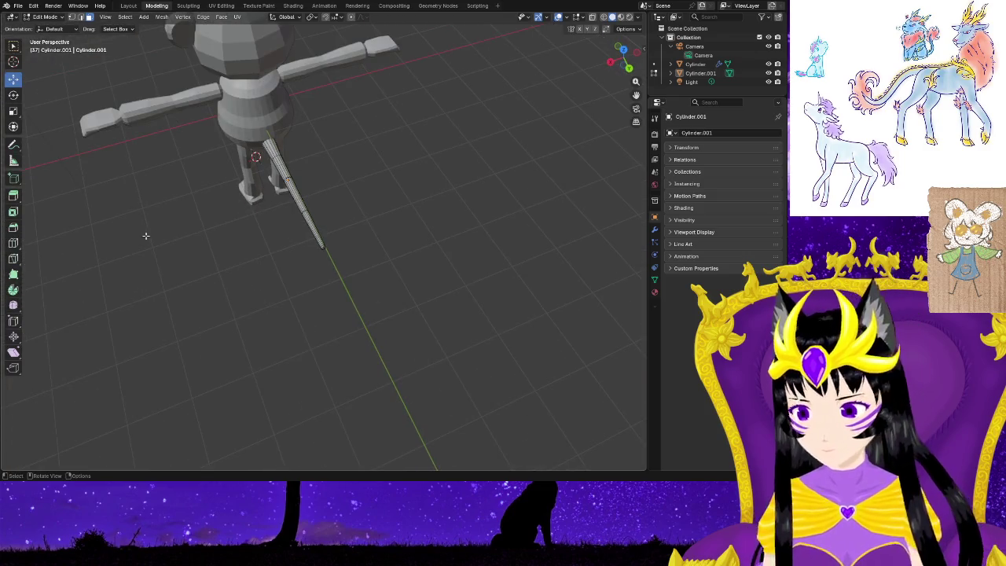
key(Tab)
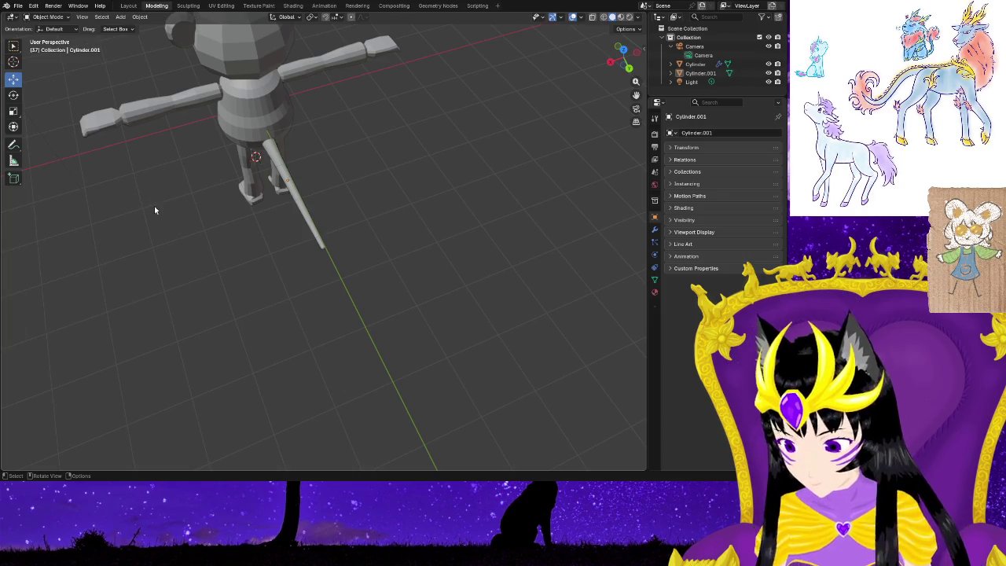
middle_drag(157, 207, 408, 204)
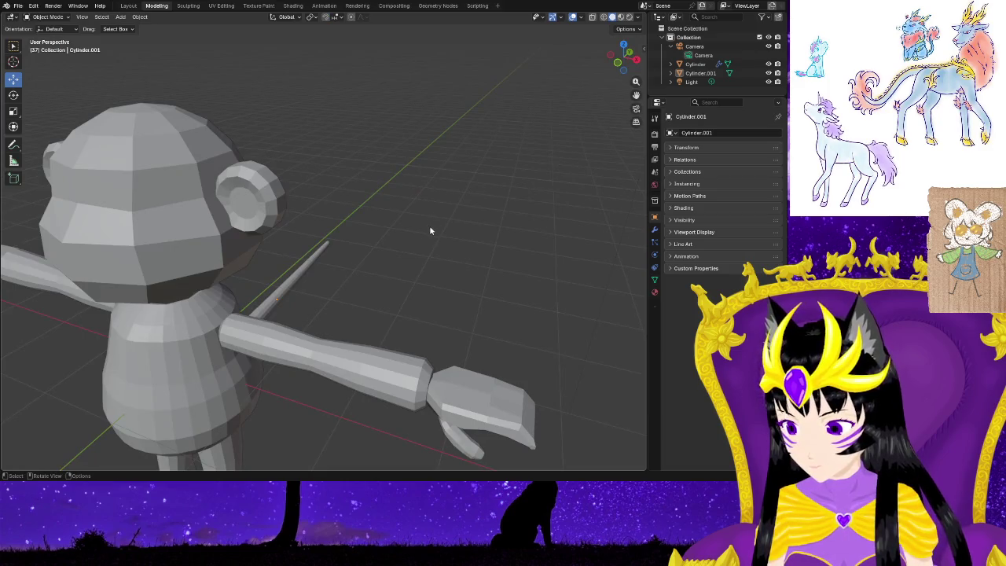
right_click(505, 289)
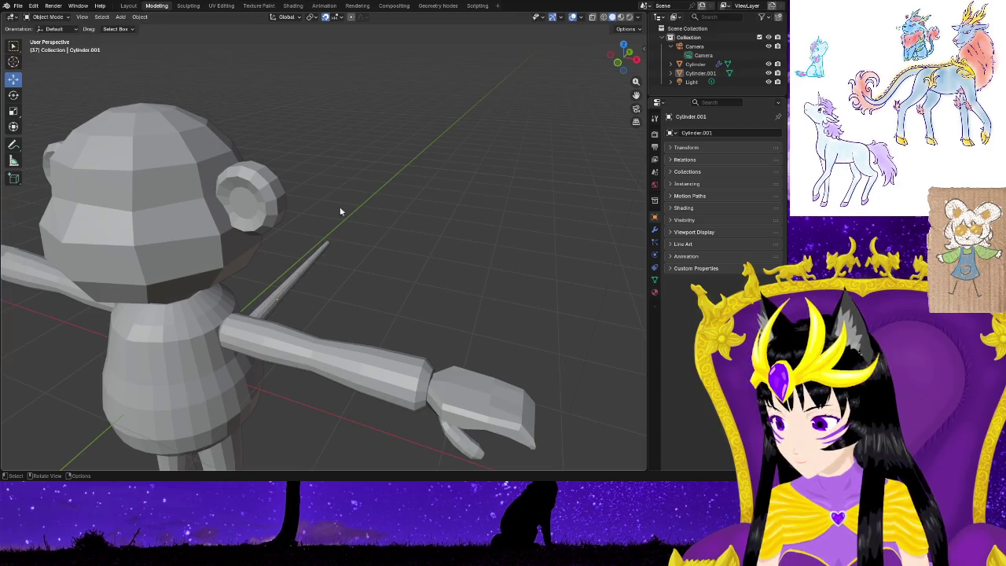
mouse_move(353, 286)
middle_down()
mouse_move(486, 330)
mouse_move(449, 344)
mouse_move(461, 291)
mouse_move(465, 302)
middle_up()
right_click(371, 266)
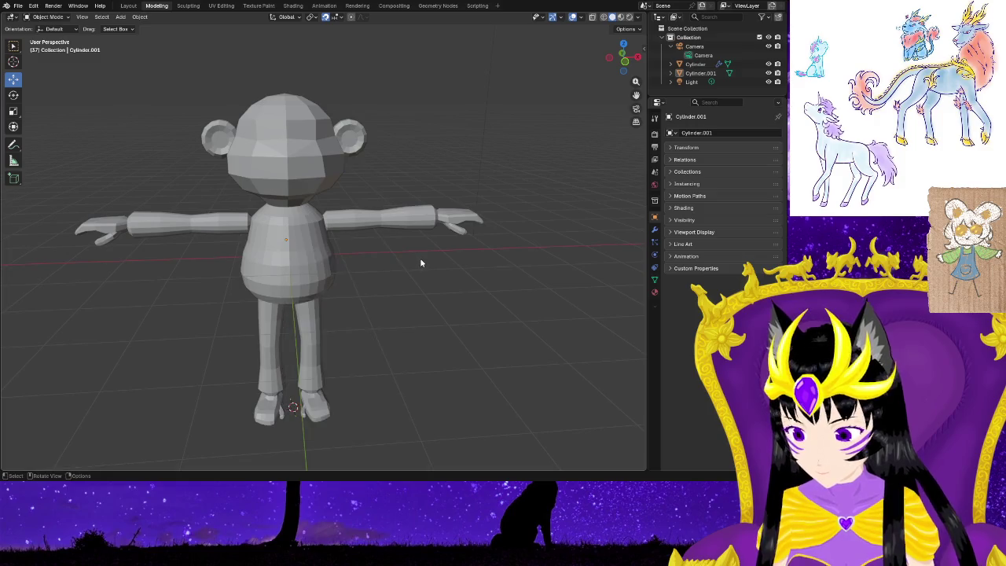
shift+right_drag(420, 262, 420, 259)
mouse_move(411, 294)
middle_down()
mouse_move(286, 301)
mouse_move(218, 286)
mouse_move(348, 294)
mouse_move(294, 252)
middle_up()
click(295, 252)
mouse_move(353, 288)
middle_down()
mouse_move(386, 313)
mouse_move(458, 317)
middle_up()
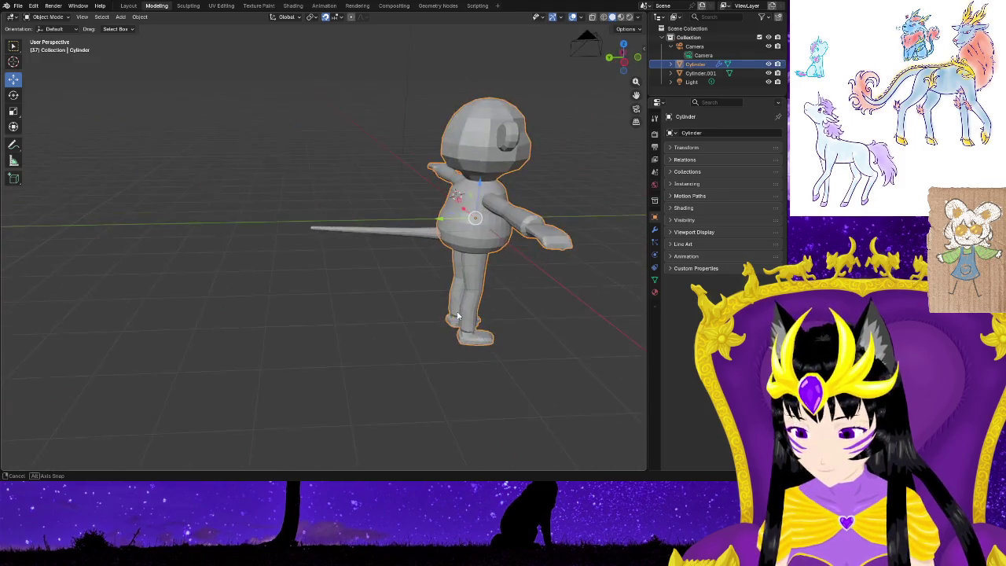
click(428, 233)
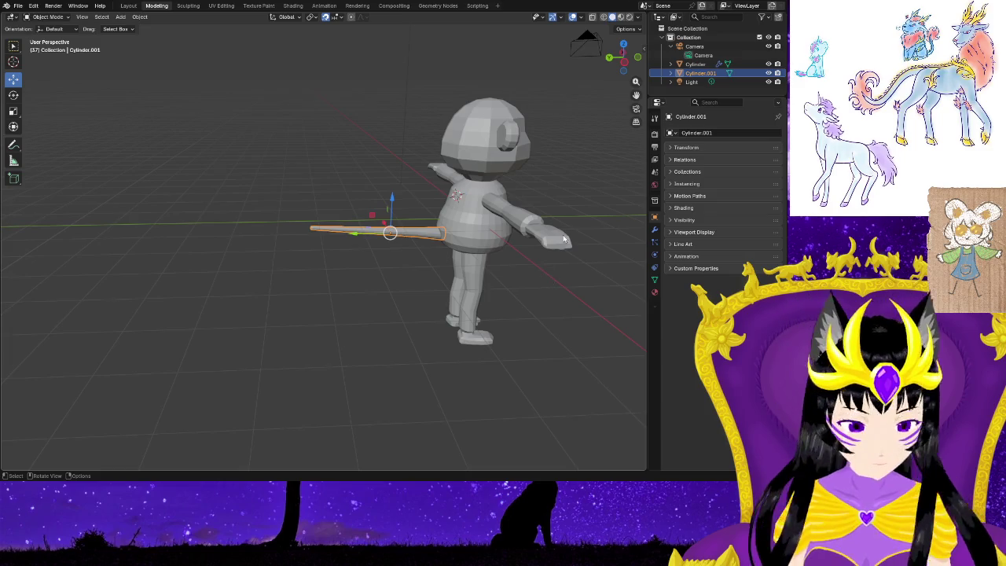
right_click(756, 65)
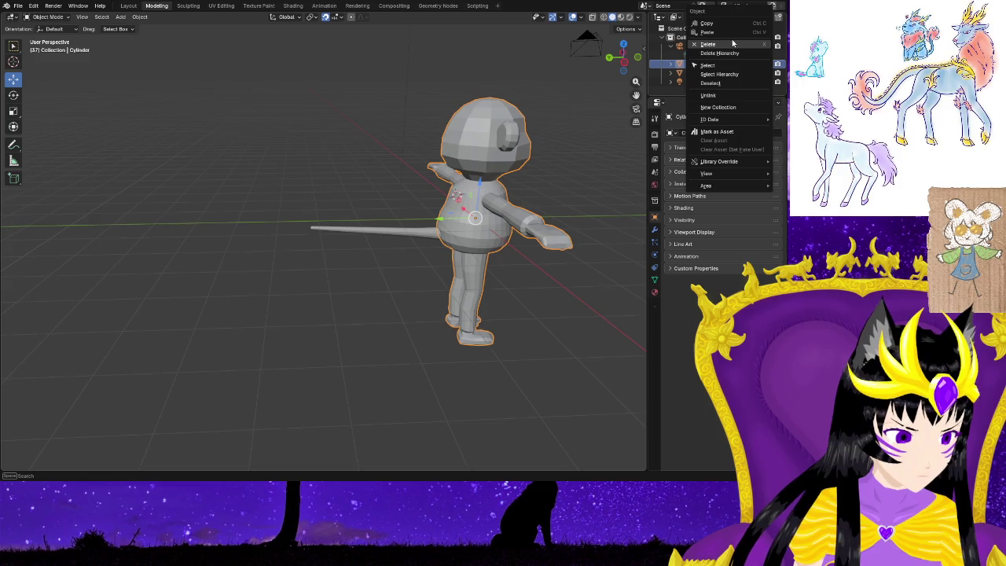
mouse_move(599, 231)
middle_down()
mouse_move(637, 239)
mouse_move(499, 233)
mouse_move(503, 288)
middle_up()
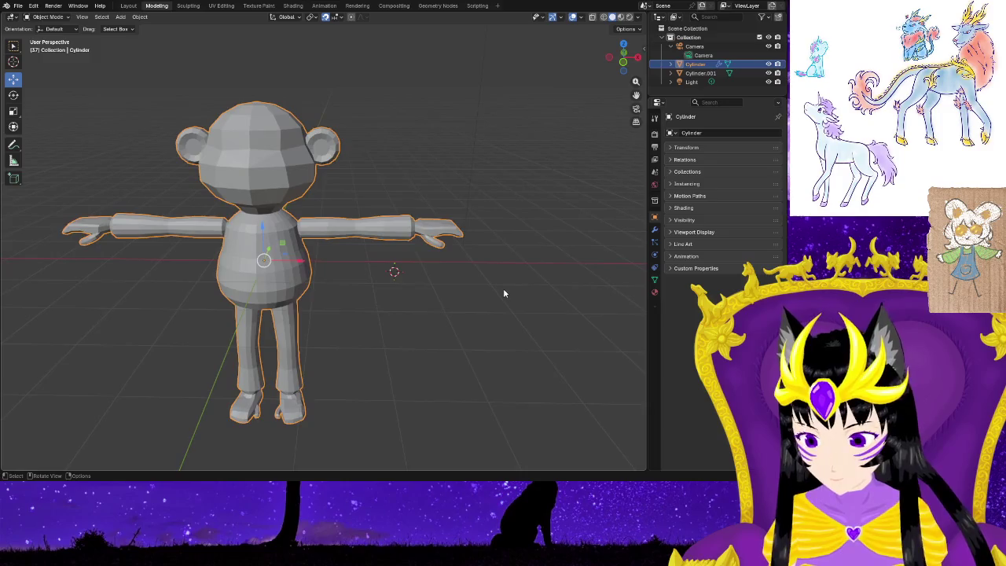
click(540, 223)
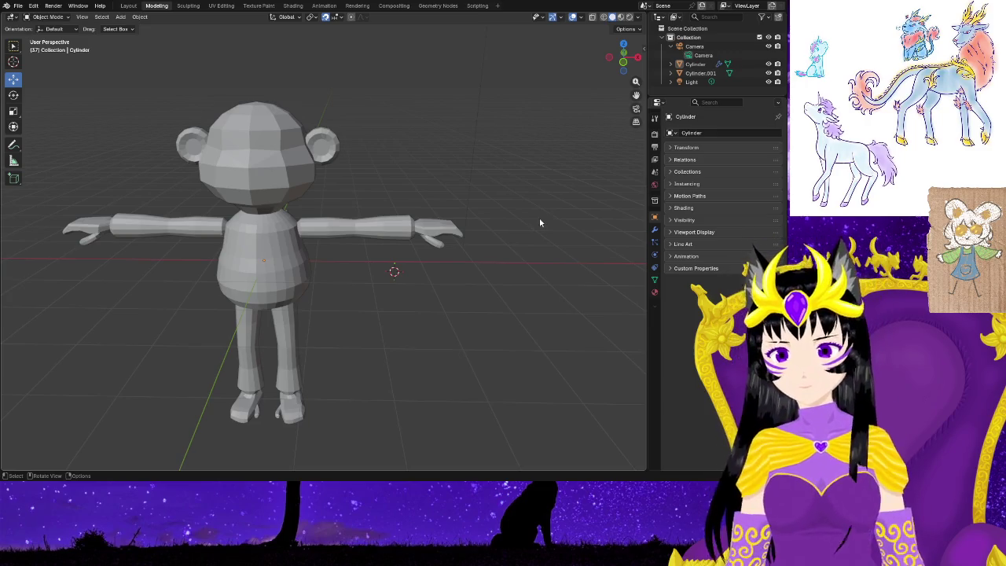
shift+middle_drag(393, 330, 474, 304)
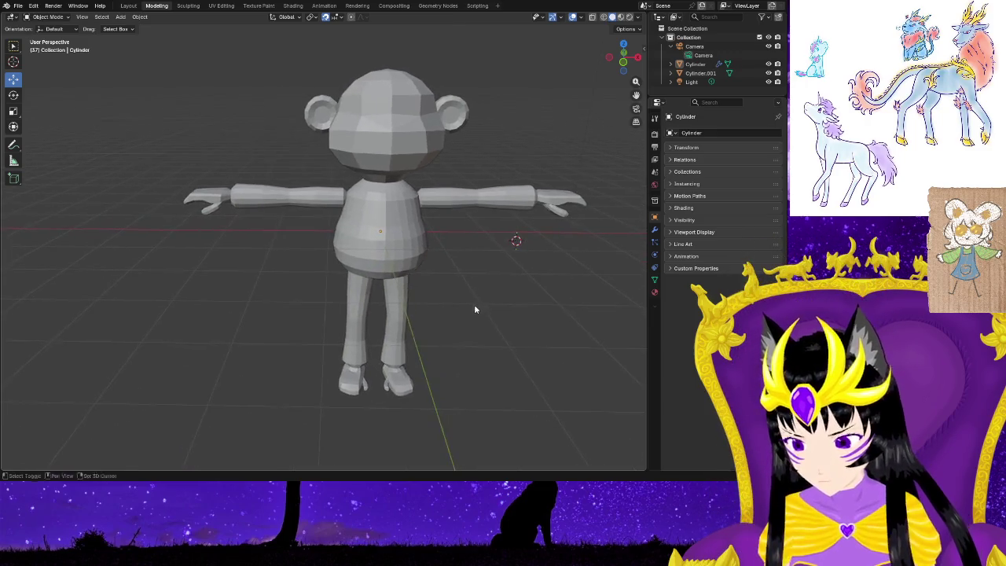
right_click(474, 304)
mouse_move(556, 311)
middle_down()
mouse_move(489, 327)
mouse_move(490, 312)
mouse_move(617, 306)
middle_up()
mouse_move(574, 271)
middle_down()
mouse_move(538, 243)
mouse_move(501, 296)
middle_up()
scroll(501, 296, up, 3)
scroll(486, 312, up, 3)
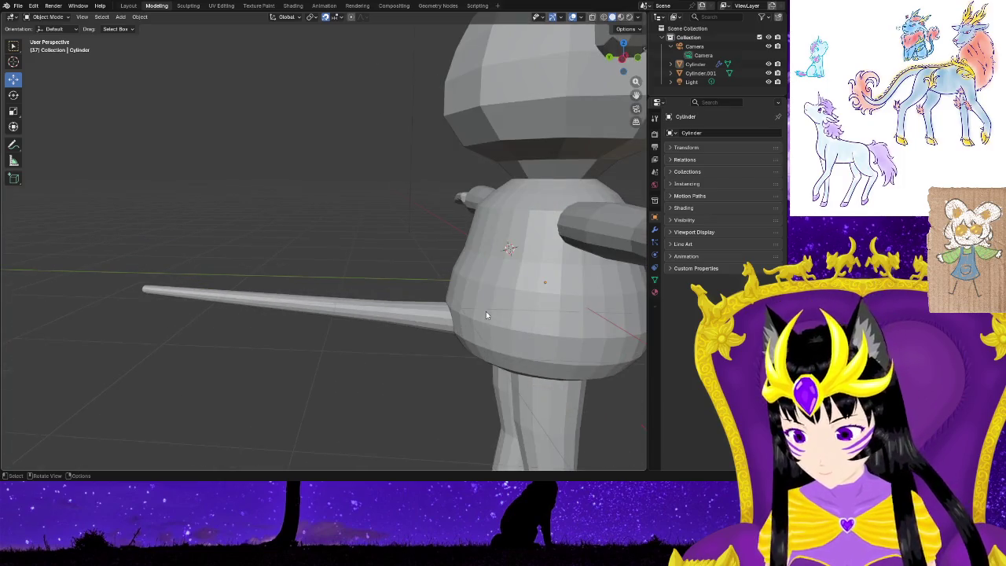
click(700, 73)
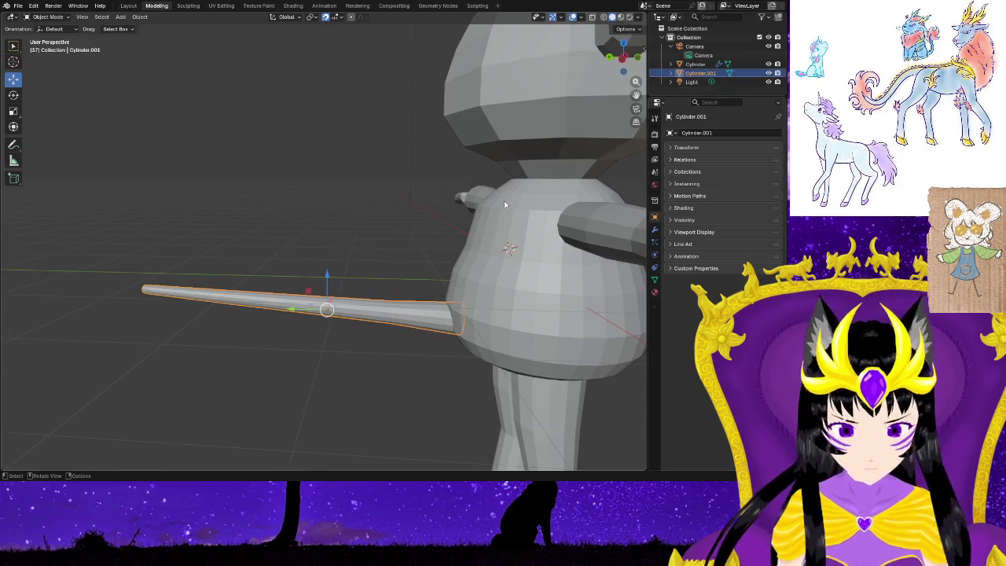
Scale the tapered tail cone up twice, orbiting behind the bear to check its size.
key(s)
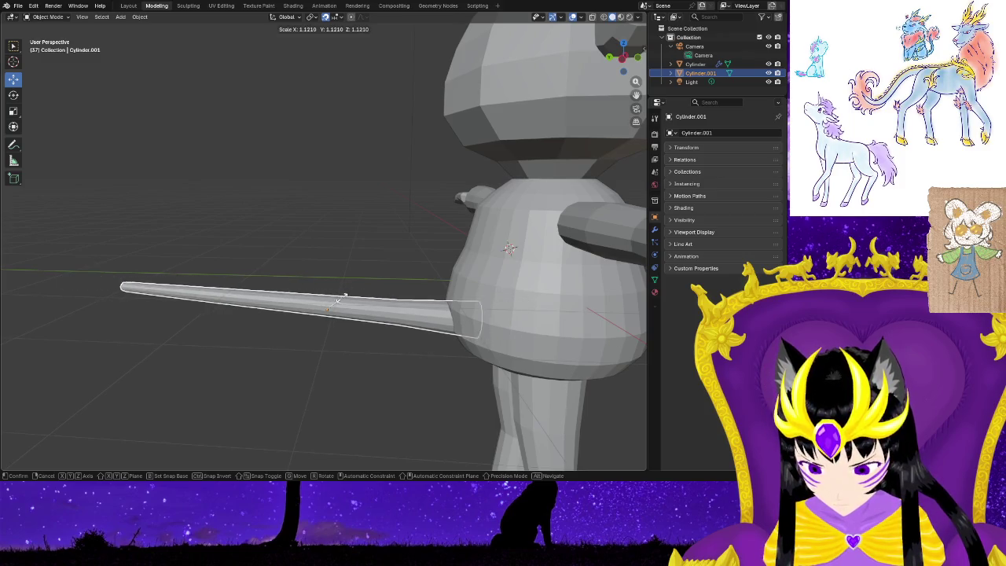
click(341, 301)
middle_drag(319, 407, 427, 407)
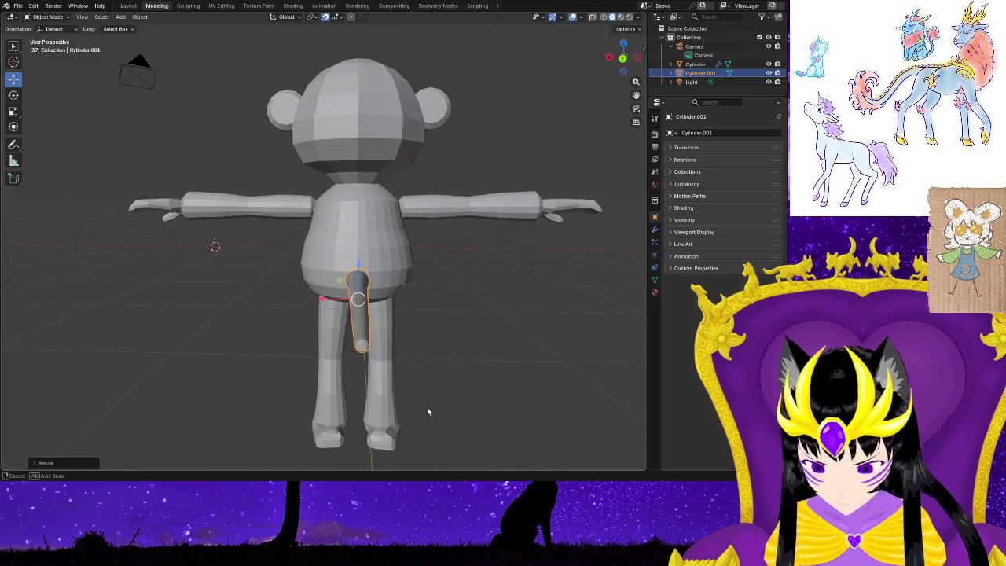
key(s)
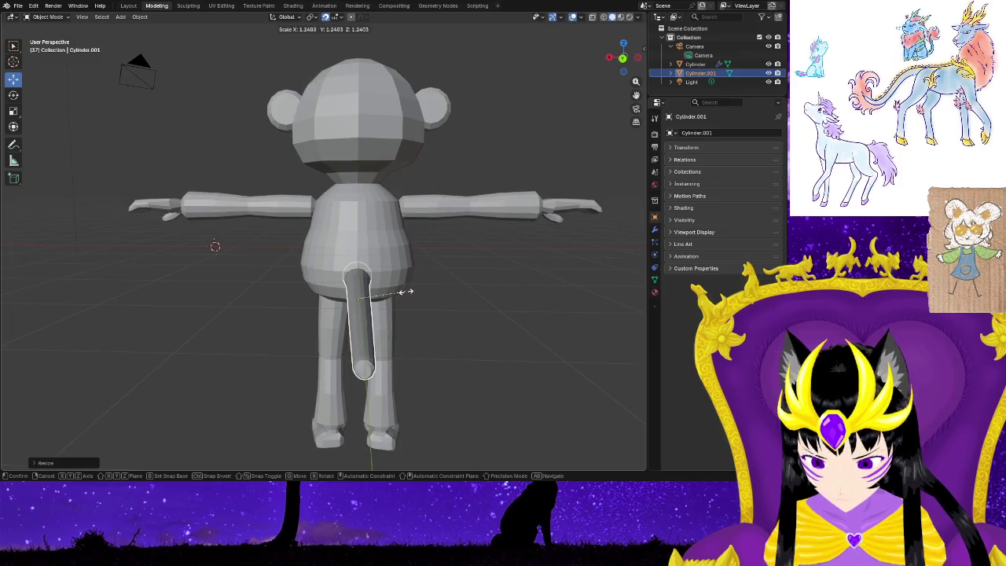
click(409, 292)
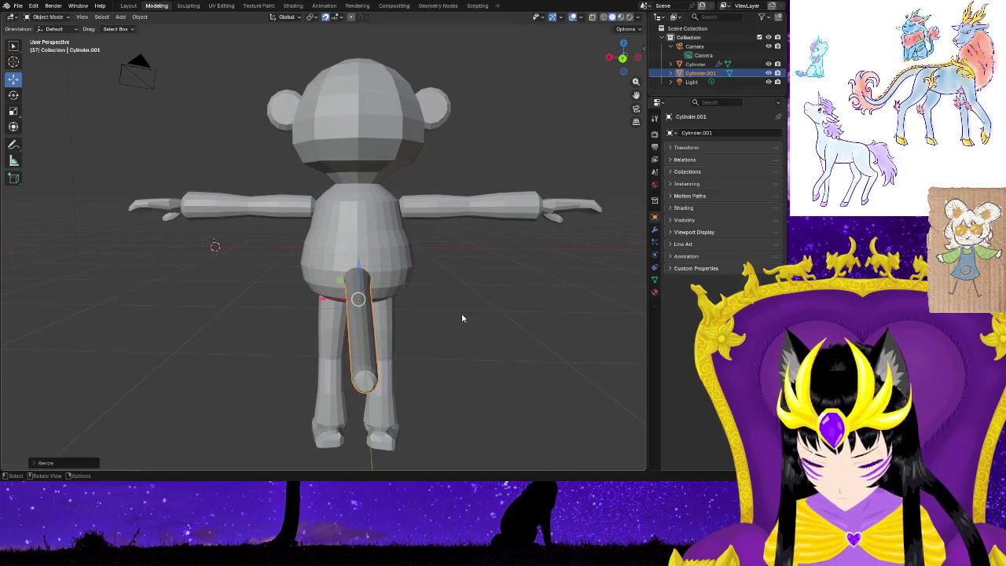
middle_drag(462, 318, 389, 322)
scroll(427, 356, up, 2)
mouse_move(427, 357)
middle_down()
mouse_move(472, 385)
mouse_move(396, 385)
middle_up()
scroll(412, 375, up, 3)
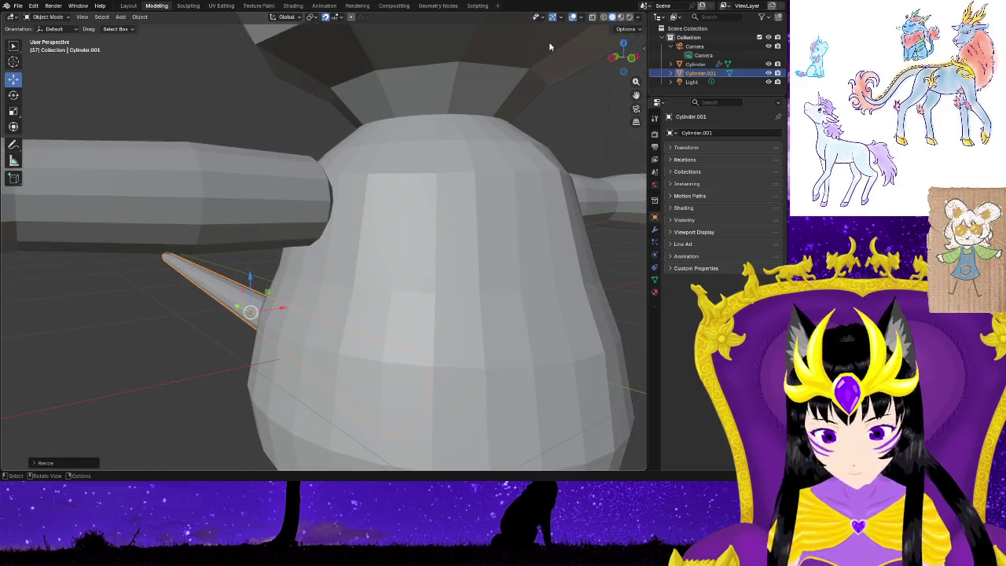
Turn on X-ray, enlarge the tail once more, and reselect the tail cone.
key(alt+z)
key(s)
click(474, 377)
mouse_move(474, 377)
middle_down()
mouse_move(490, 343)
mouse_move(438, 299)
middle_up()
click(440, 302)
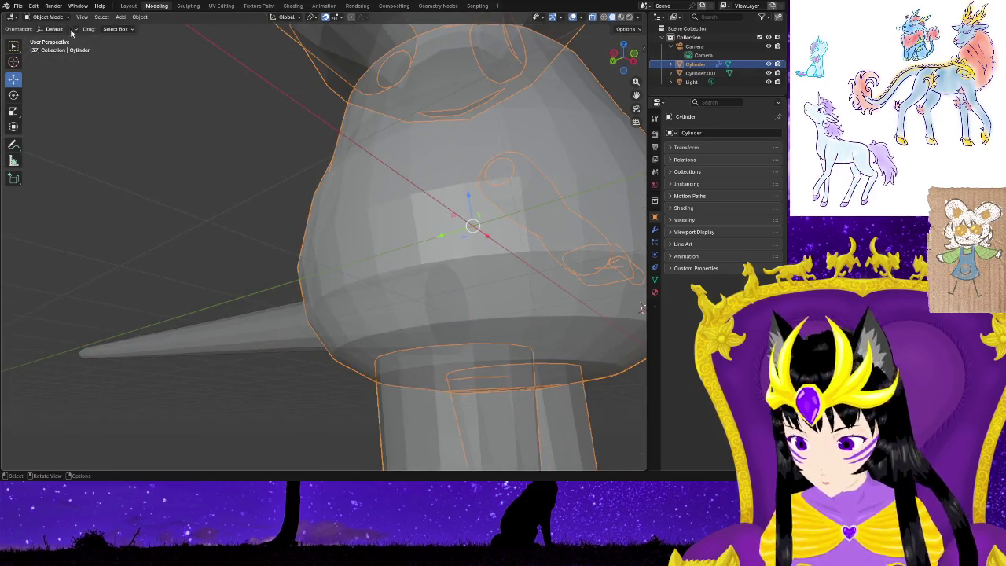
click(249, 345)
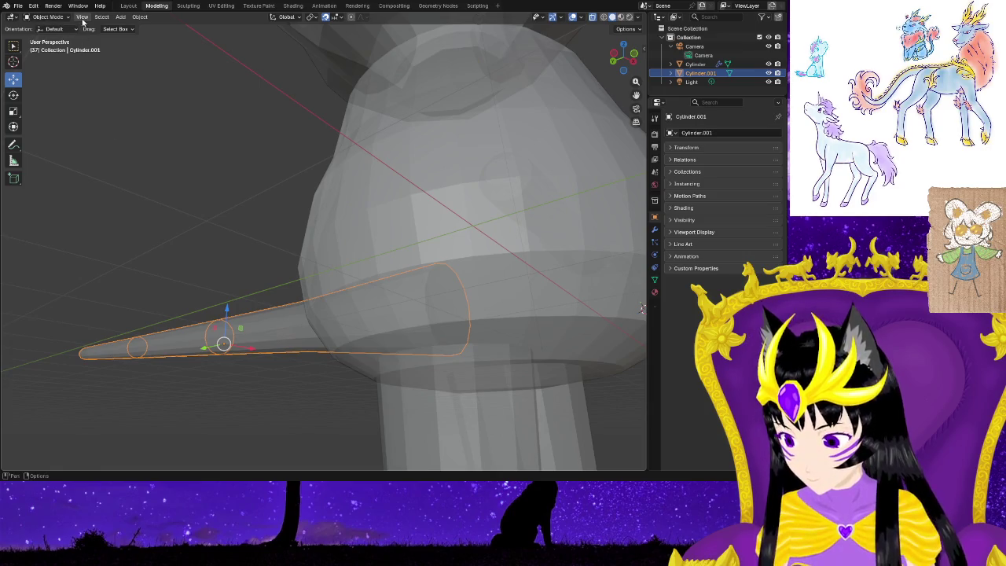
In Edit Mode, shift the tail's wide end face about 0.39 m along Y into the body.
key(Tab)
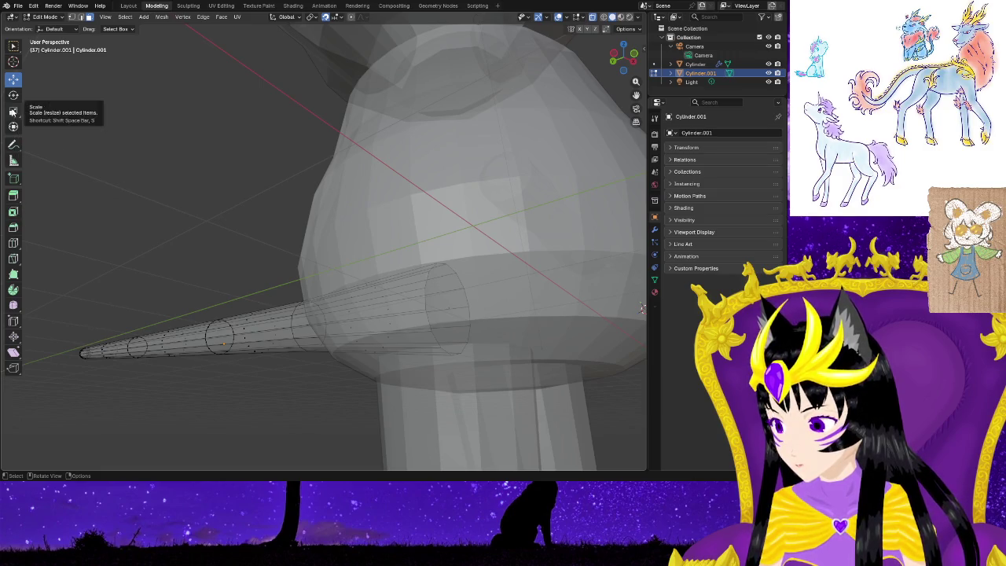
click(437, 302)
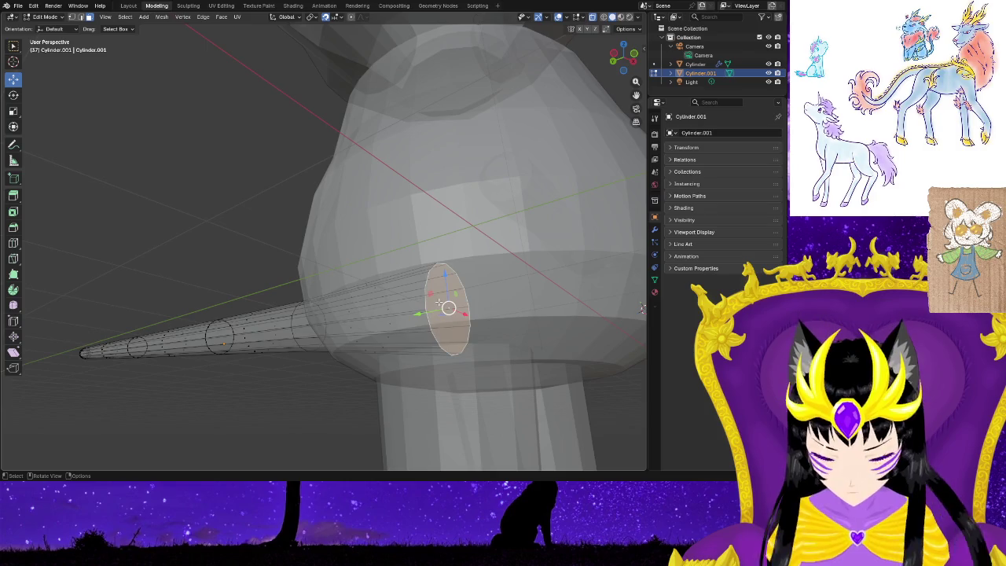
drag(421, 313, 396, 314)
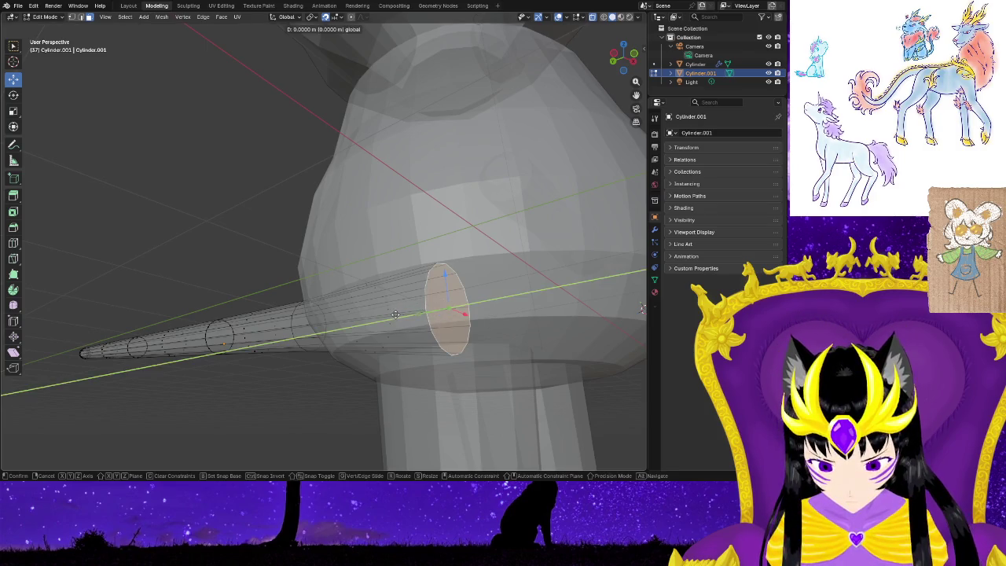
middle_drag(421, 370, 443, 357)
drag(441, 355, 417, 352)
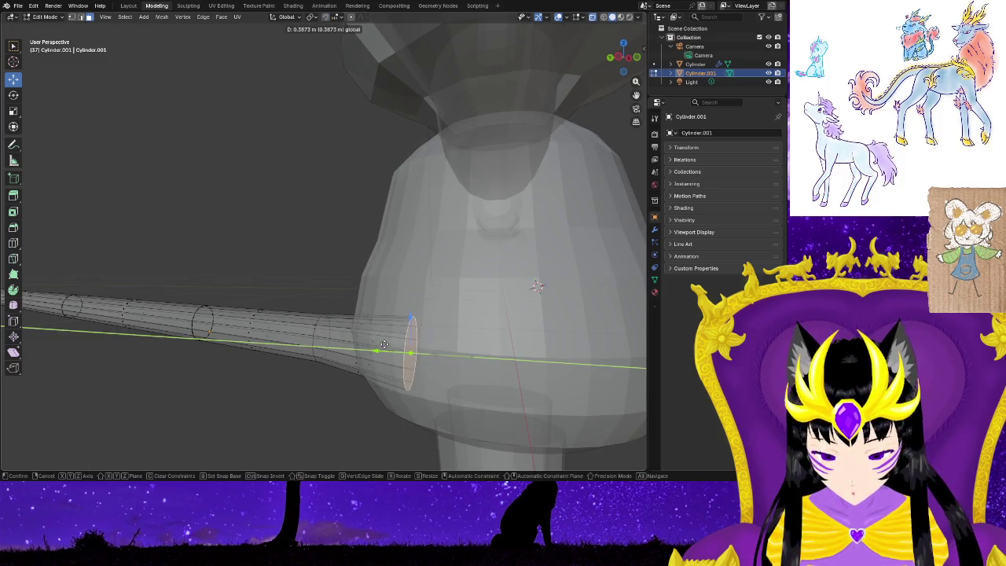
drag(371, 339, 359, 353)
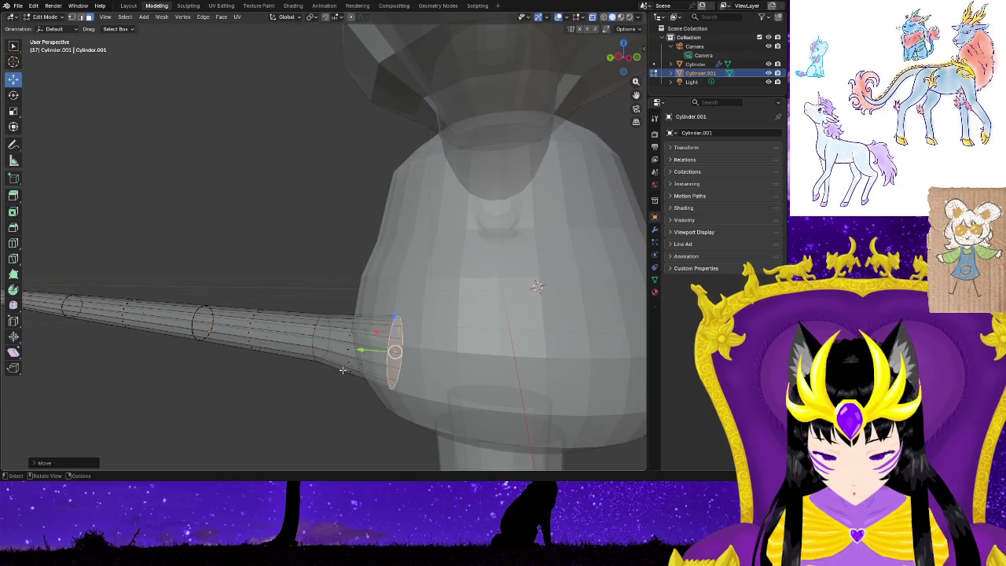
mouse_move(304, 393)
middle_down()
mouse_move(346, 399)
mouse_move(329, 306)
middle_up()
key(Escape)
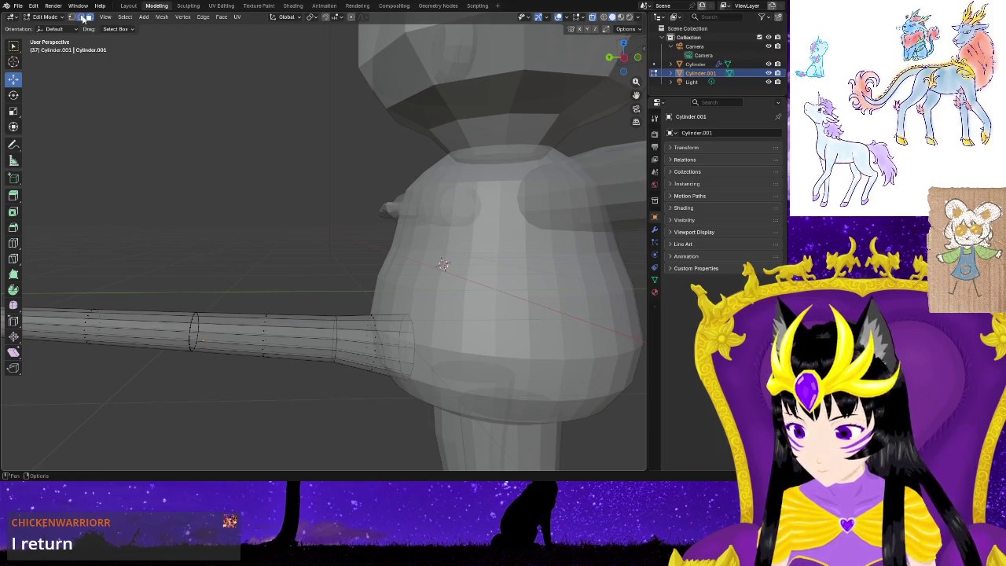
drag(326, 310, 358, 374)
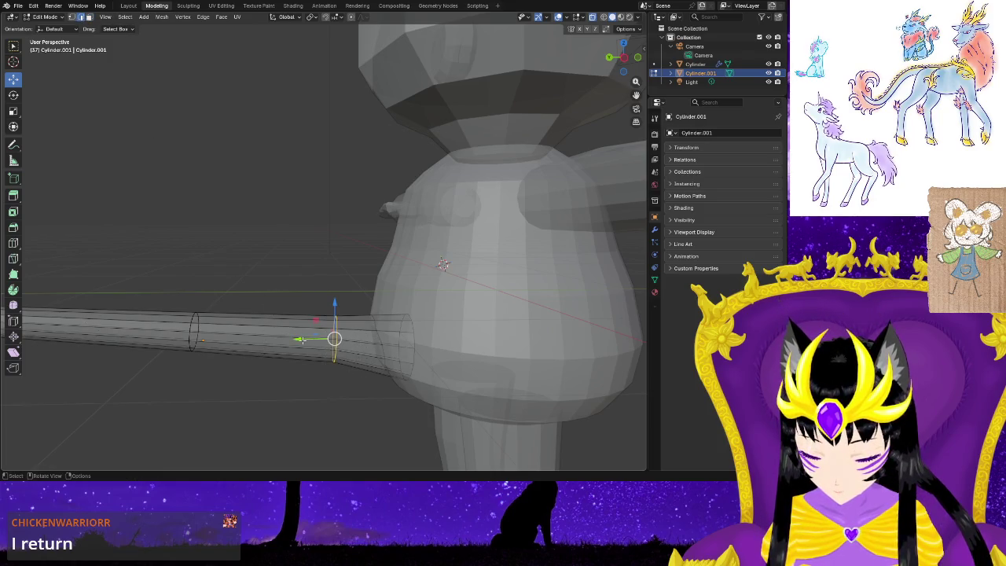
drag(300, 340, 275, 372)
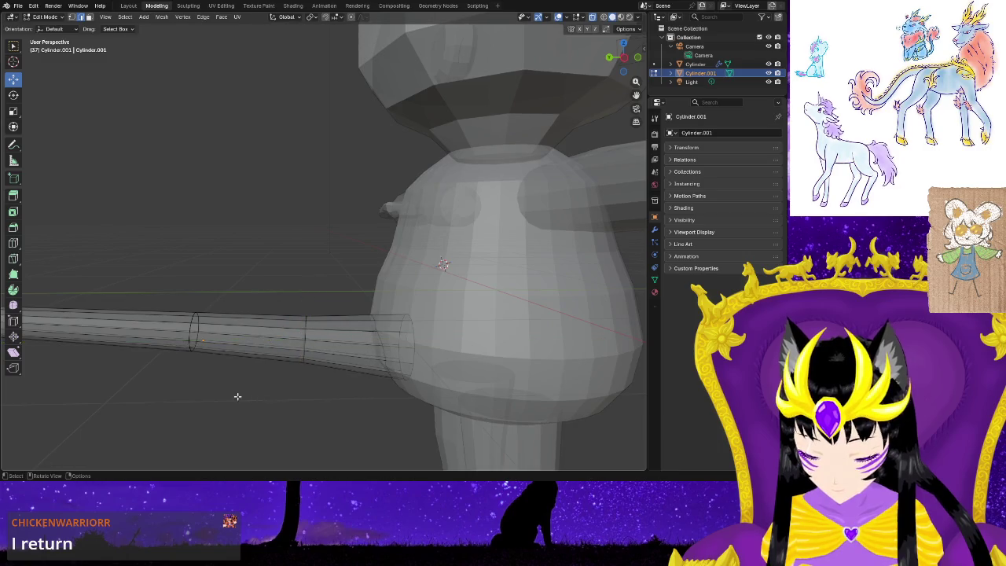
middle_drag(160, 391, 220, 278)
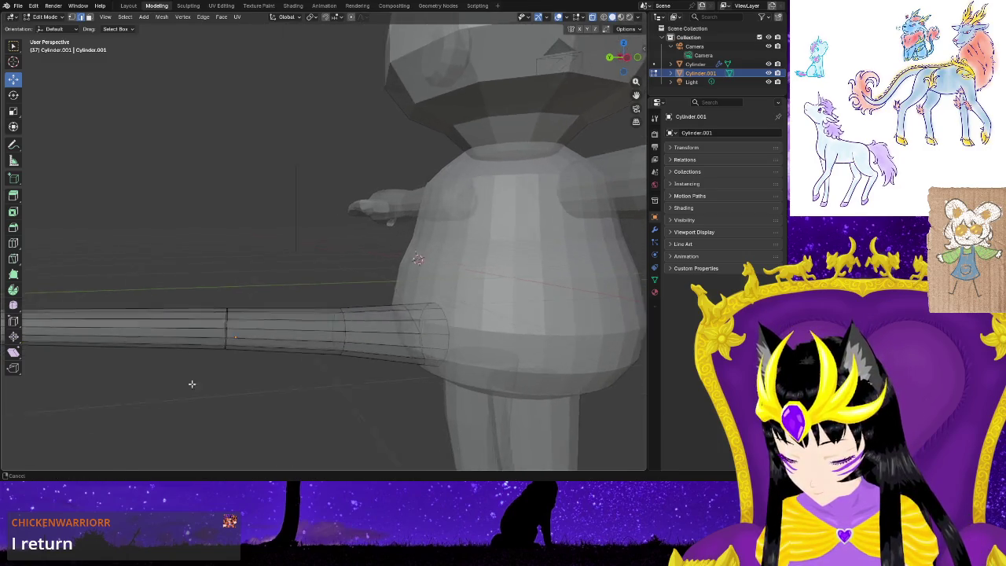
drag(233, 273, 307, 372)
mouse_move(246, 326)
mouse_down()
mouse_move(186, 325)
mouse_move(236, 390)
mouse_up()
mouse_move(170, 399)
middle_down()
mouse_move(162, 401)
mouse_move(288, 388)
middle_up()
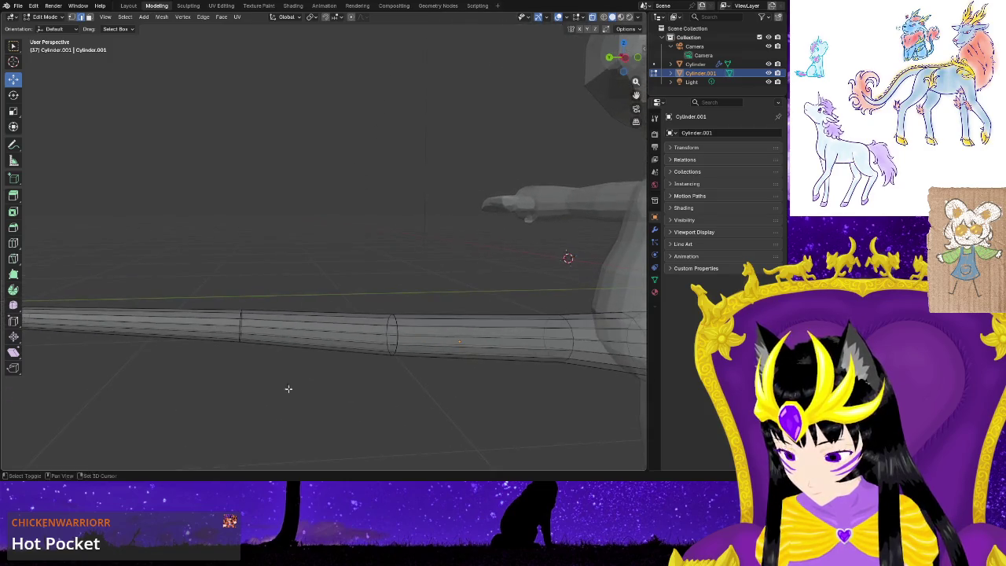
drag(250, 320, 264, 361)
drag(208, 327, 195, 326)
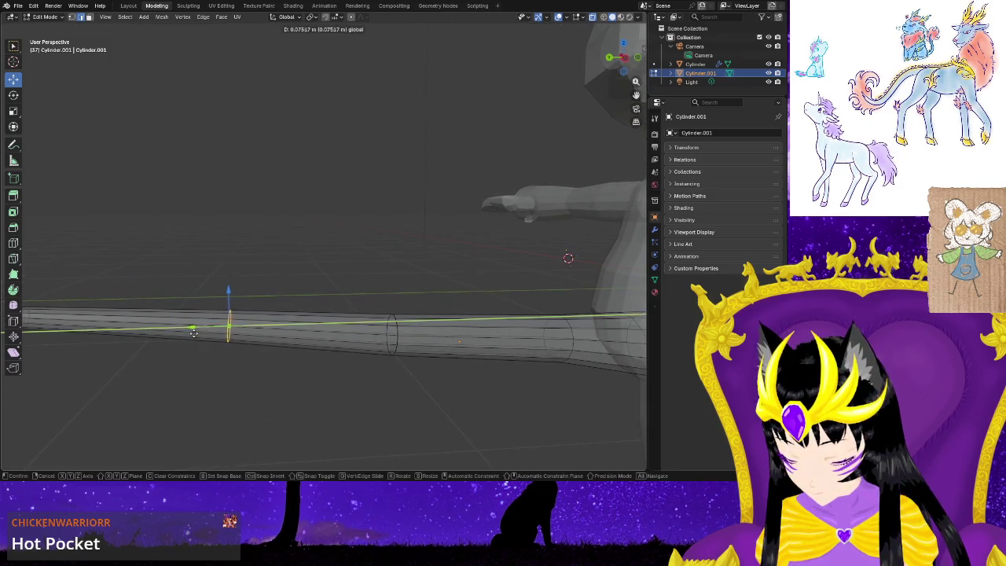
mouse_move(217, 362)
middle_down()
mouse_move(405, 409)
mouse_move(272, 391)
middle_up()
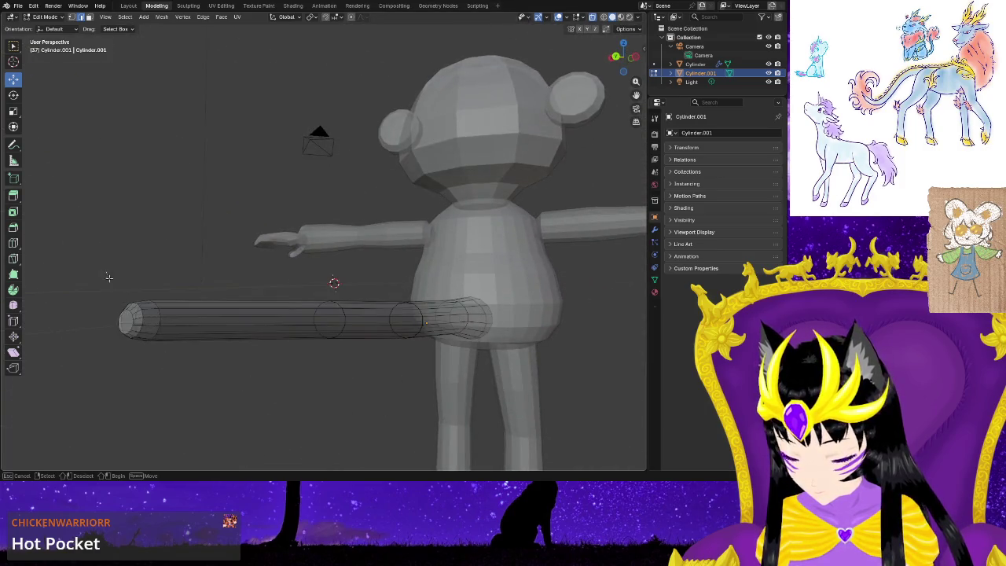
drag(109, 277, 169, 357)
drag(106, 323, 228, 353)
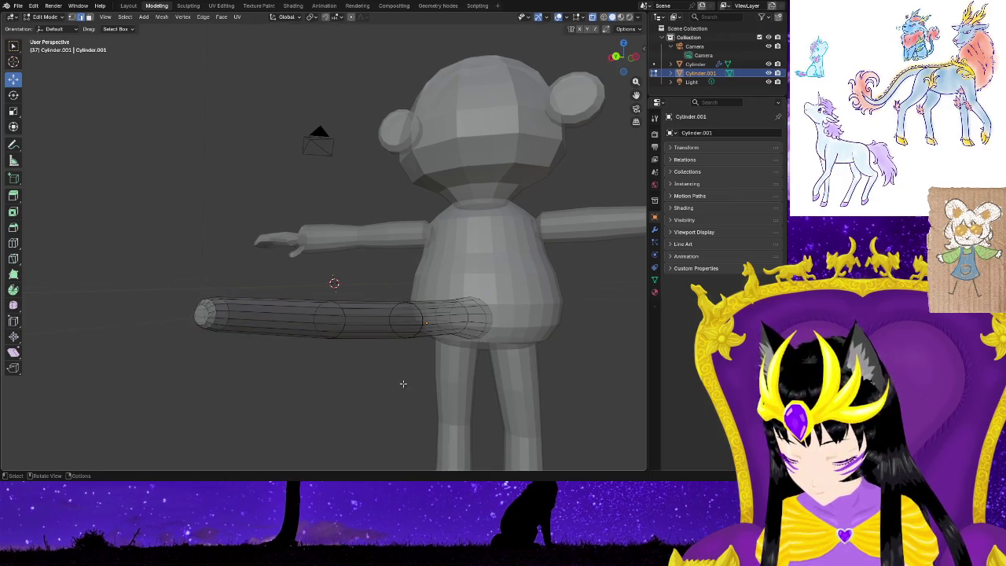
scroll(403, 384, down, 5)
mouse_move(442, 384)
middle_down()
mouse_move(471, 412)
mouse_move(376, 390)
mouse_move(258, 387)
middle_up()
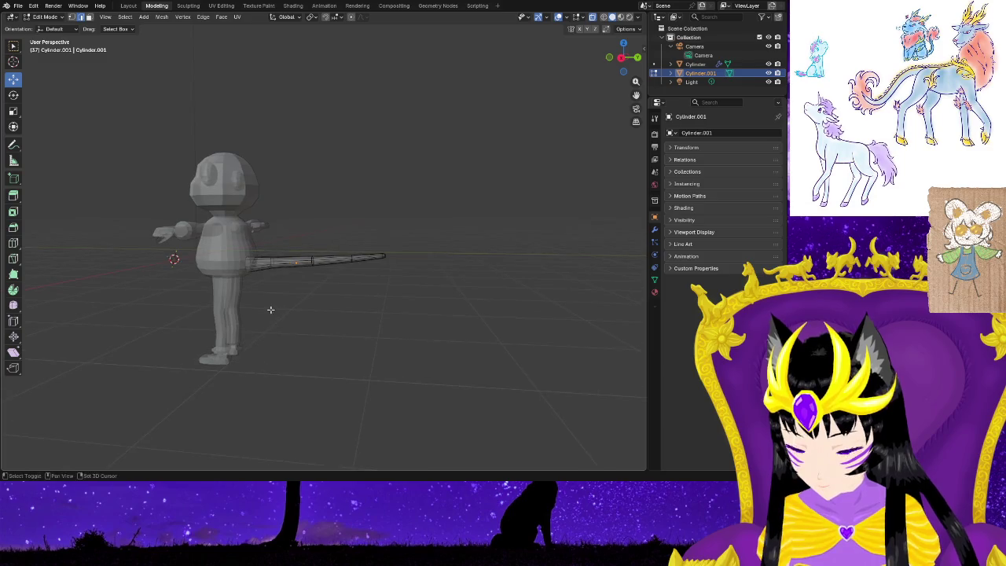
scroll(270, 310, up, 2)
scroll(271, 310, up, 2)
mouse_move(298, 346)
shift+middle_down()
mouse_move(339, 375)
mouse_move(404, 370)
mouse_move(435, 346)
shift+middle_up()
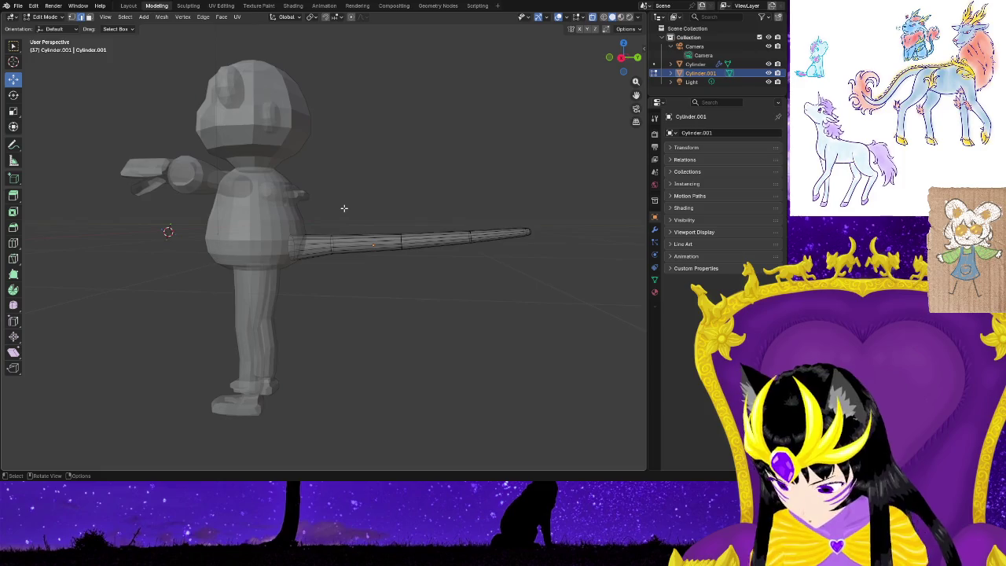
Select the whole tail mesh and scale it down slightly.
key(a)
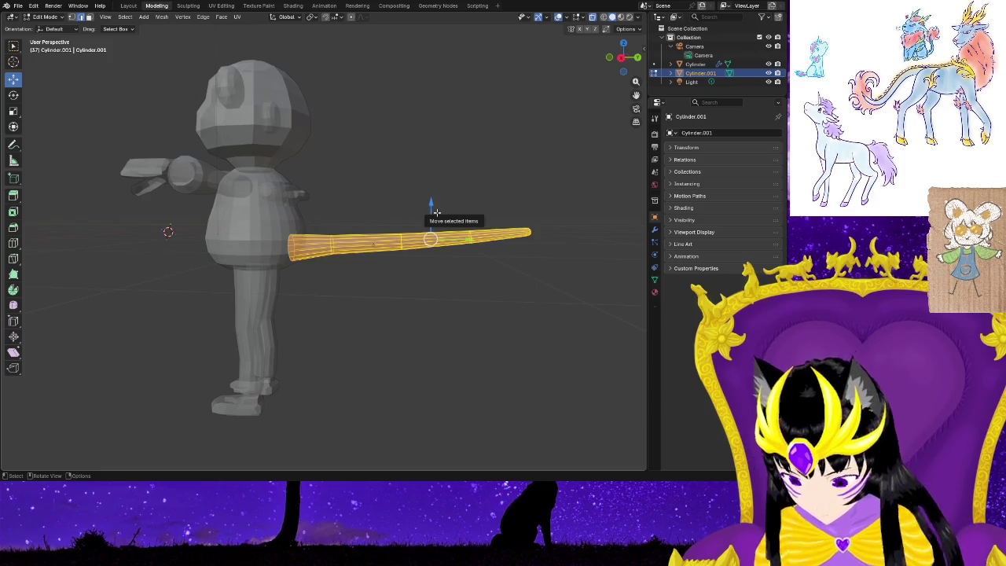
key(s)
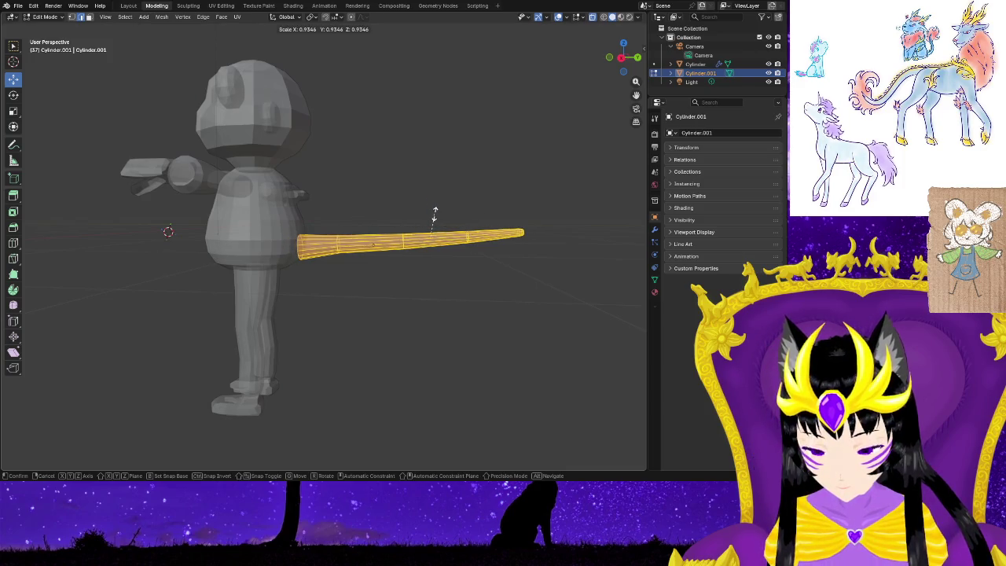
click(431, 216)
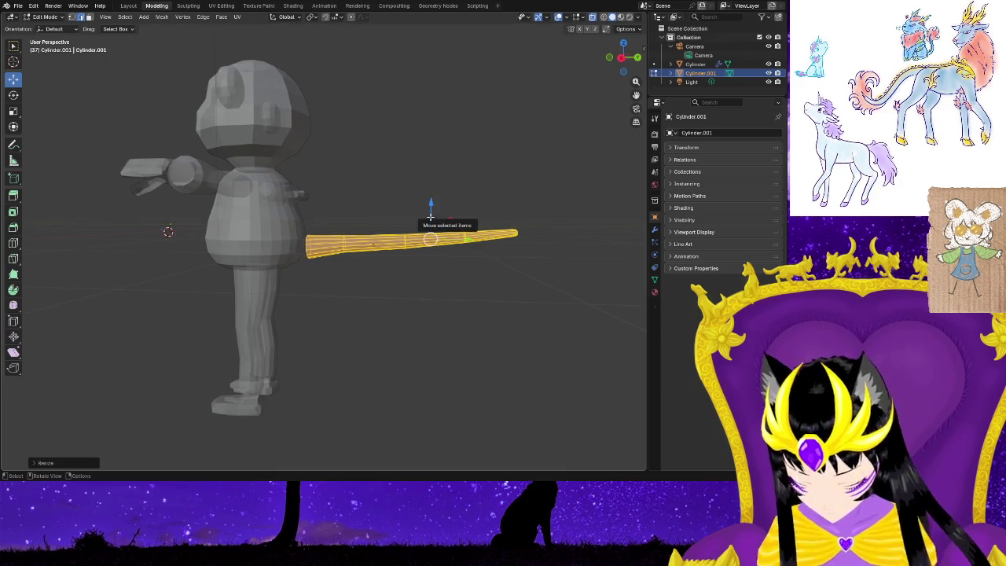
Move the tail along X closer against the bear's back, then deselect it.
key(g)
key(g)
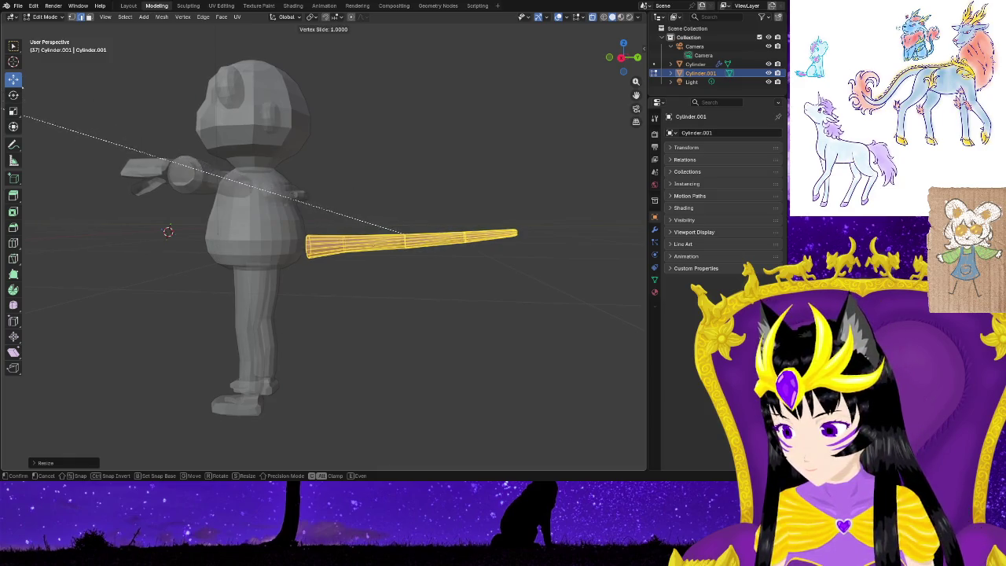
key(Escape)
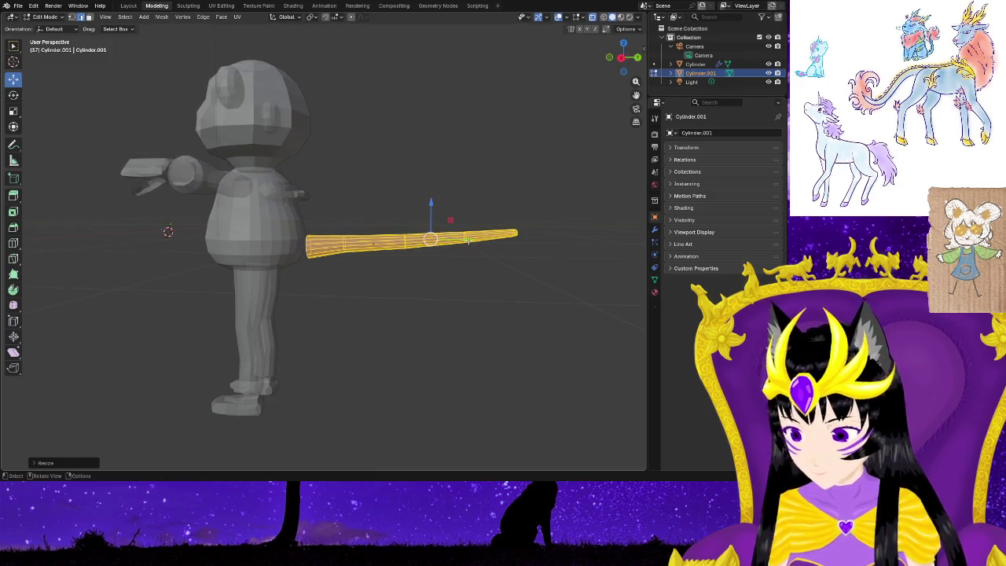
key(g)
key(x)
click(453, 238)
click(453, 295)
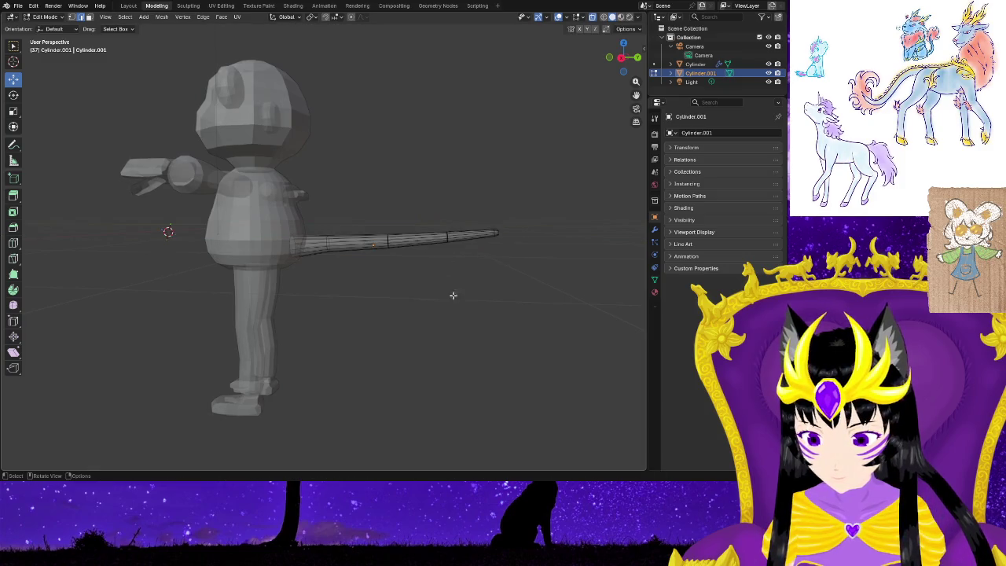
middle_drag(423, 308, 236, 308)
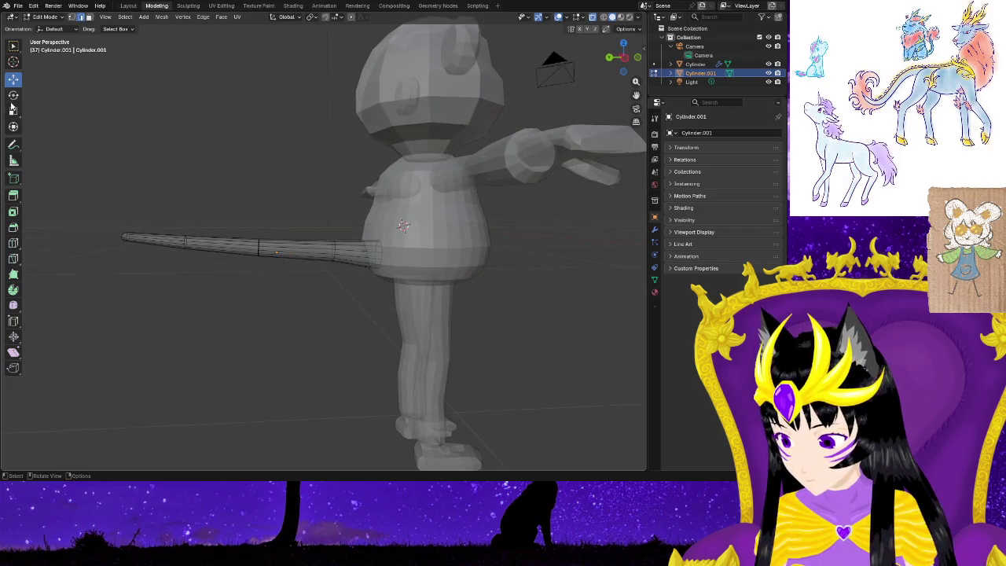
Tilt the whole tail so its tip droops downward and lower it along Z.
click(270, 248)
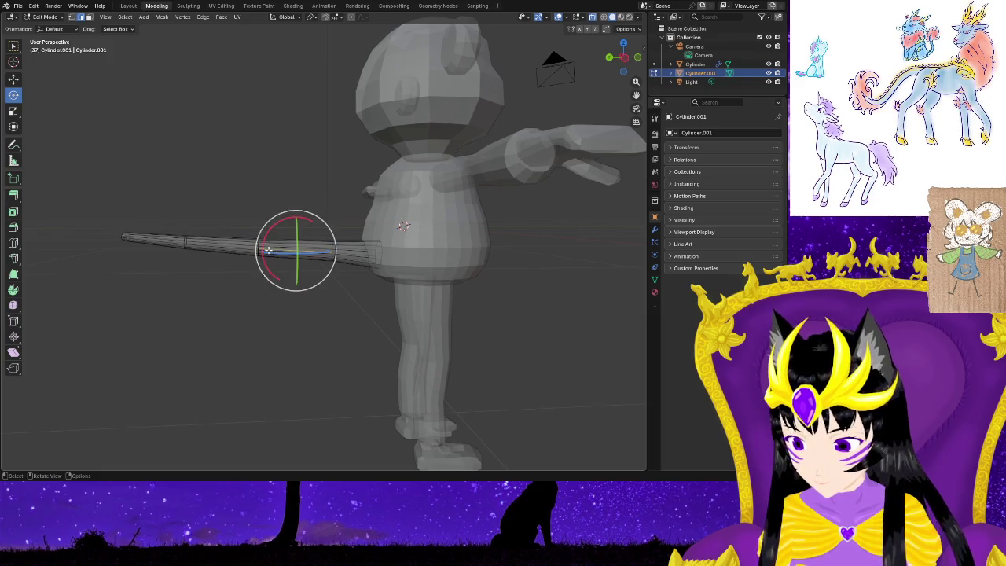
click(143, 228)
click(244, 314)
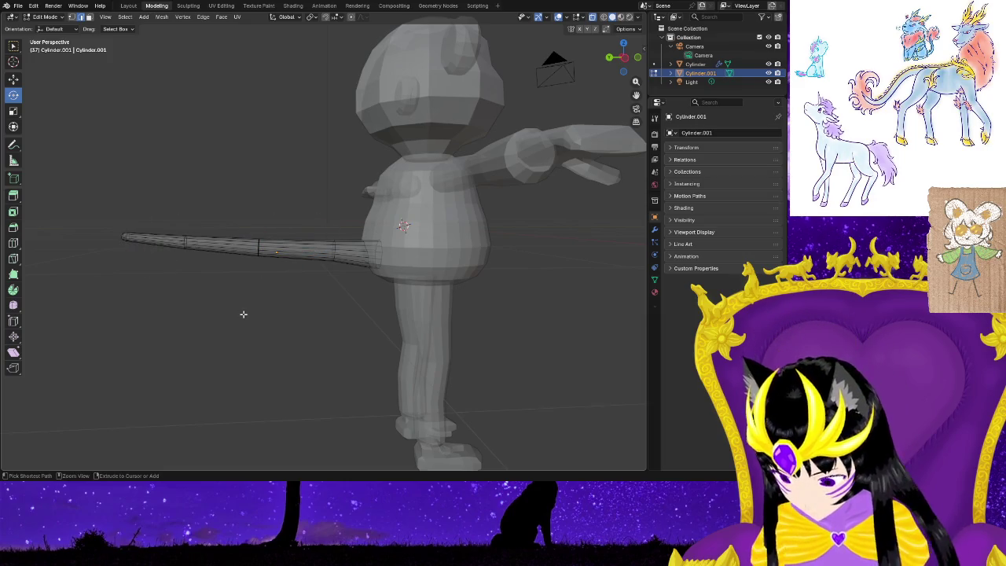
key(a)
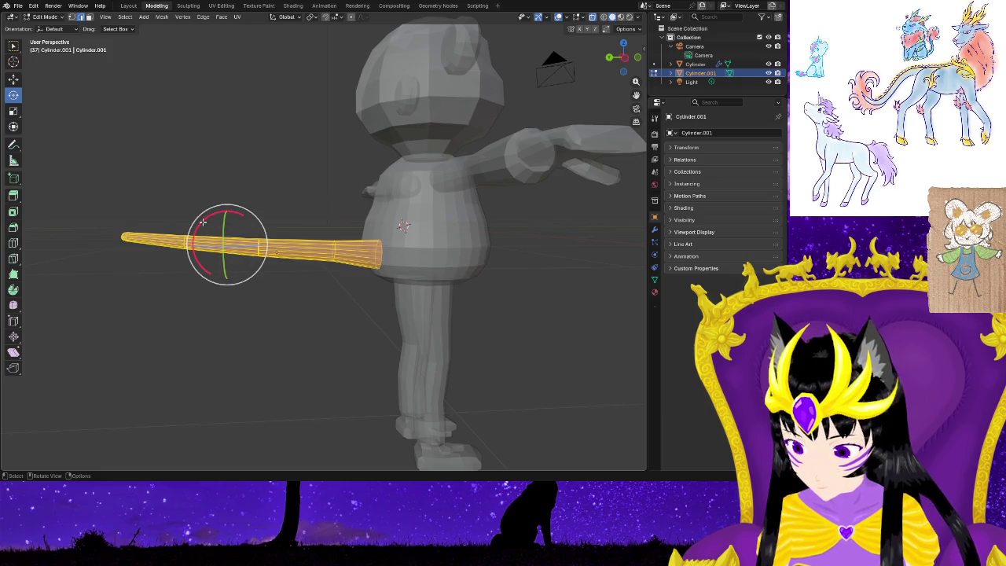
drag(202, 223, 224, 242)
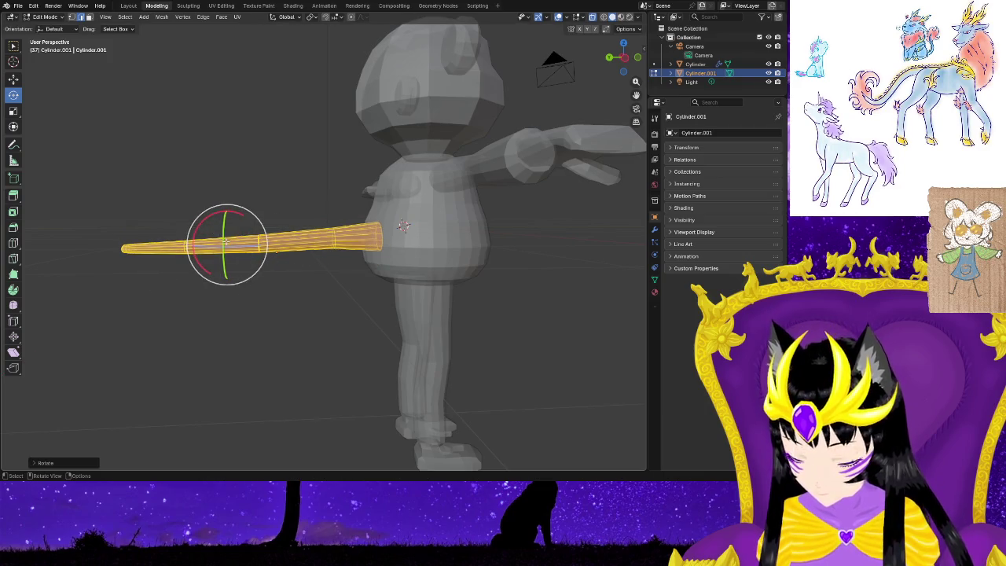
click(13, 83)
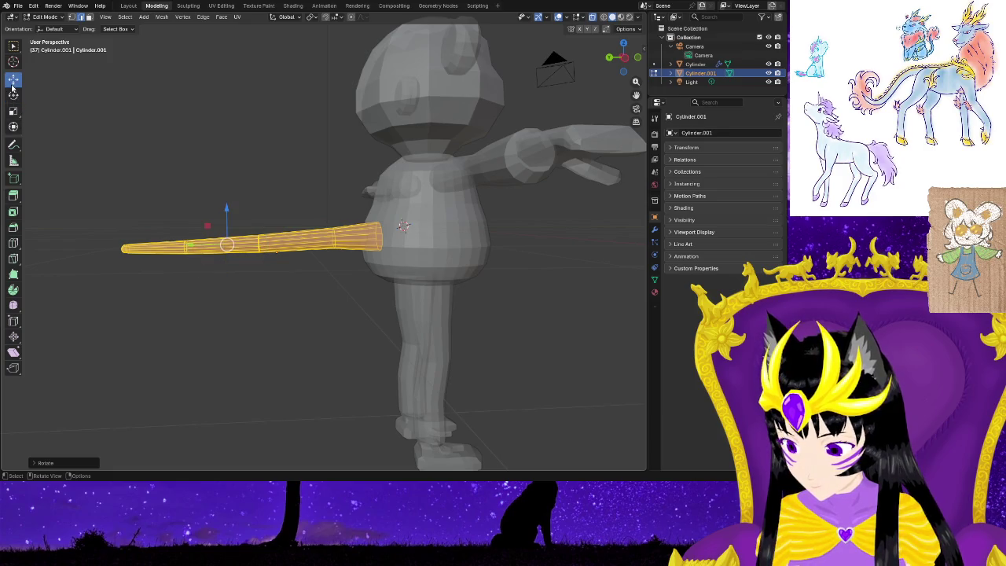
drag(226, 210, 391, 309)
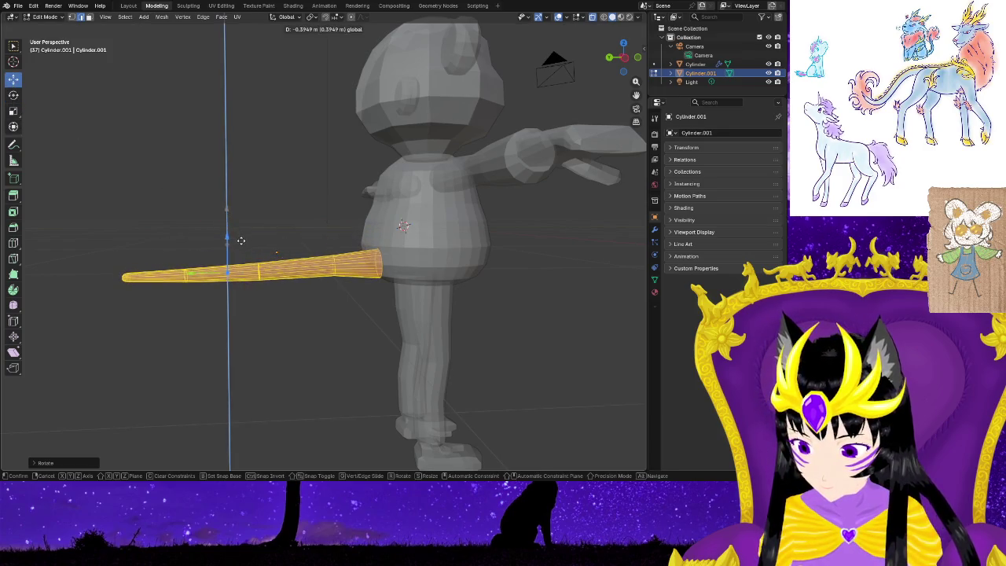
mouse_move(322, 328)
middle_down()
mouse_move(391, 308)
mouse_move(472, 326)
mouse_move(422, 307)
mouse_move(337, 341)
mouse_move(330, 375)
middle_up()
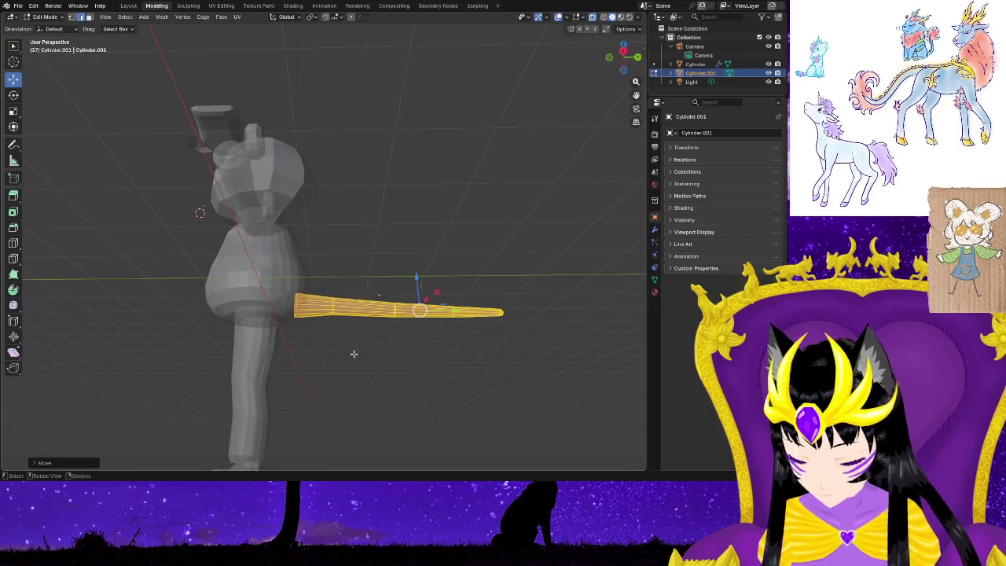
Rotate the tail a few more degrees around X and check it from the front.
click(17, 94)
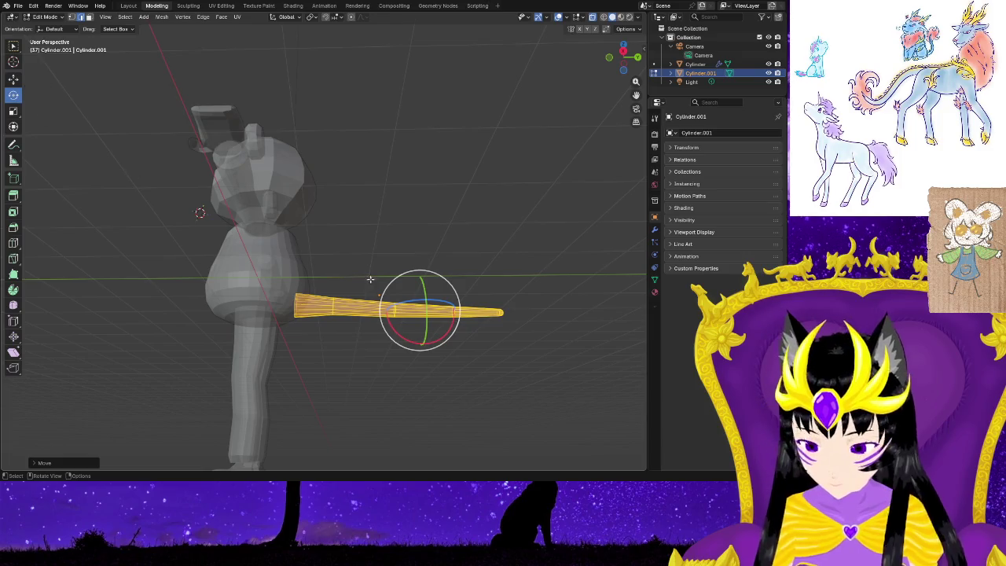
middle_drag(473, 354, 467, 388)
drag(446, 277, 452, 271)
click(336, 336)
mouse_move(337, 337)
middle_down()
mouse_move(213, 340)
mouse_move(299, 348)
mouse_move(263, 359)
mouse_move(292, 360)
mouse_move(290, 336)
mouse_move(299, 360)
mouse_move(311, 297)
middle_up()
scroll(291, 336, up, 5)
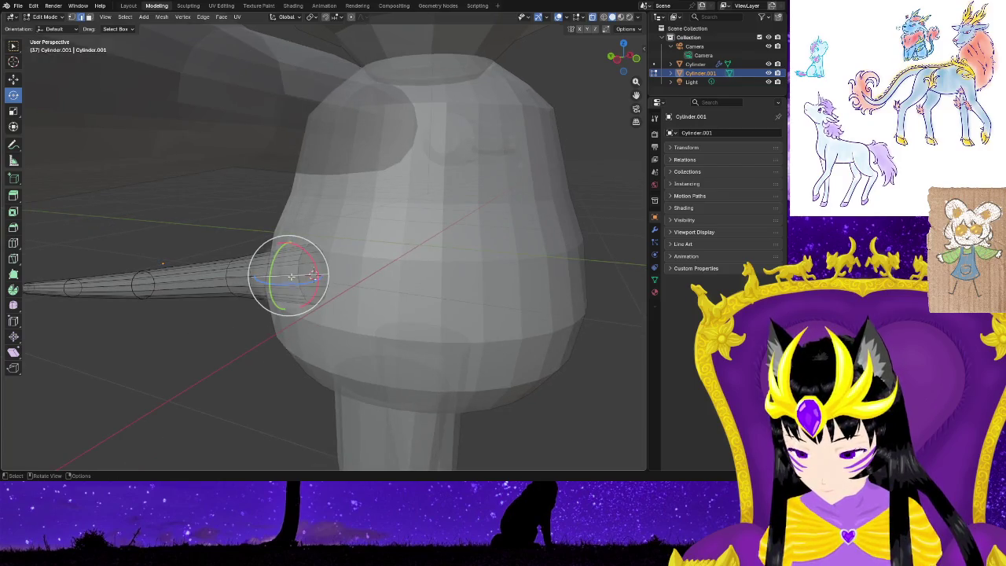
Nudge the tail's X rotation at the body joint, then orbit to inspect the whole figure.
drag(313, 269, 310, 259)
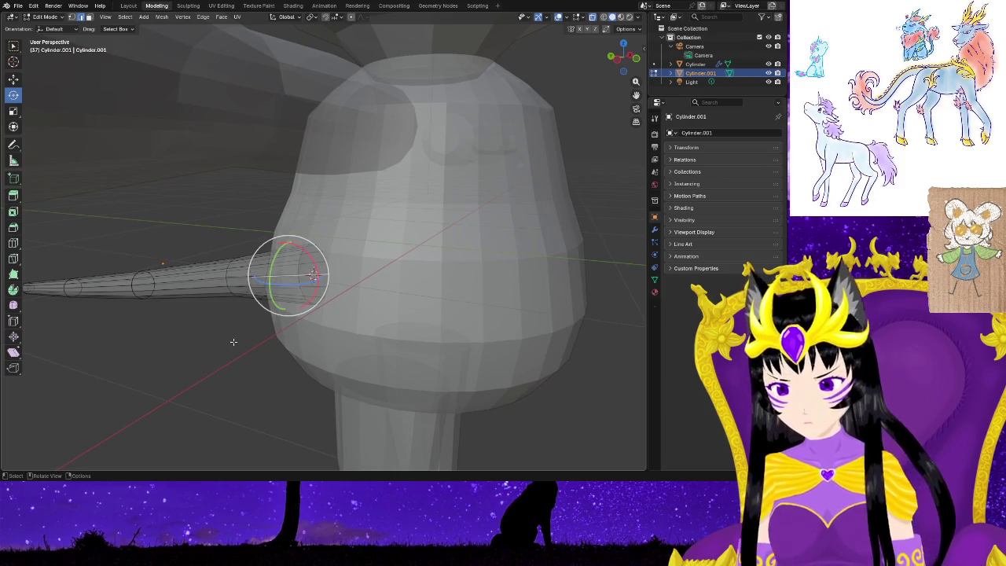
mouse_move(83, 337)
middle_down()
mouse_move(130, 343)
mouse_move(139, 359)
middle_up()
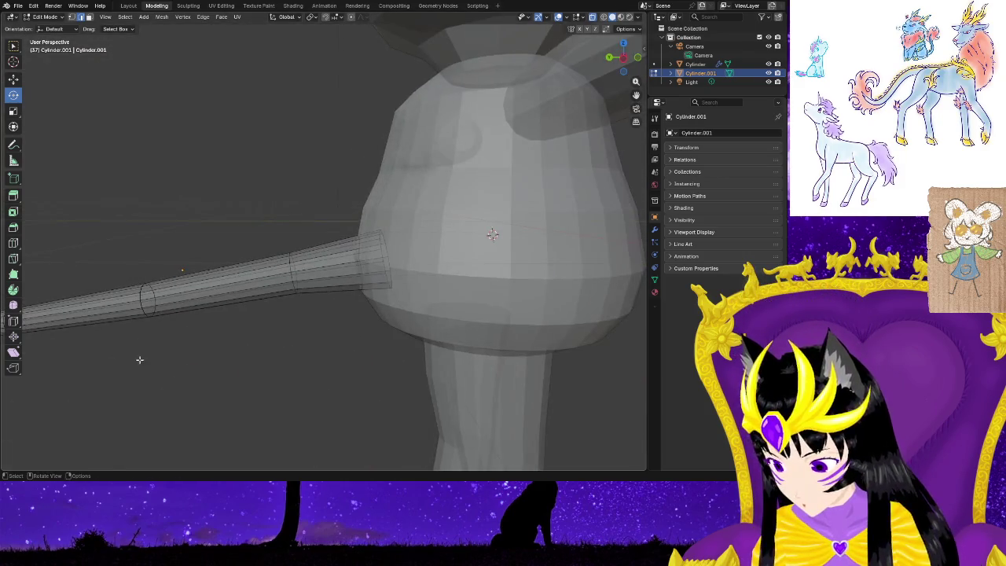
click(180, 270)
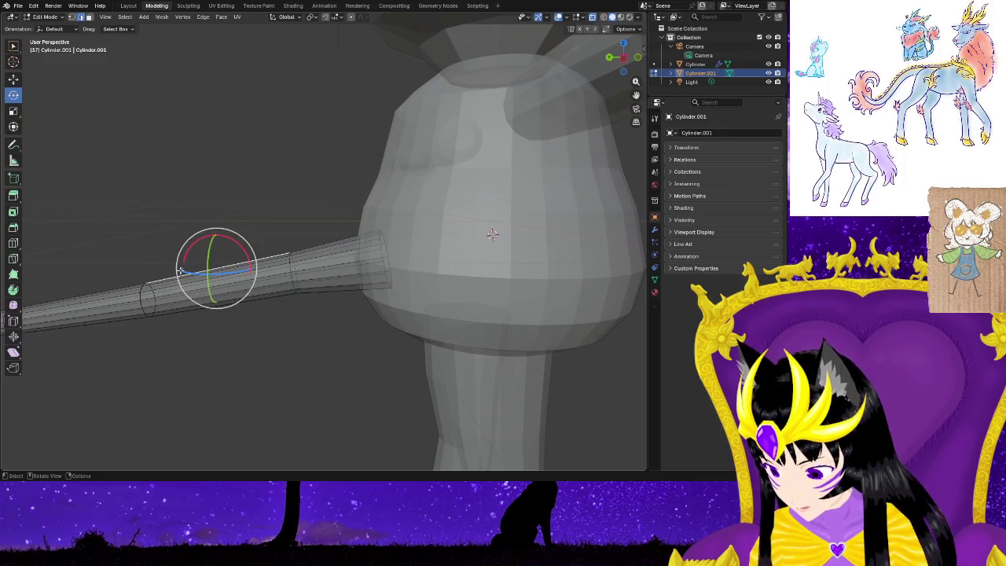
middle_drag(173, 373, 268, 350)
mouse_move(383, 404)
middle_down()
mouse_move(496, 458)
mouse_move(483, 394)
mouse_move(304, 366)
mouse_move(313, 401)
mouse_move(202, 270)
mouse_move(386, 367)
mouse_move(487, 351)
middle_up()
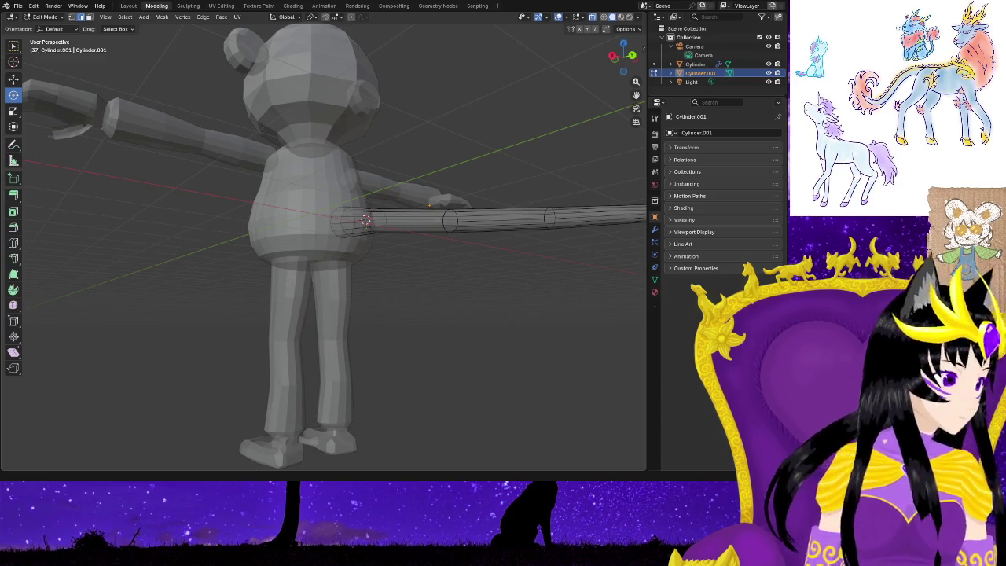
mouse_move(417, 349)
middle_down()
mouse_move(471, 372)
mouse_move(404, 343)
mouse_move(420, 367)
middle_up()
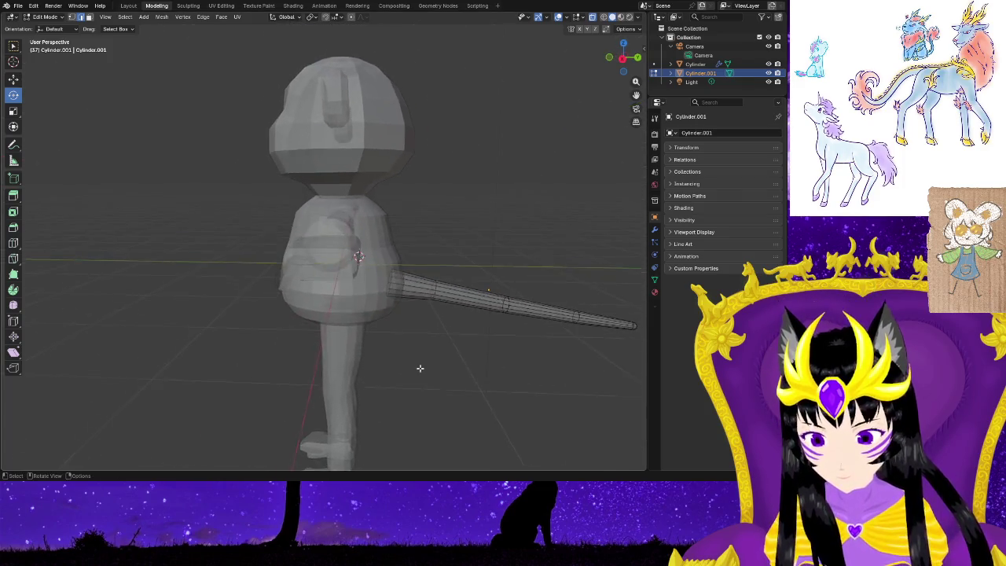
scroll(420, 367, up, 4)
scroll(441, 372, down, 2)
middle_drag(510, 389, 449, 382)
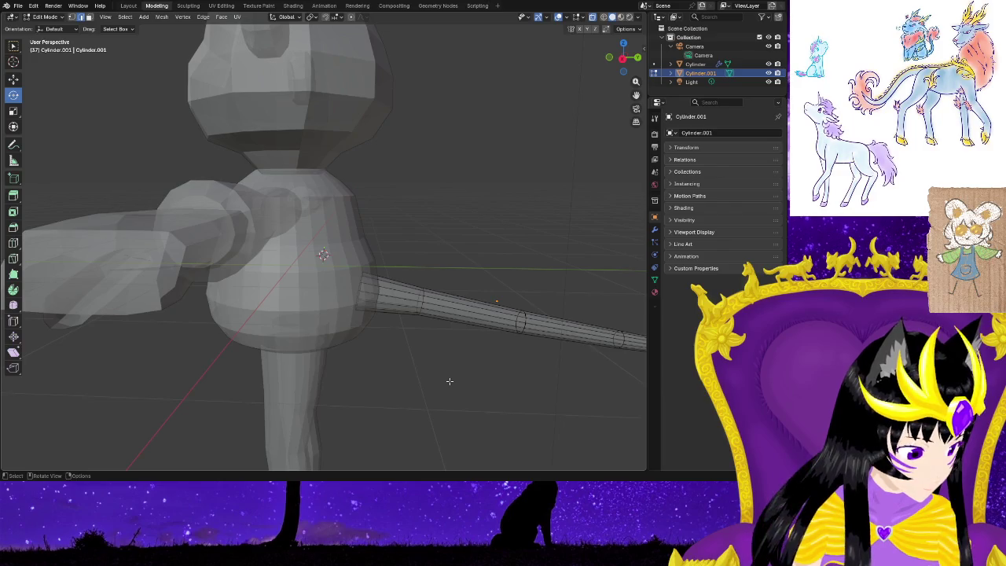
key(ctrl+e)
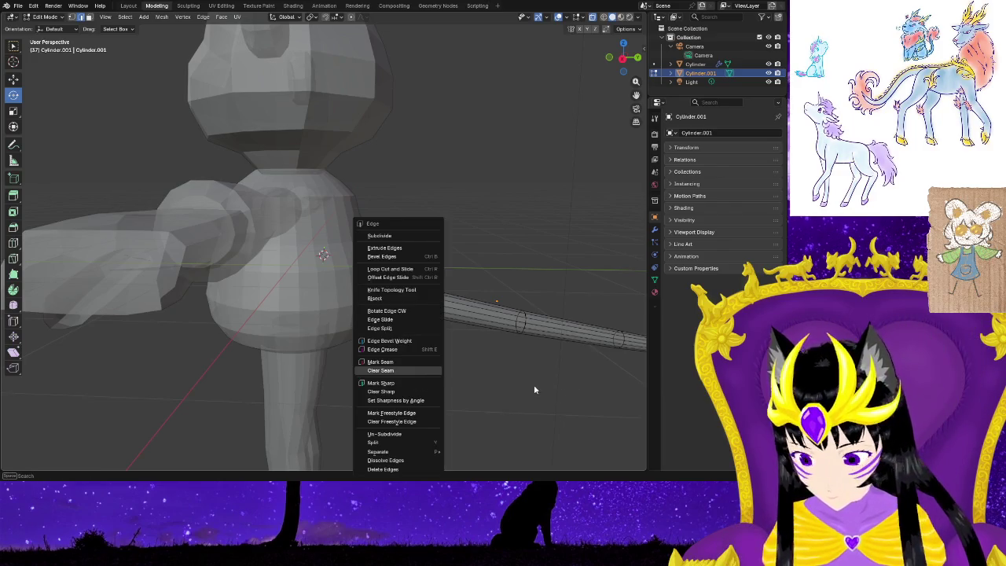
key(Escape)
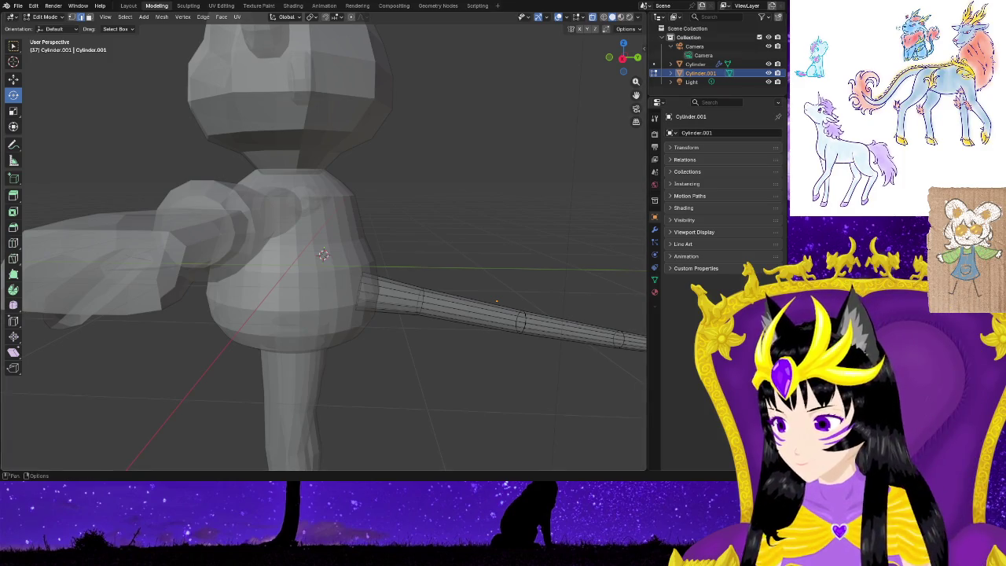
key(ctrl+e)
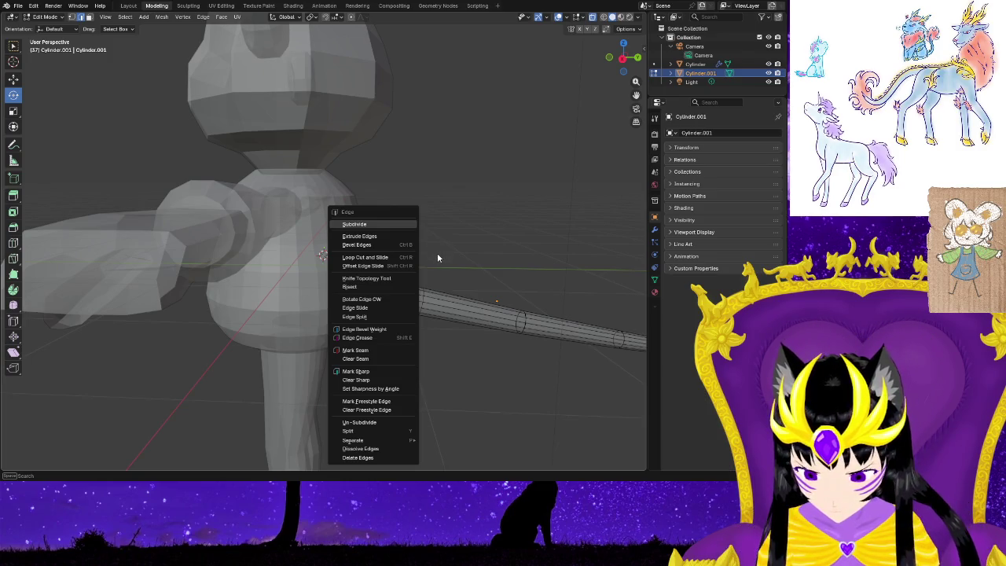
key(Escape)
click(11, 17)
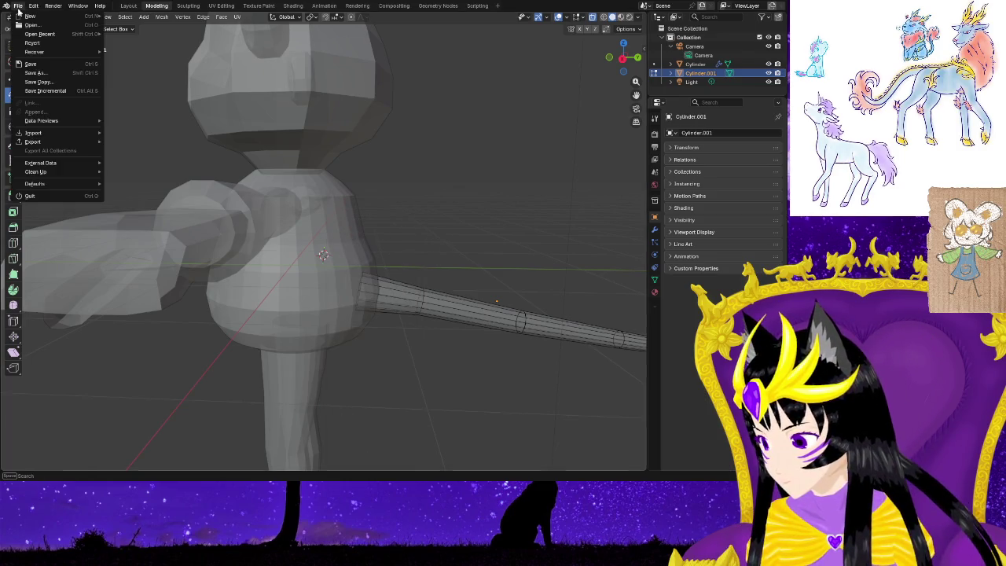
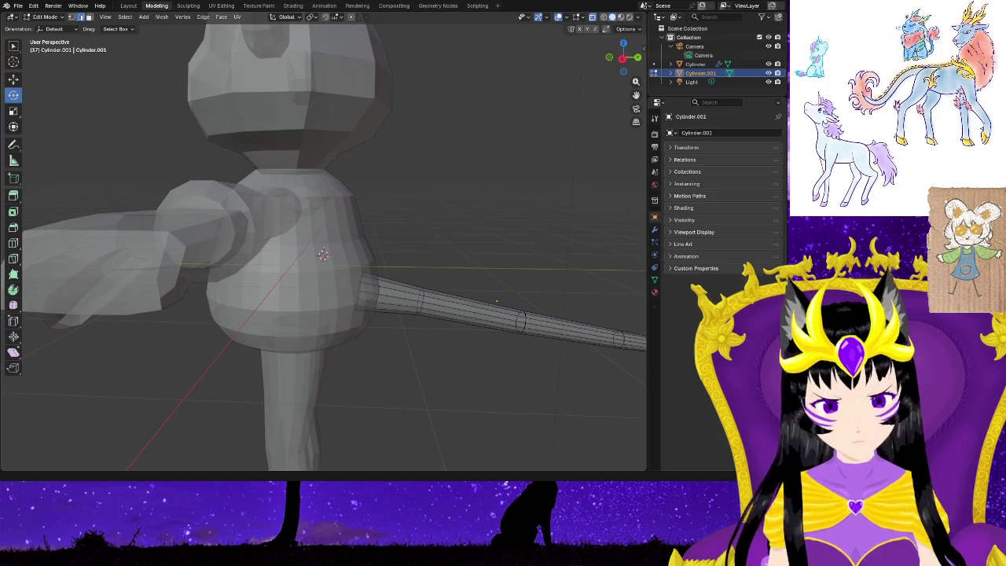
Select all of the tail cylinder's geometry, checking the mesh editing options, then deselect it.
click(642, 30)
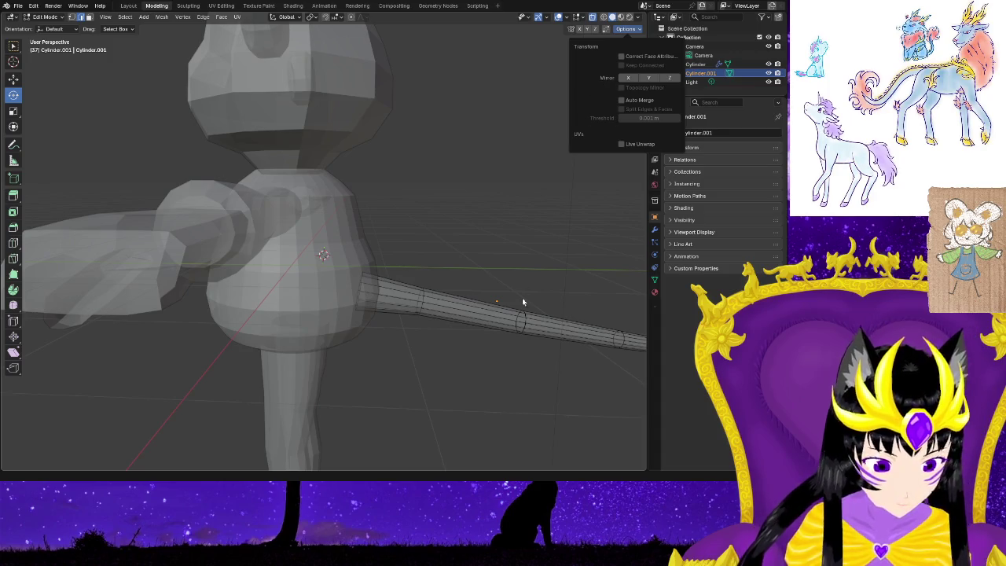
click(495, 300)
click(499, 302)
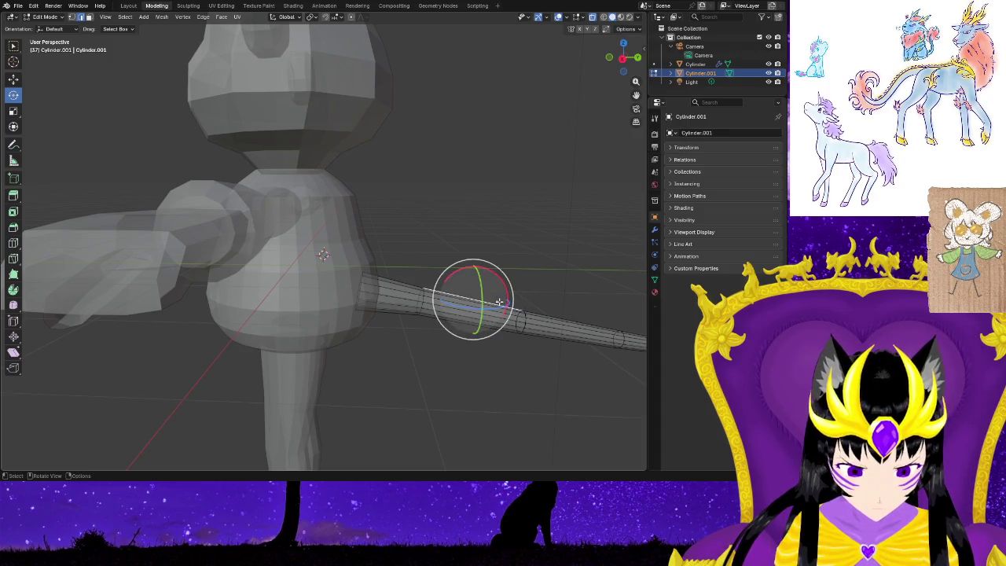
click(538, 236)
key(a)
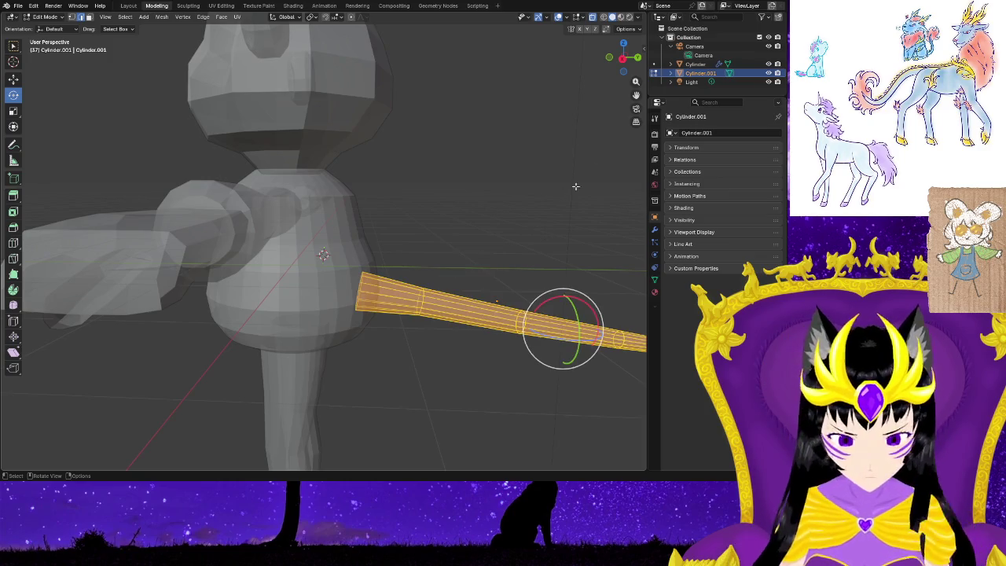
click(638, 30)
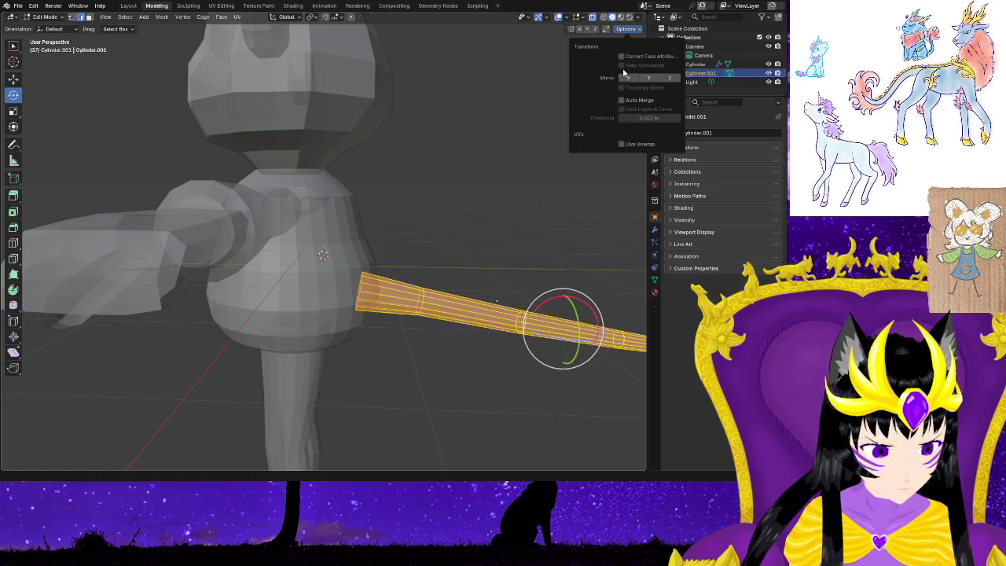
click(636, 29)
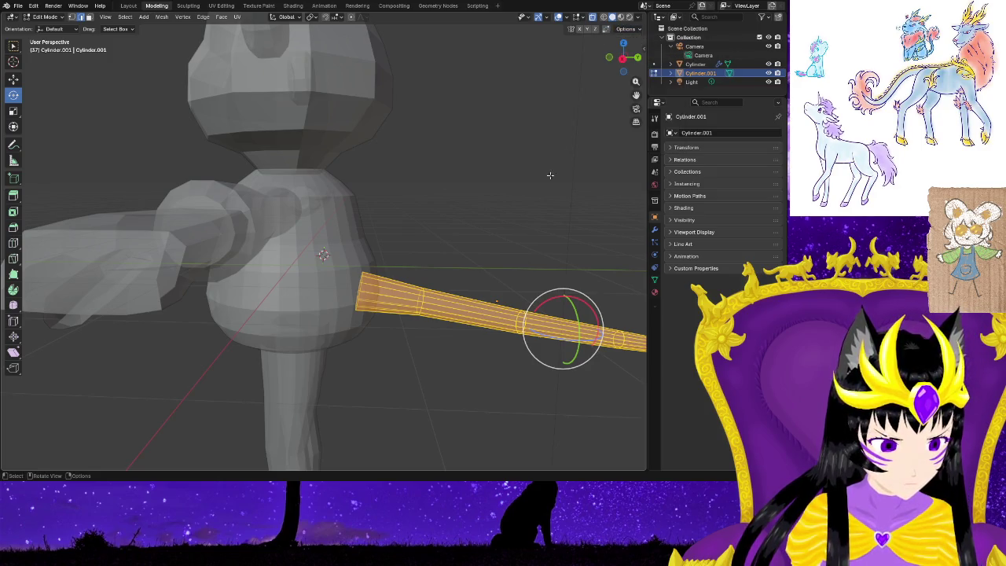
click(523, 236)
Select an edge loop around the tail, then an edge along its top using box selection.
middle_drag(489, 337, 560, 326)
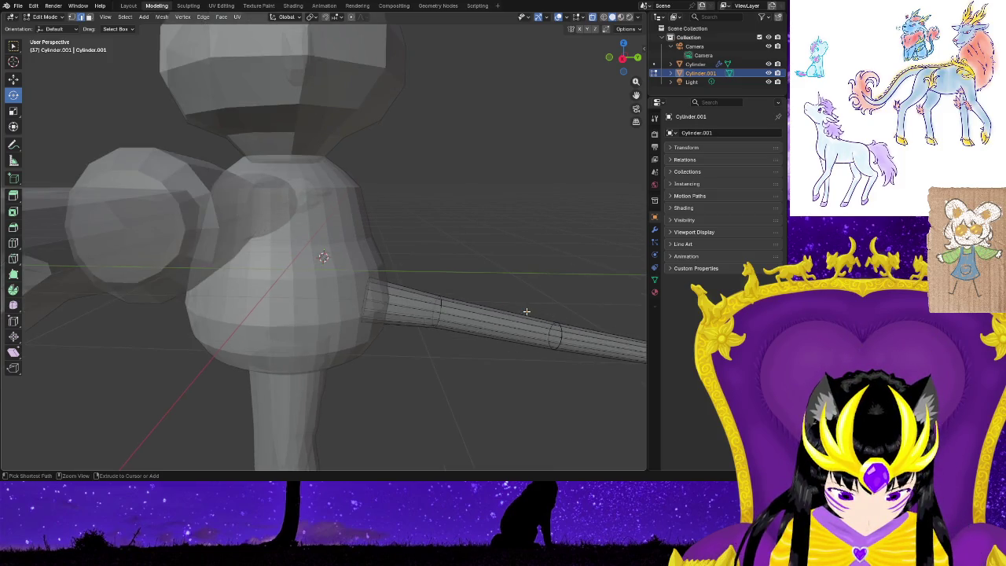
alt+click(553, 329)
click(536, 222)
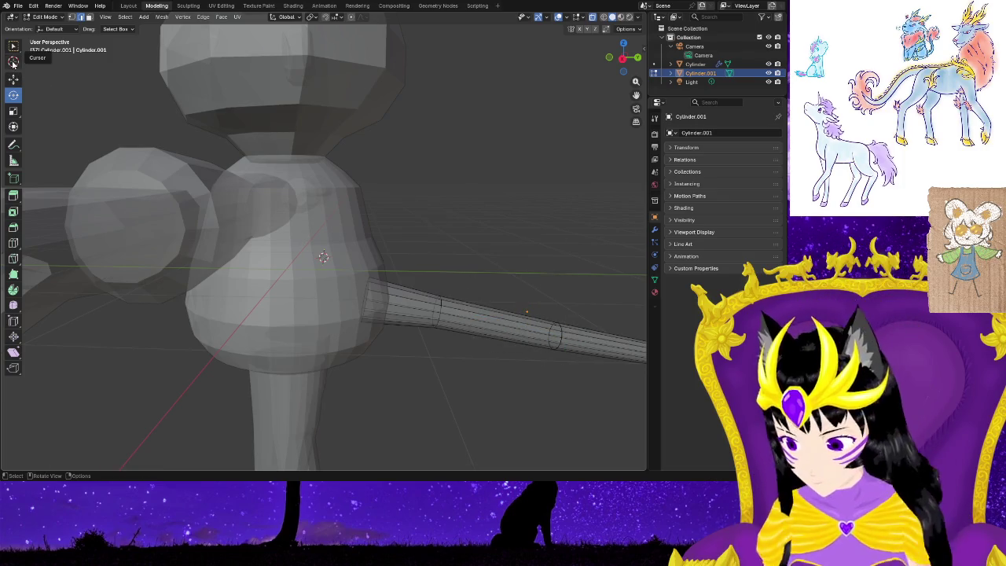
click(12, 46)
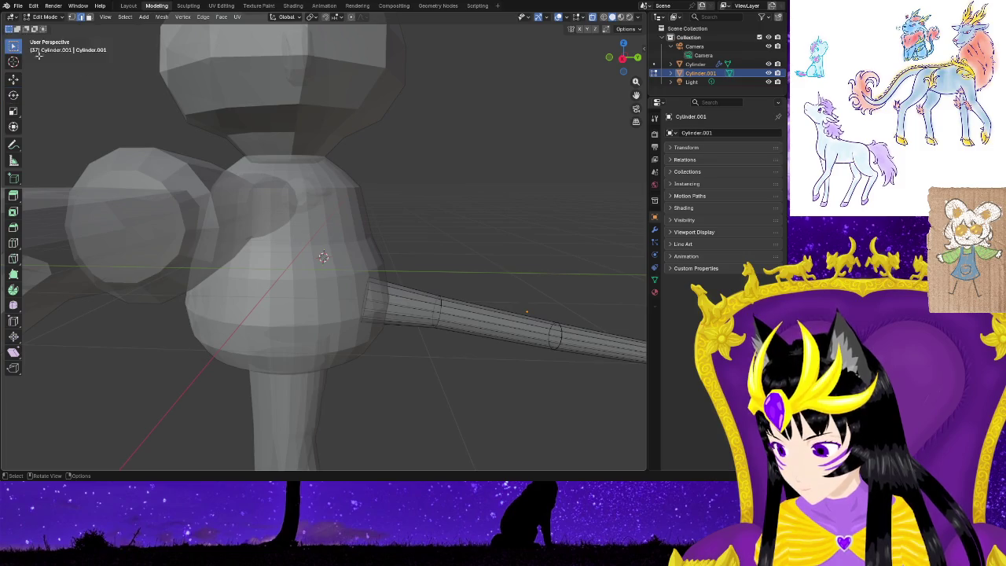
click(526, 311)
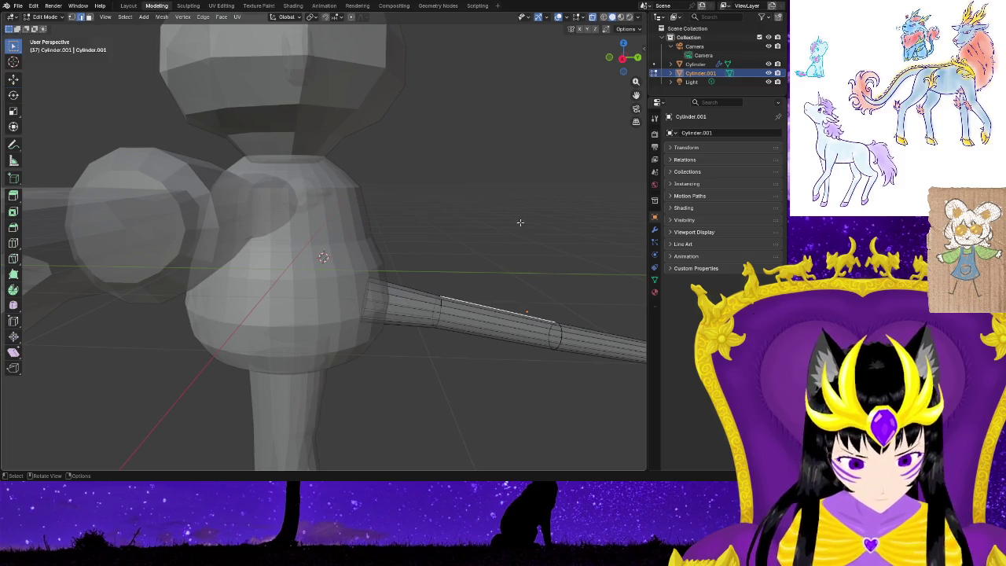
click(625, 28)
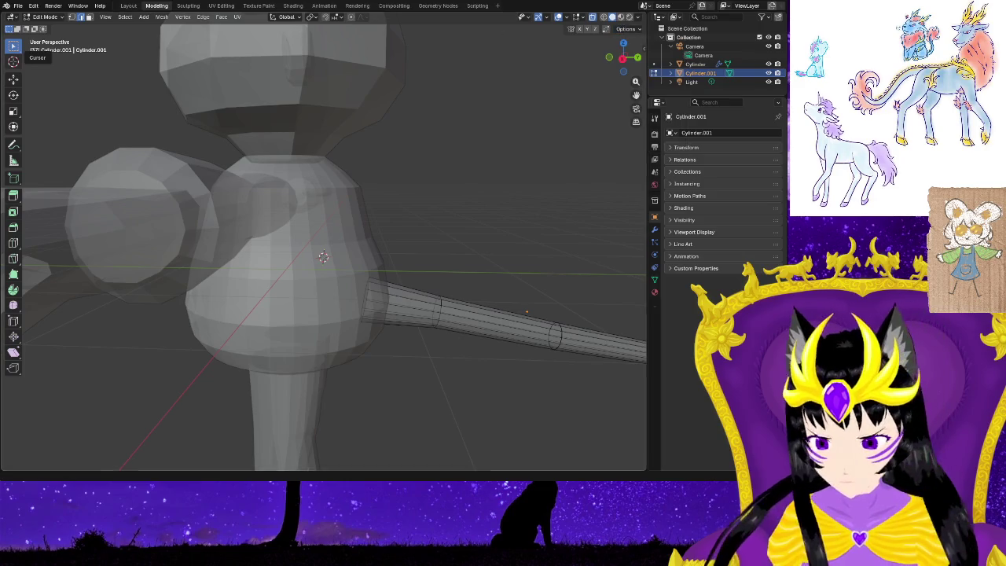
Place the 3D cursor on the body surface and drag it onto the tail cylinder.
click(12, 61)
click(625, 29)
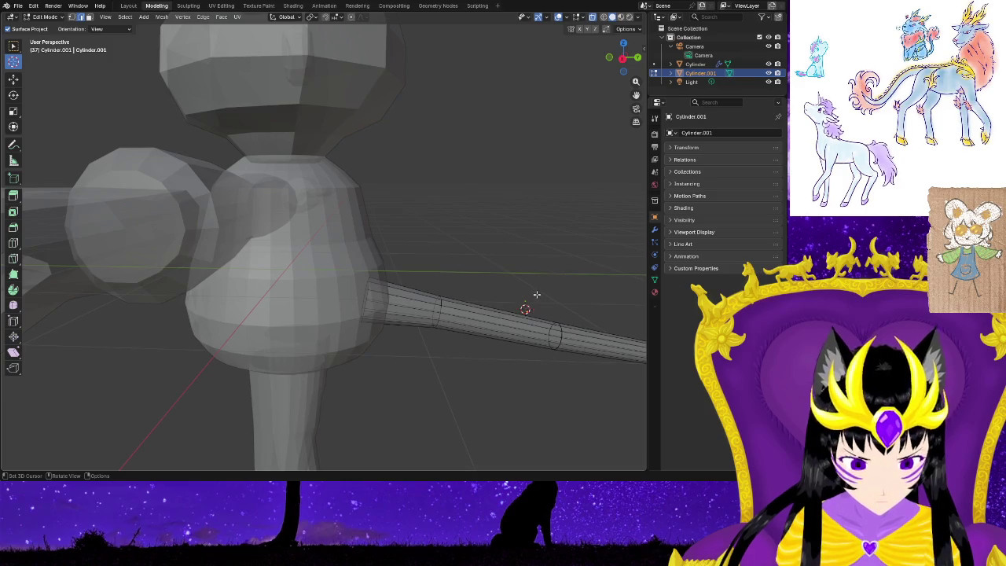
click(334, 313)
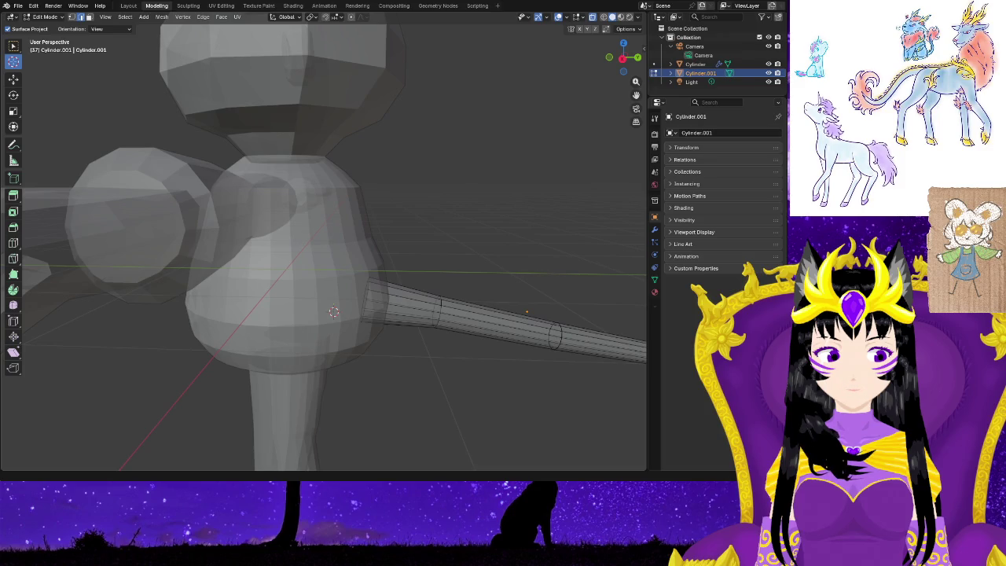
click(311, 16)
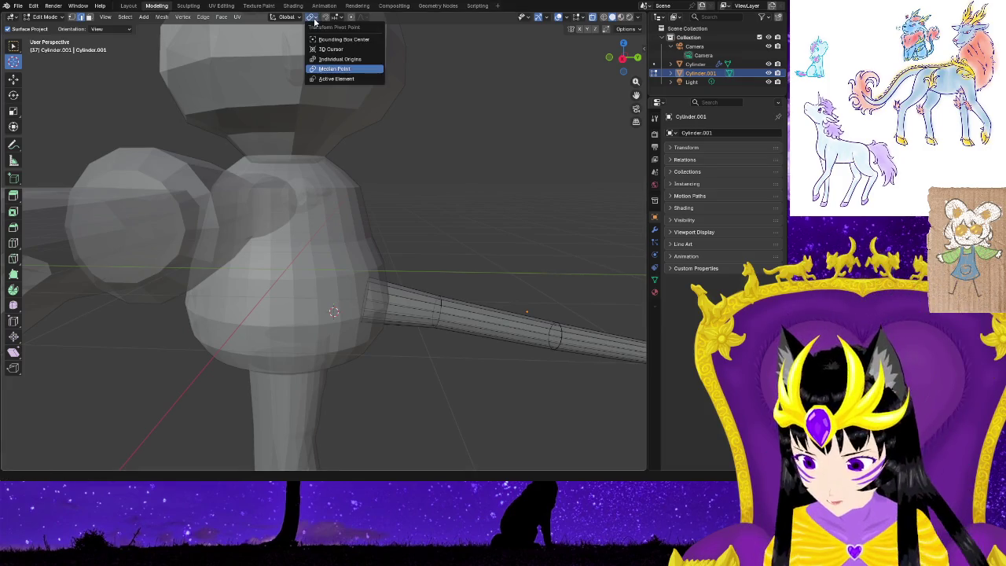
click(334, 70)
drag(569, 355, 525, 312)
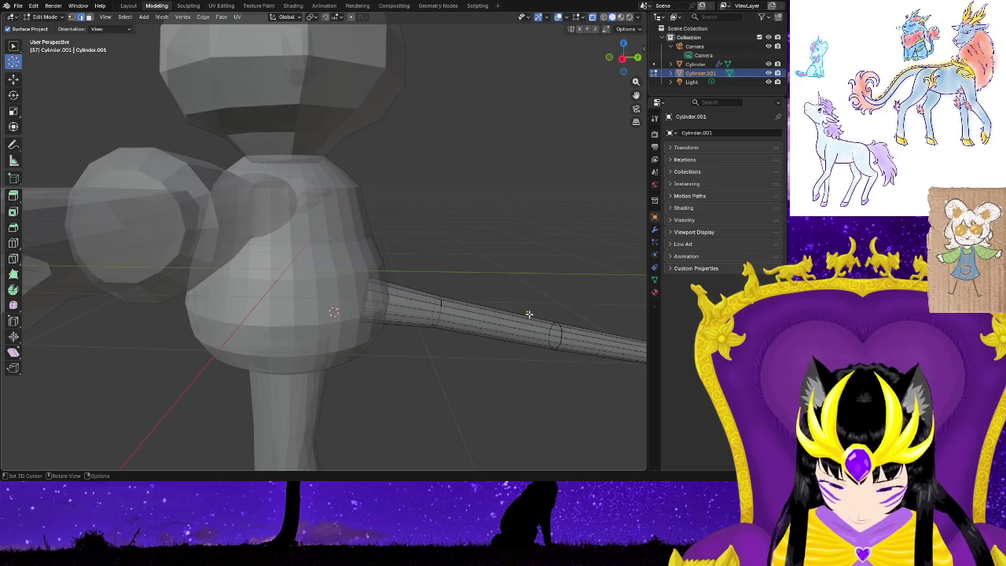
Set the Transform Pivot Point to Individual Origins.
click(313, 18)
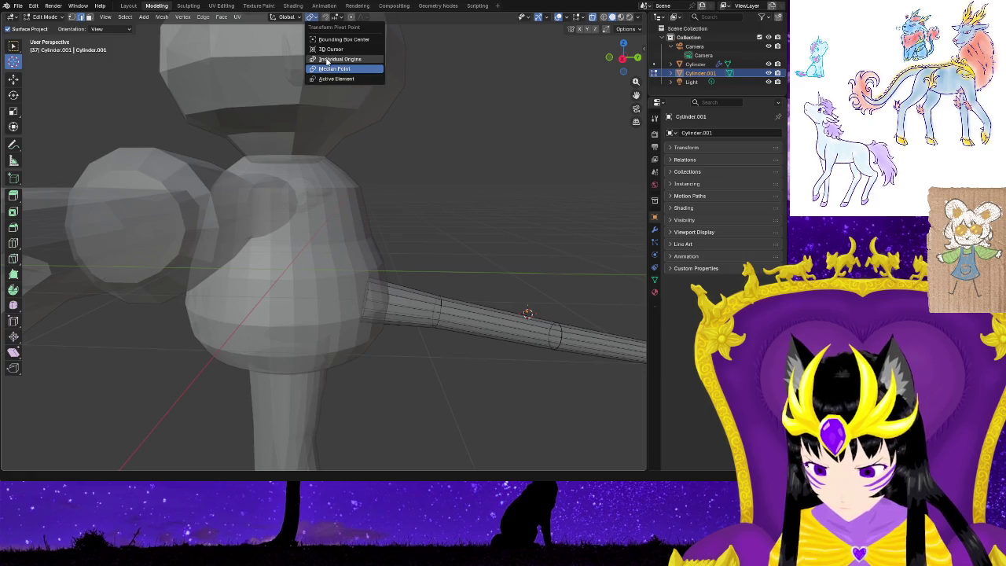
click(327, 61)
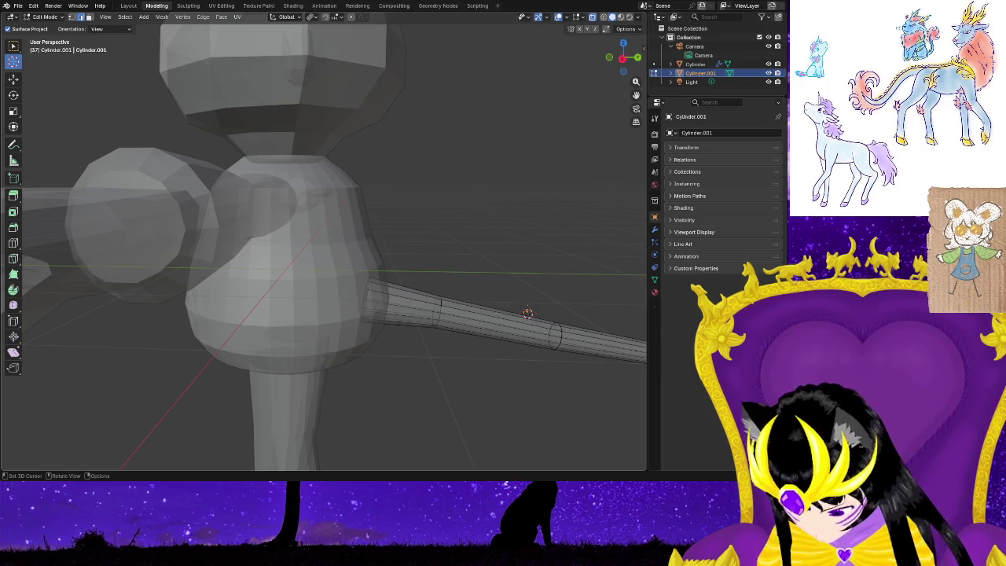
key(shift+s)
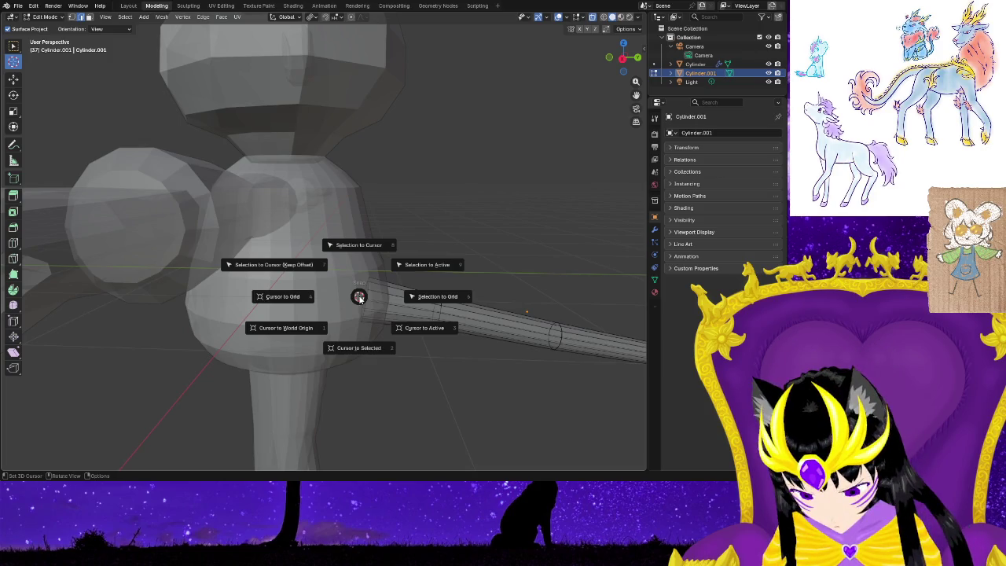
Snap the 3D cursor to the selection and zoom in on the tail's base.
click(363, 345)
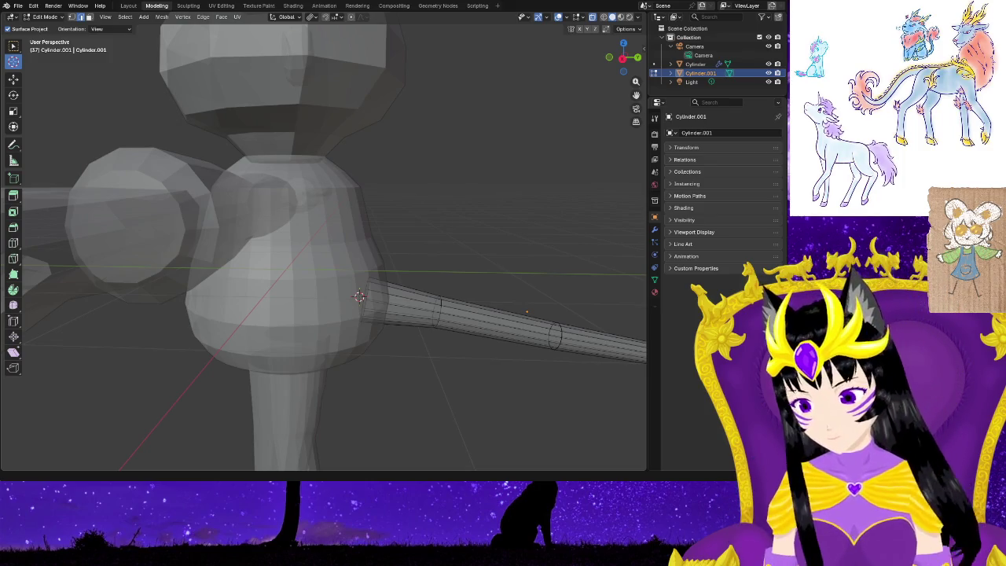
shift+middle_drag(377, 397, 406, 358)
scroll(416, 355, up, 8)
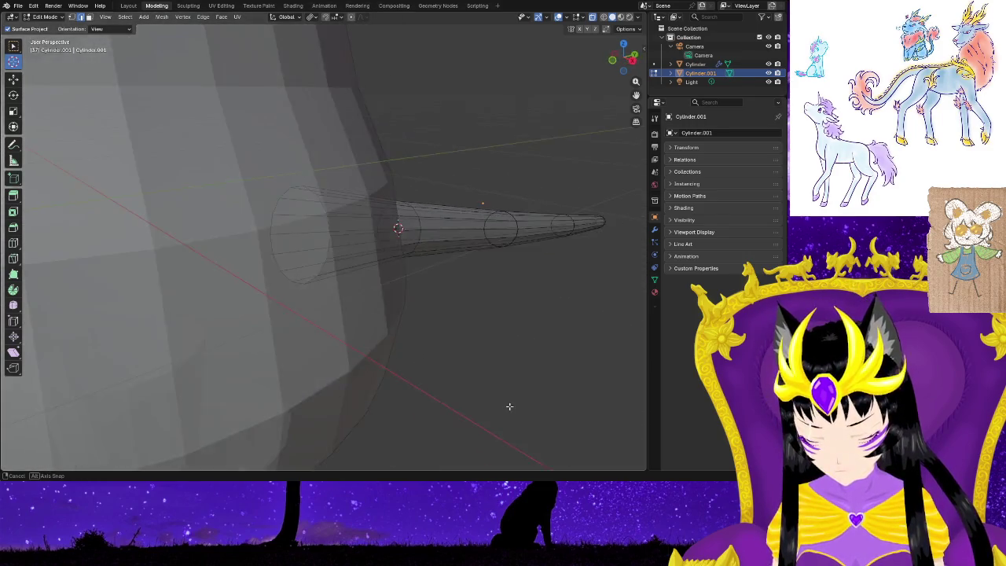
middle_drag(508, 406, 188, 159)
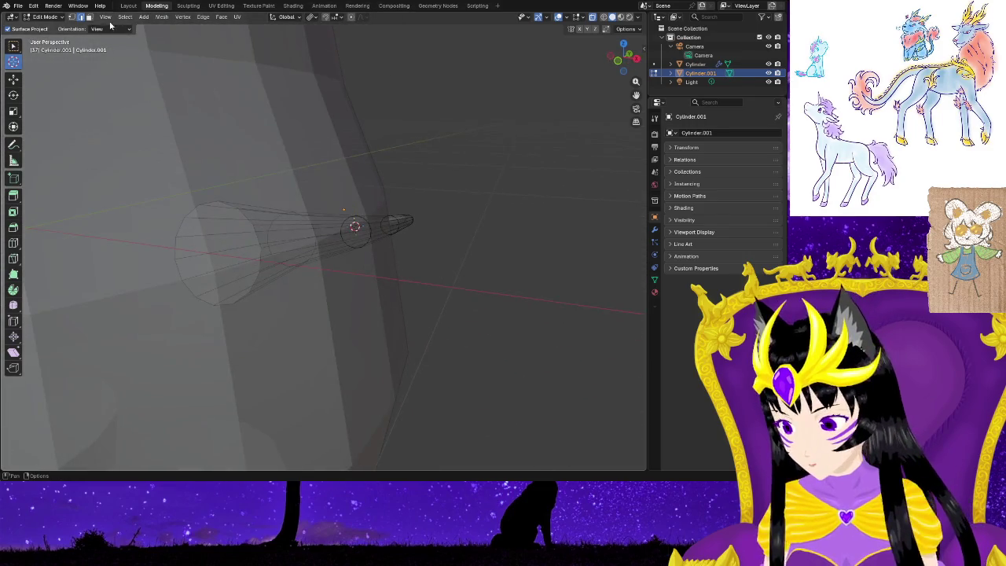
mouse_move(272, 278)
middle_down()
mouse_move(306, 305)
mouse_move(364, 310)
mouse_move(274, 298)
middle_up()
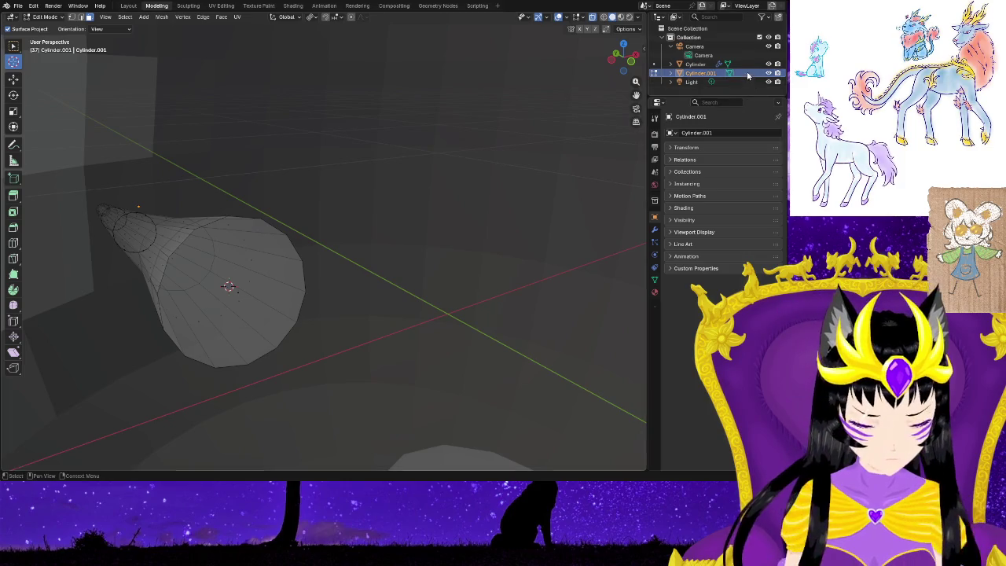
click(243, 256)
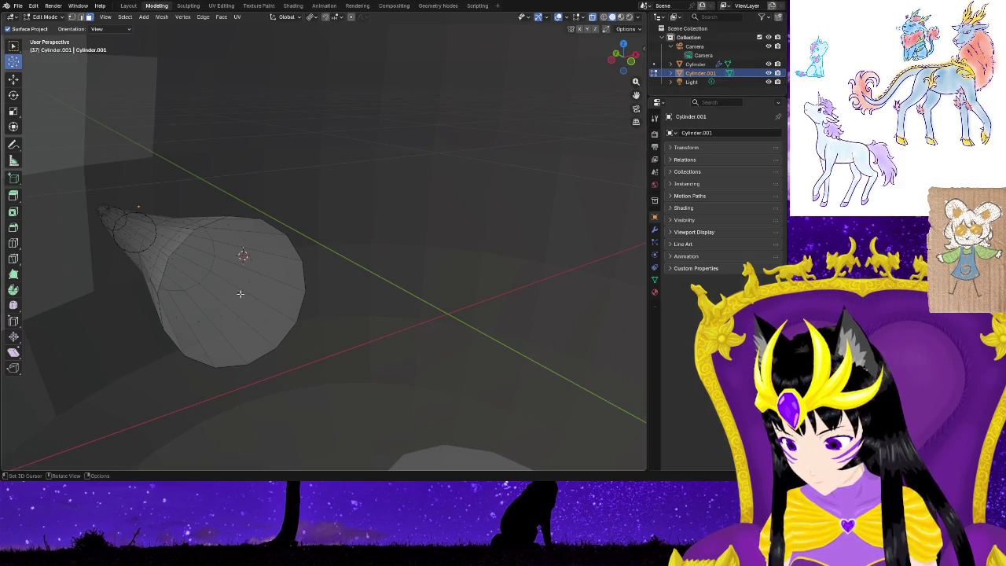
Select the tail cylinder's wide end-cap face with box selection.
right_click(385, 202)
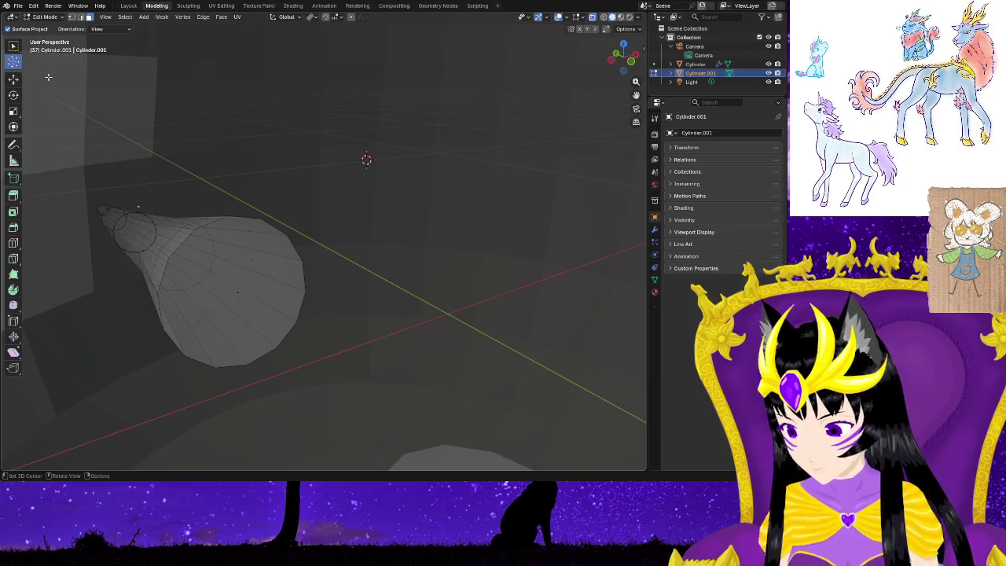
click(14, 80)
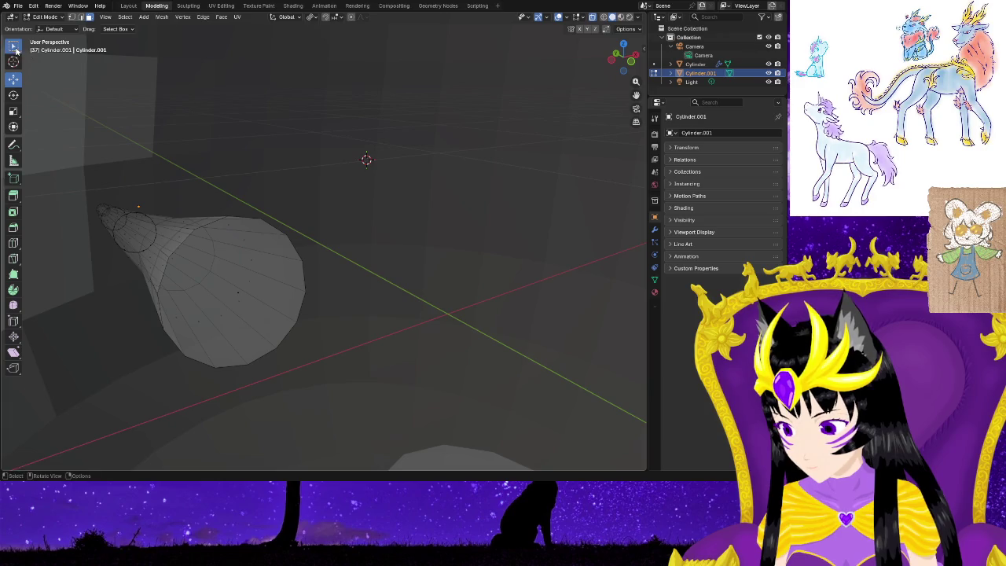
click(15, 47)
click(250, 299)
click(257, 274)
click(346, 281)
middle_drag(346, 281, 360, 318)
click(234, 301)
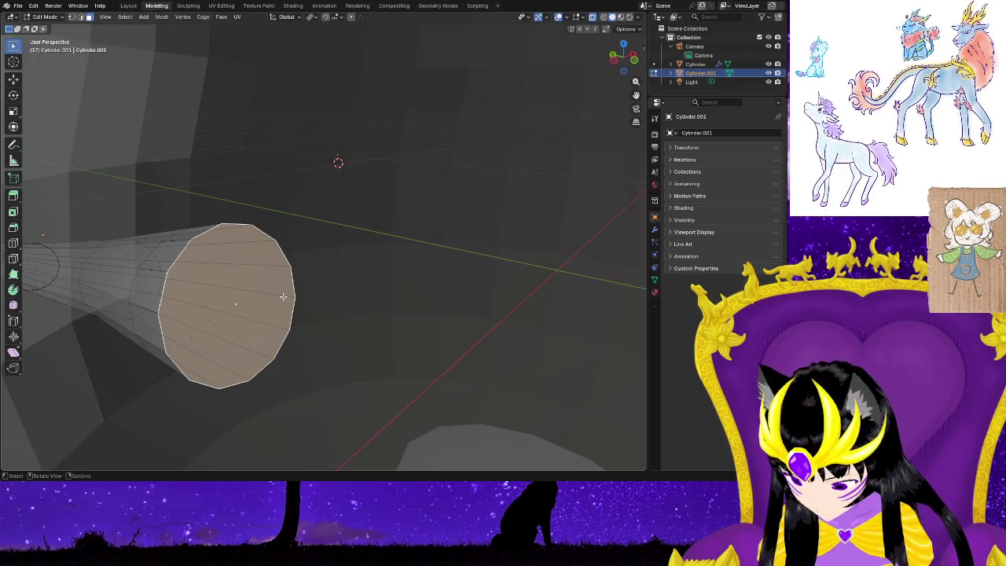
Snap the 3D cursor to the end face's centre and tilt that face slightly.
key(shift+s)
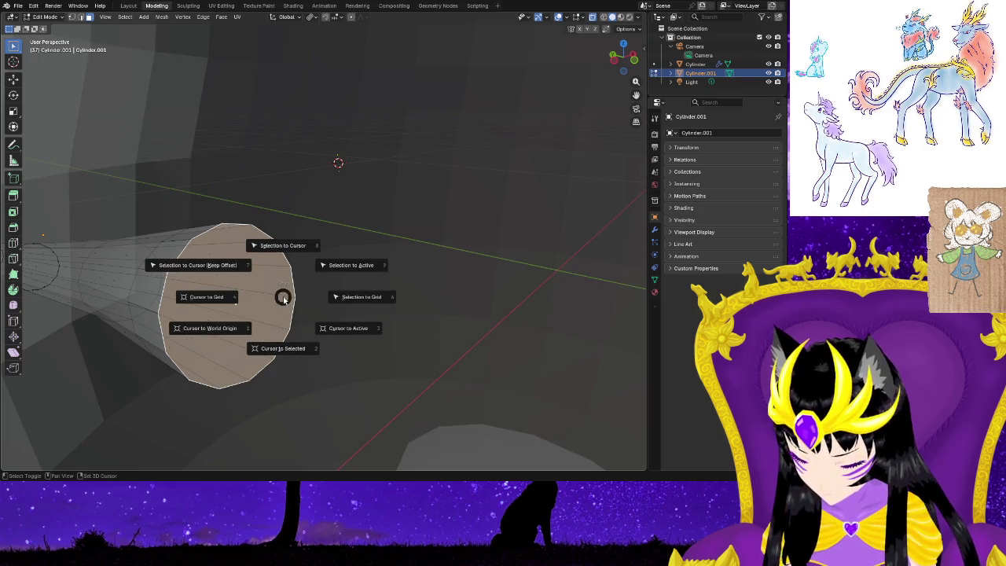
click(276, 350)
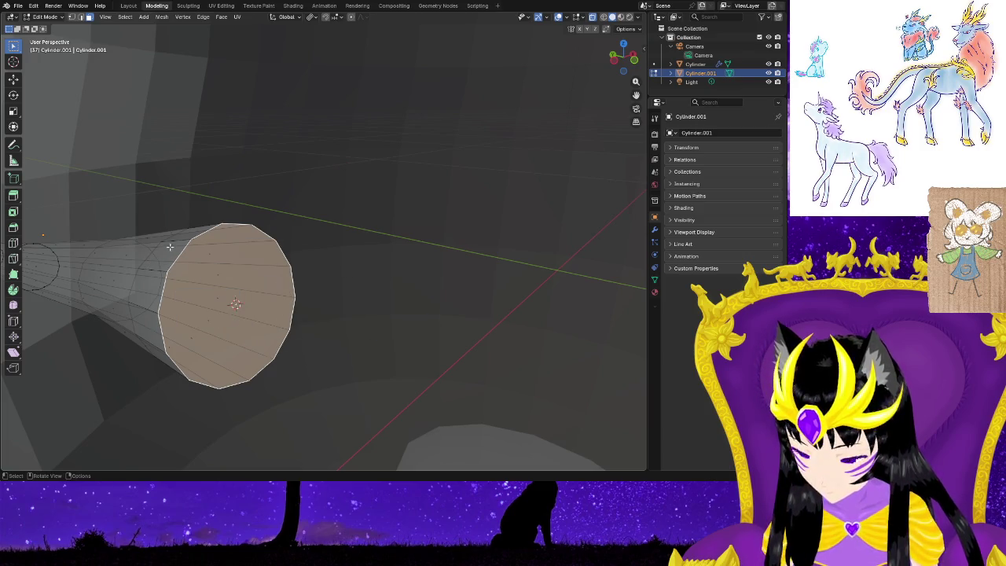
middle_drag(170, 247, 22, 124)
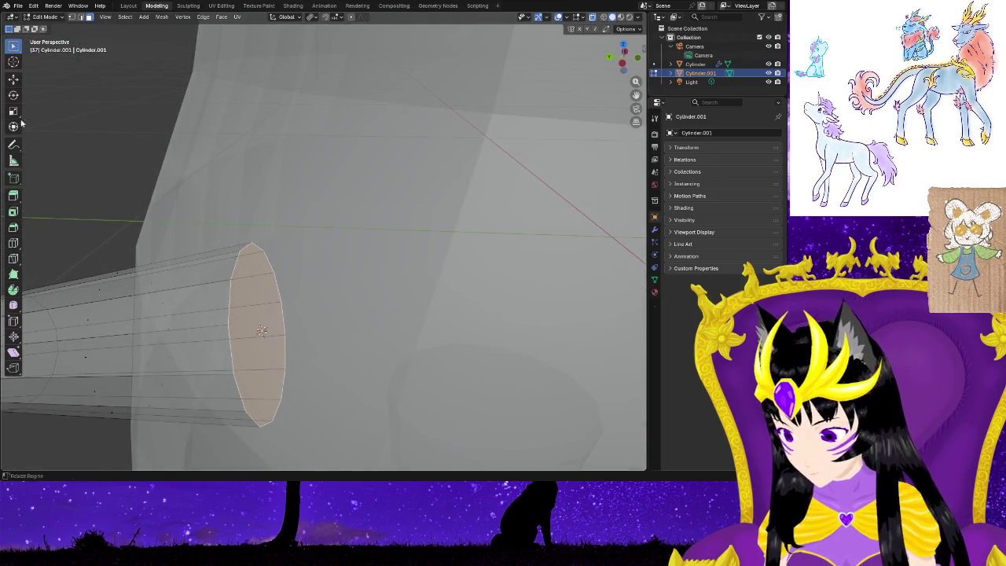
click(13, 94)
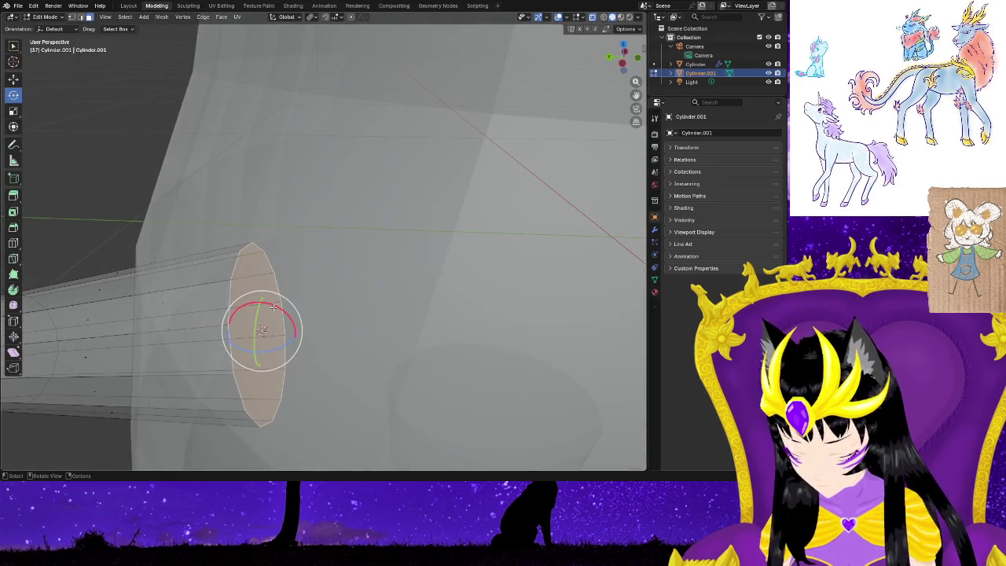
drag(274, 307, 268, 303)
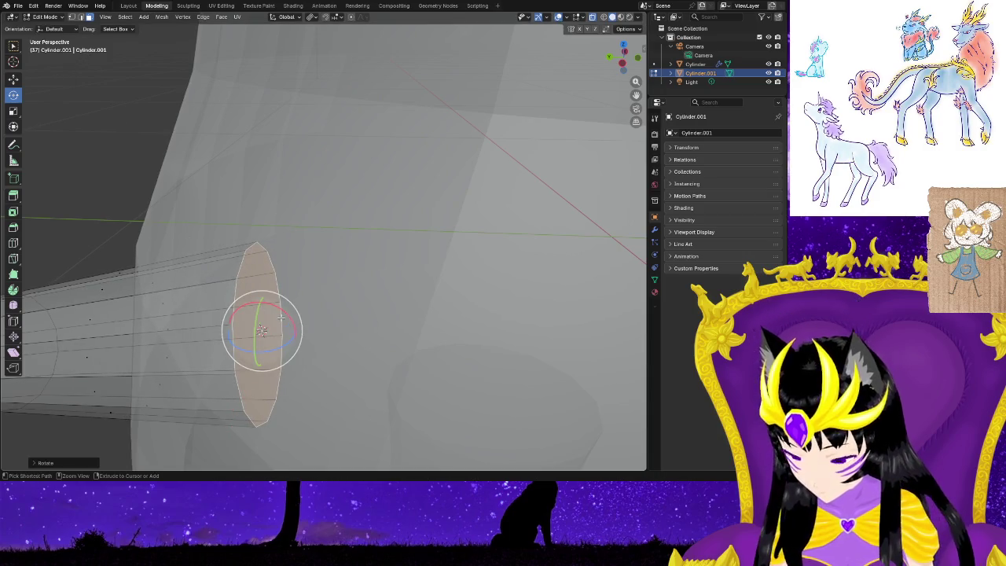
click(316, 313)
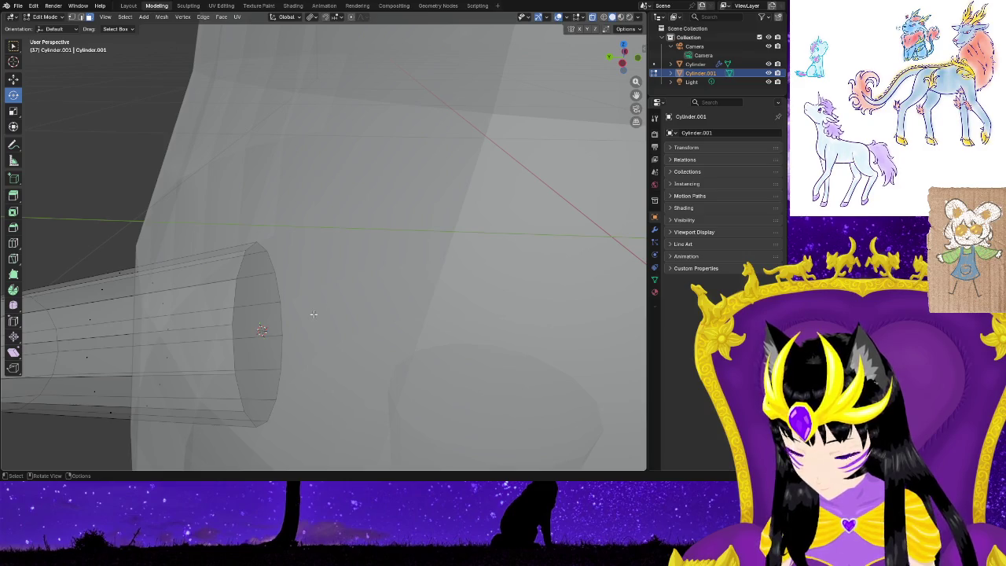
Try tilting the whole tail upward, then undo the rotation.
middle_drag(314, 315, 234, 335)
key(a)
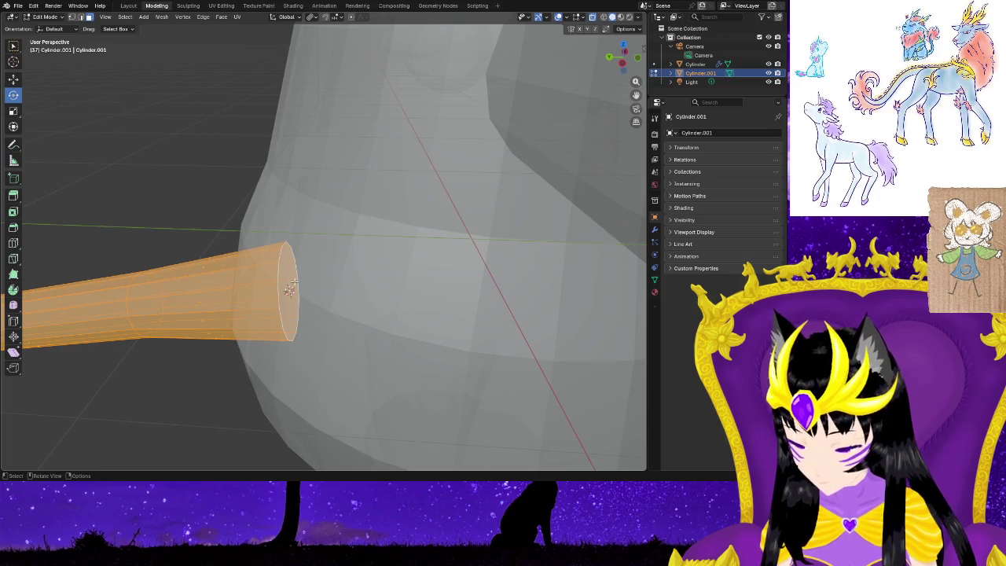
middle_drag(191, 205, 125, 225)
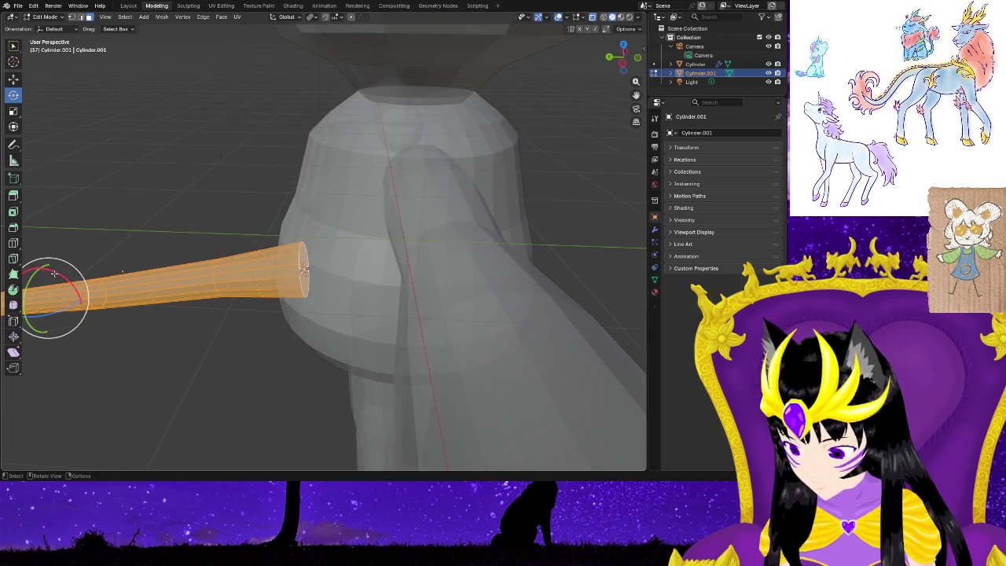
mouse_move(56, 272)
mouse_down()
mouse_move(129, 300)
mouse_move(152, 285)
mouse_move(218, 339)
mouse_move(150, 291)
mouse_move(208, 379)
mouse_up()
key(ctrl+z)
click(220, 398)
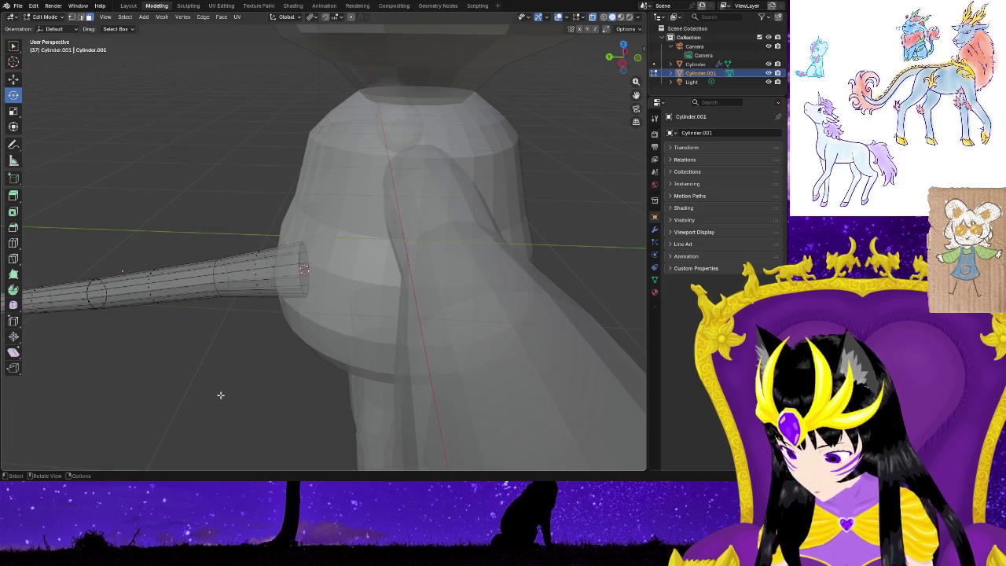
scroll(274, 393, up, 2)
scroll(274, 346, up, 3)
Experiment with reshaping the end cap face, then select the entire cylinder.
click(283, 315)
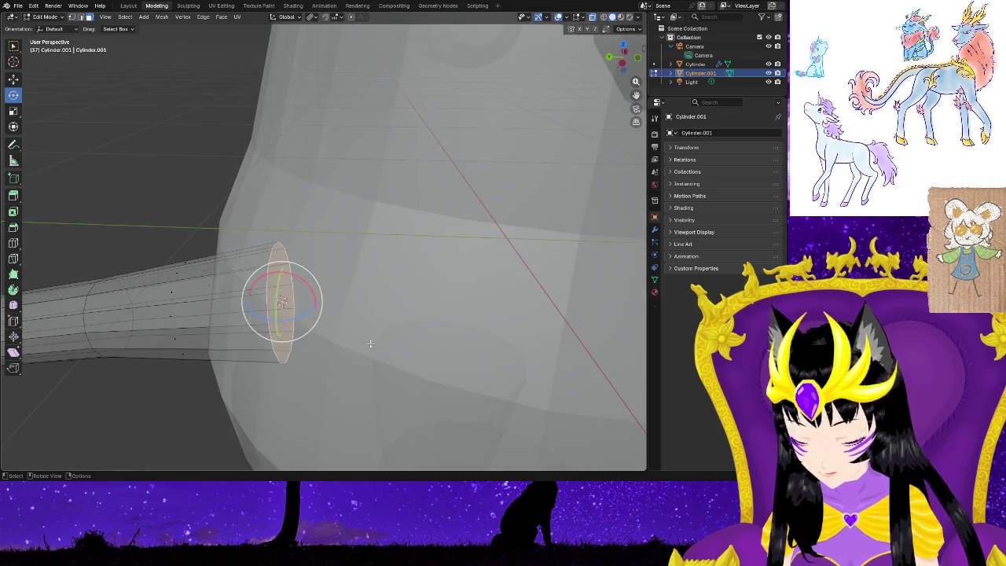
drag(287, 277, 294, 280)
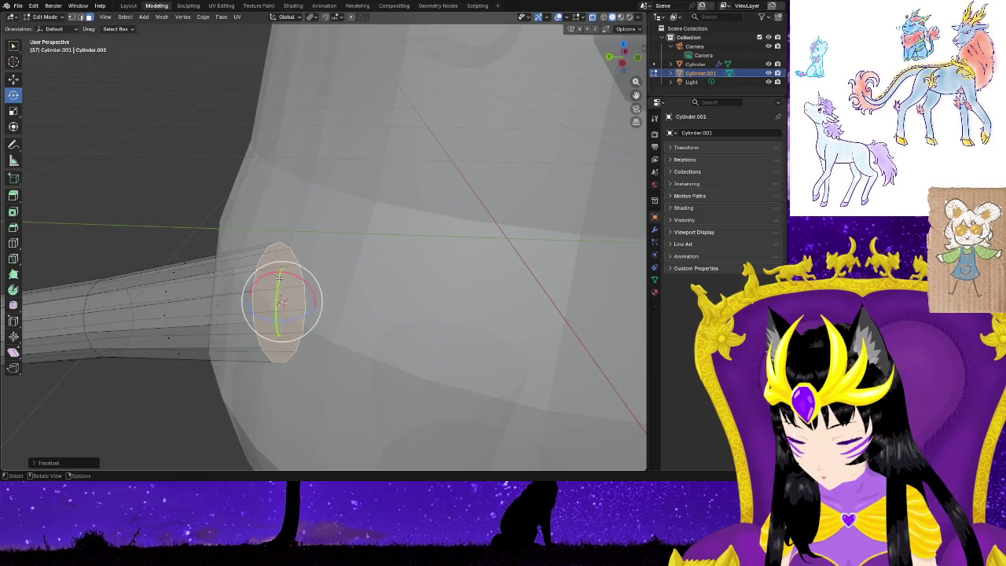
key(ctrl+z)
key(ctrl+z)
key(ctrl+shift+z)
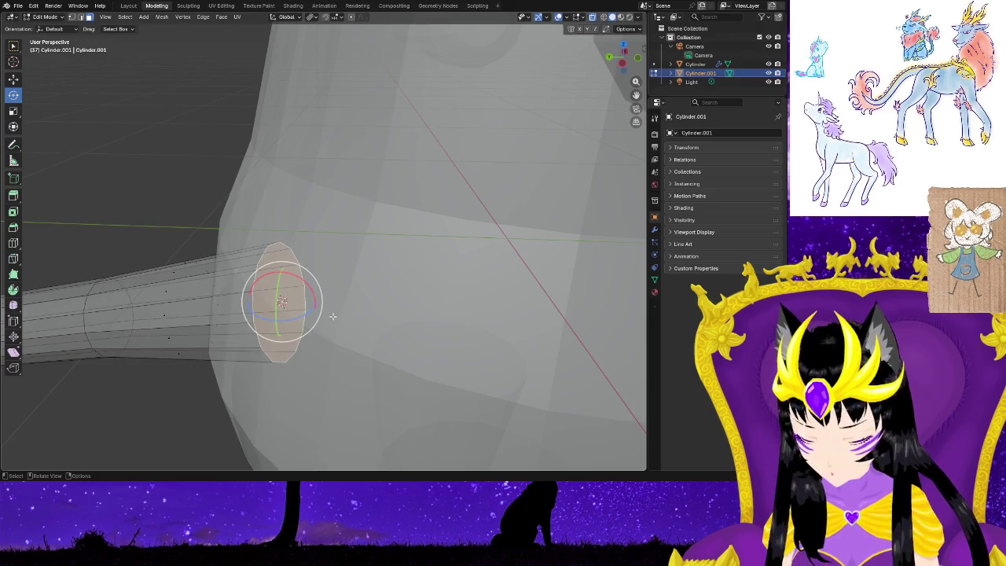
key(ctrl+z)
key(alt+a)
key(a)
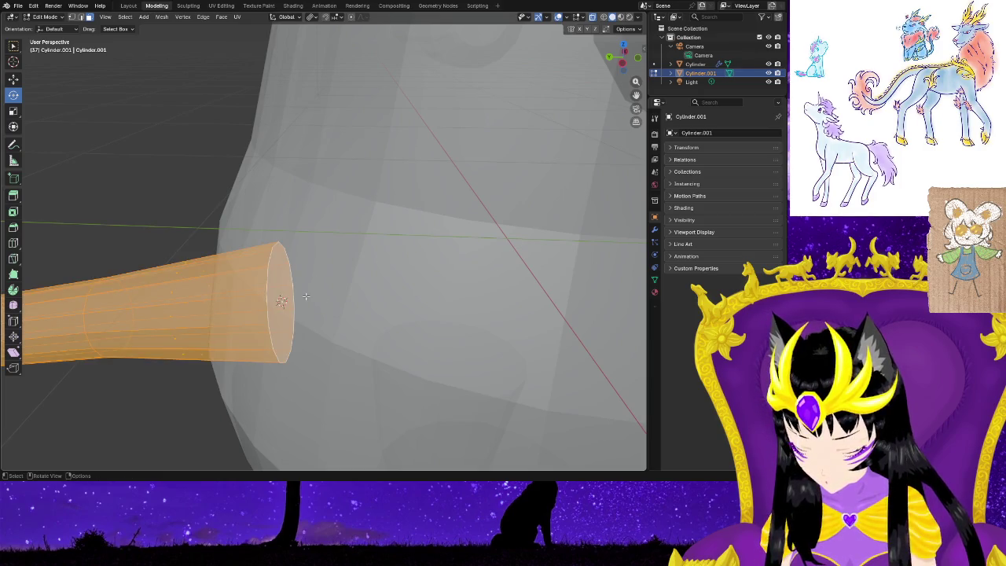
Subdivide the cylinder for extra loops and scale it to narrow the end.
right_click(300, 293)
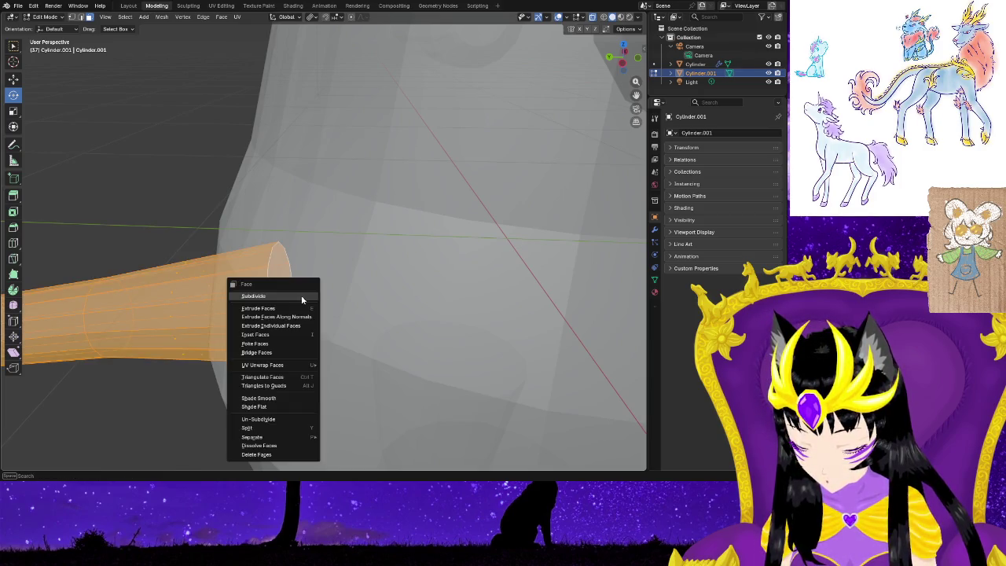
key(Escape)
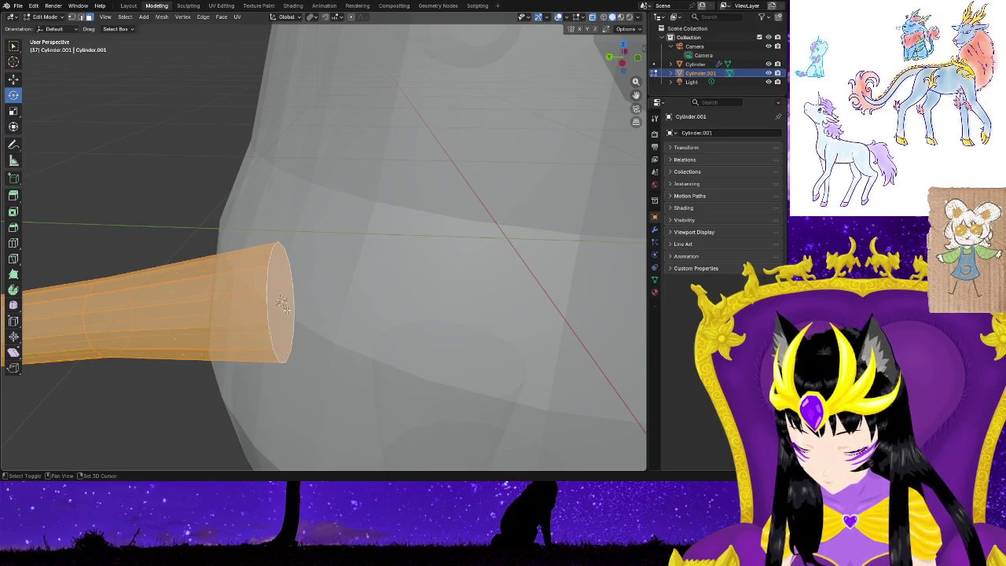
shift+click(283, 305)
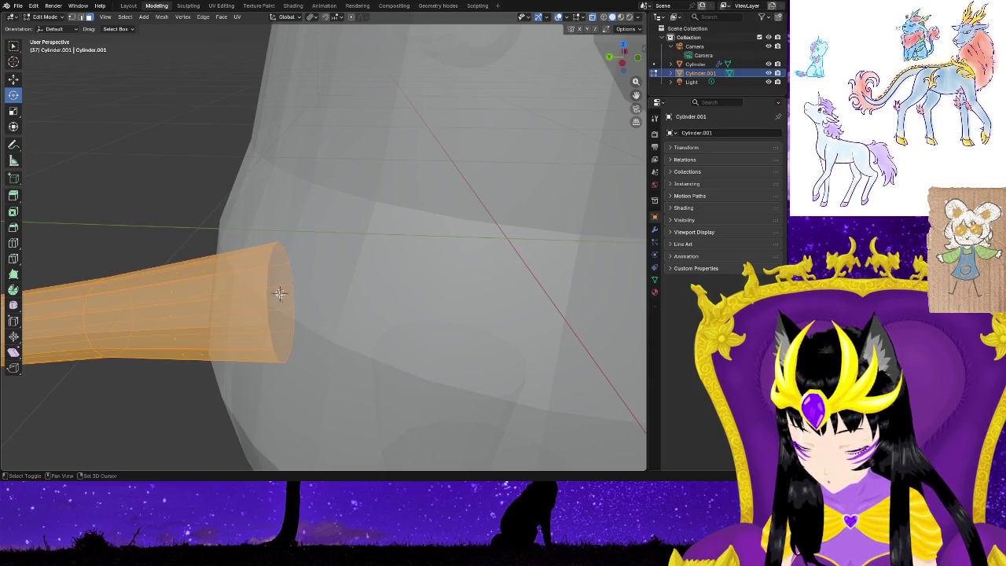
right_click(310, 305)
click(313, 306)
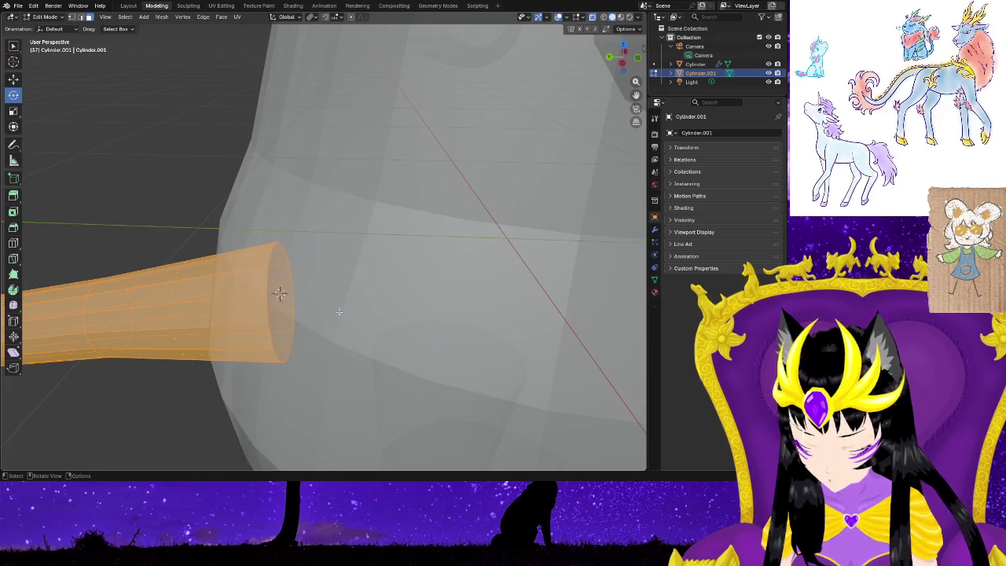
key(s)
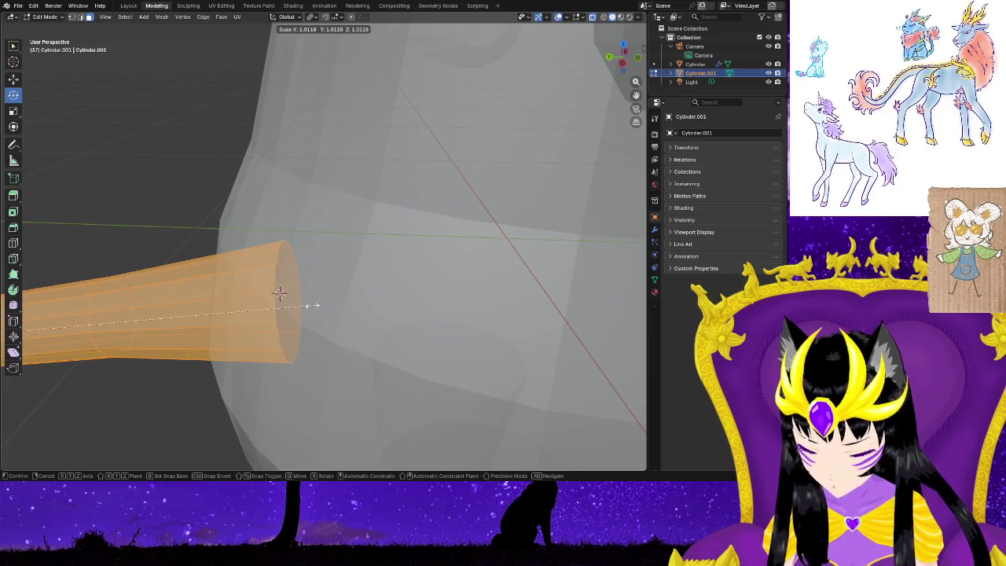
click(277, 305)
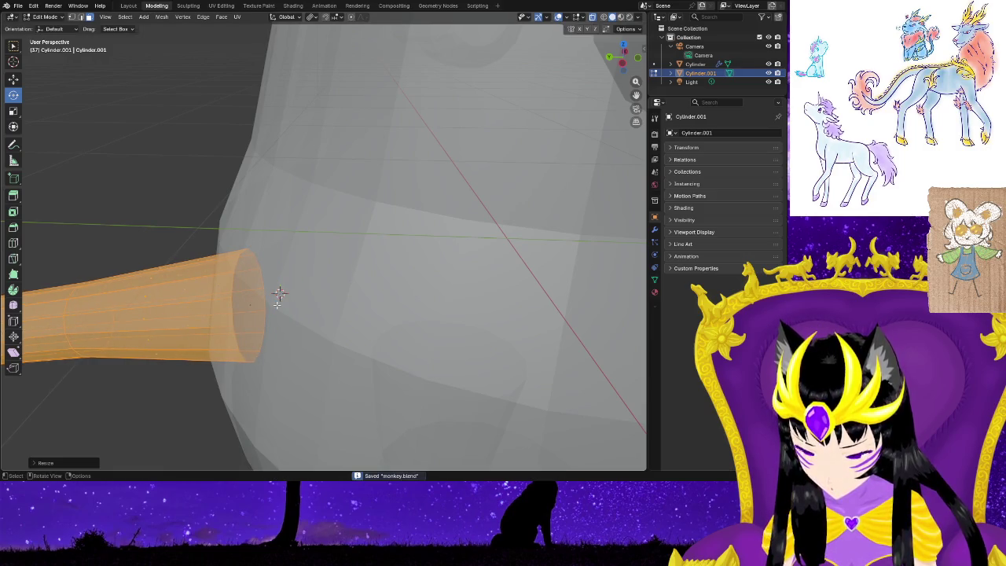
Snap the 3D cursor to the selection's centre and rotate the tail to a new angle.
key(shift+s)
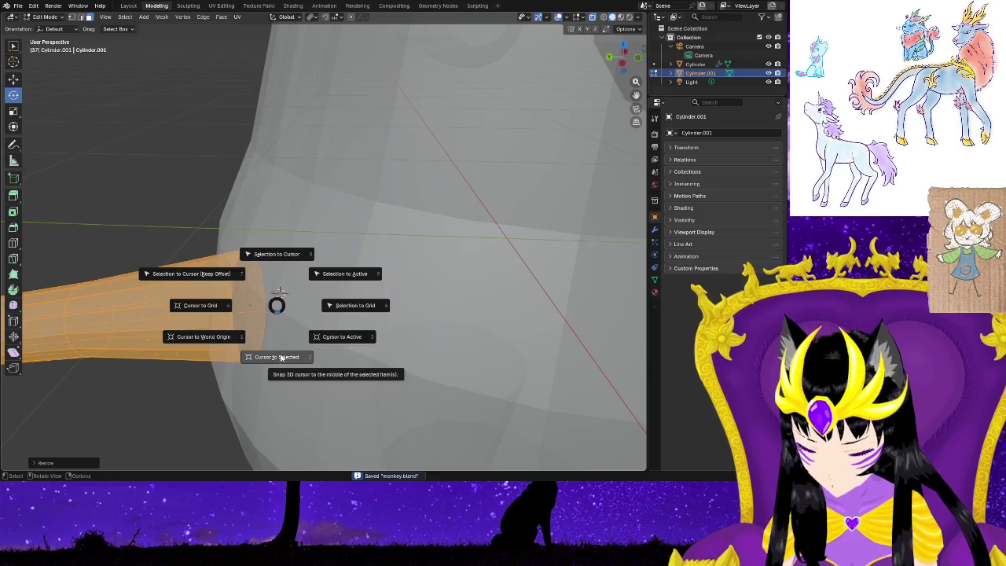
click(282, 358)
key(r)
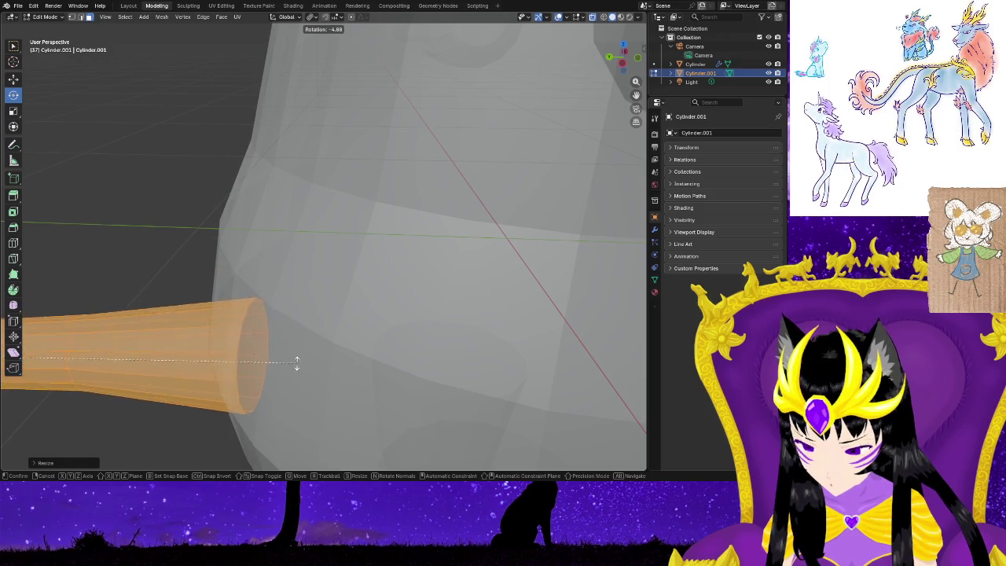
click(297, 353)
mouse_move(168, 400)
middle_down()
mouse_move(224, 404)
mouse_move(180, 375)
mouse_move(254, 382)
mouse_move(395, 346)
mouse_move(435, 349)
mouse_move(417, 339)
mouse_move(247, 412)
middle_up()
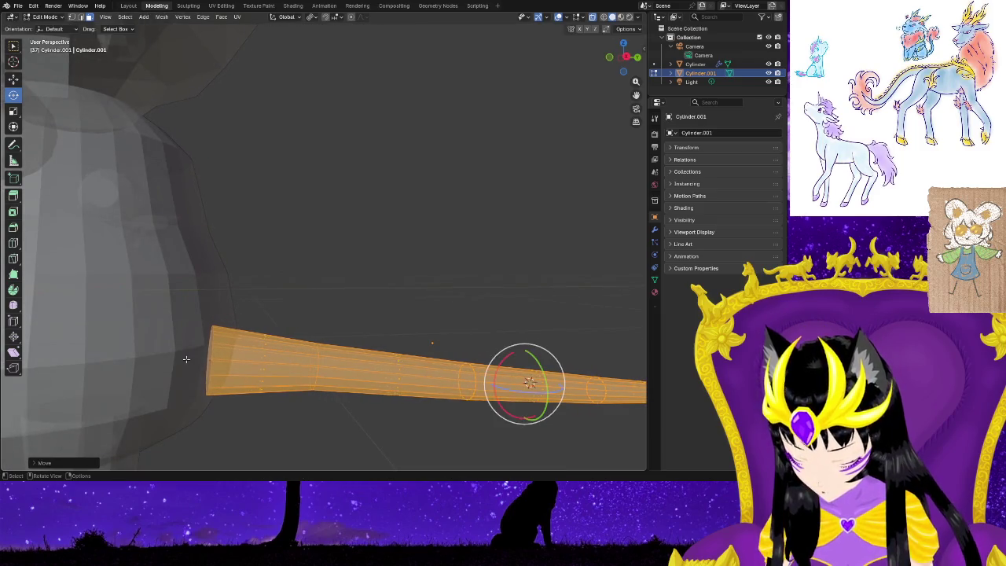
Select the whole tail mesh with the Move tool active.
click(290, 429)
middle_drag(290, 429, 349, 452)
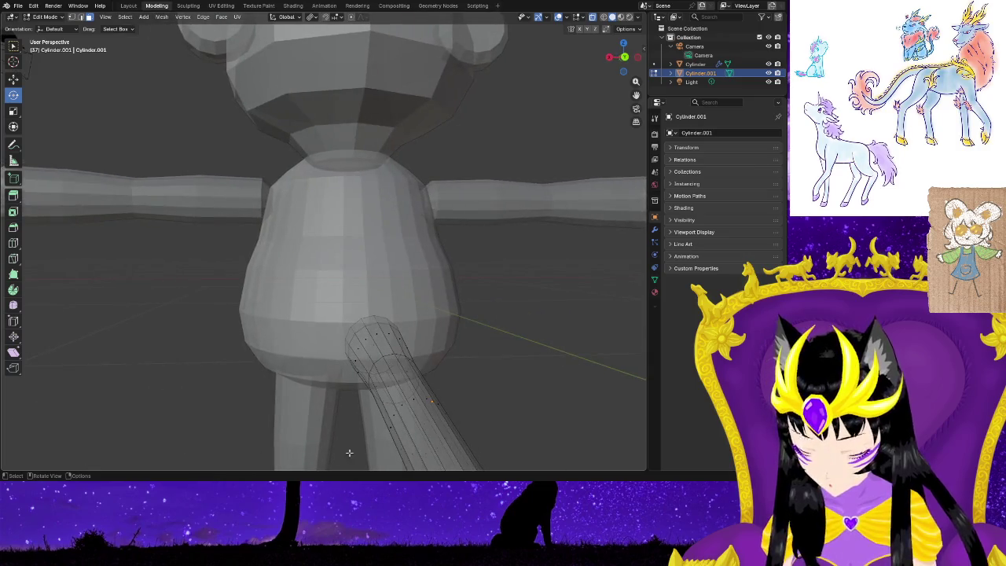
key(a)
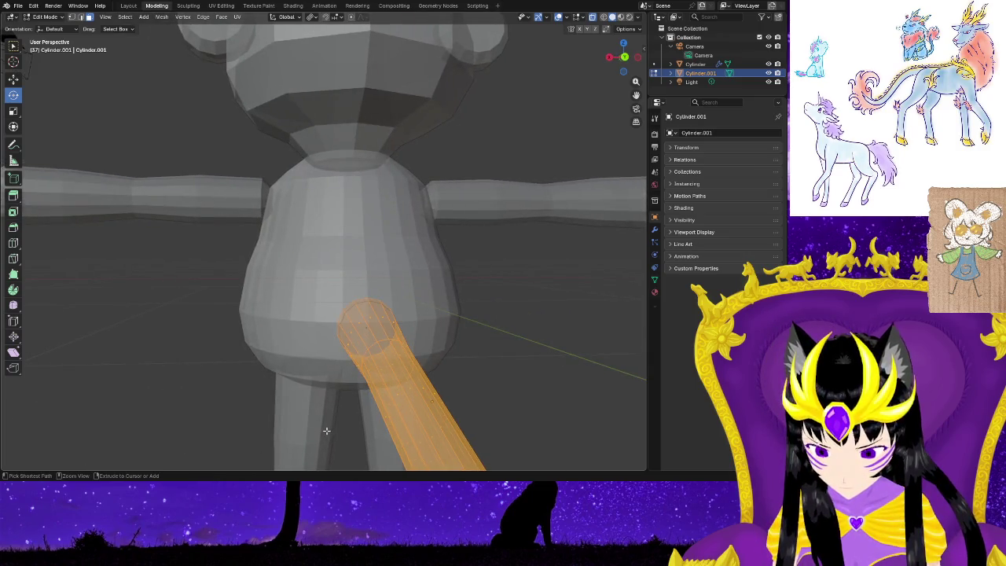
mouse_move(326, 431)
middle_down()
mouse_move(285, 443)
mouse_move(120, 428)
mouse_move(126, 420)
mouse_move(224, 433)
mouse_move(207, 393)
mouse_move(287, 411)
mouse_move(288, 382)
mouse_move(281, 398)
middle_up()
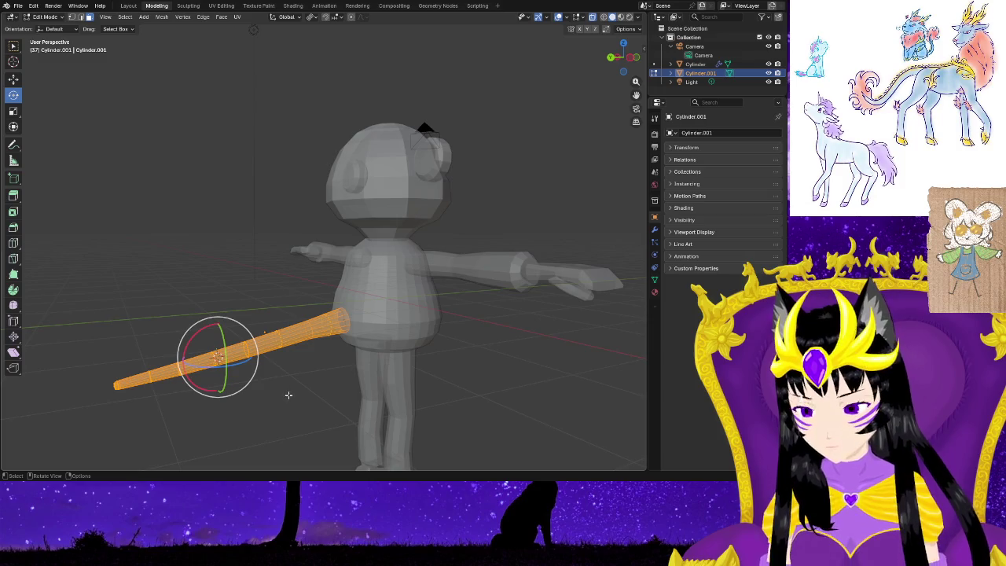
key(alt+a)
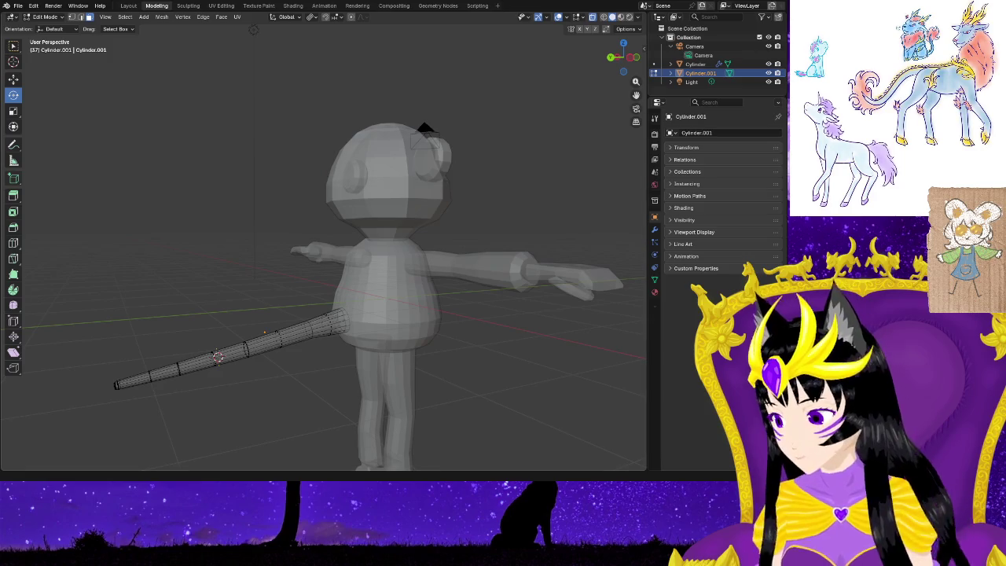
click(18, 82)
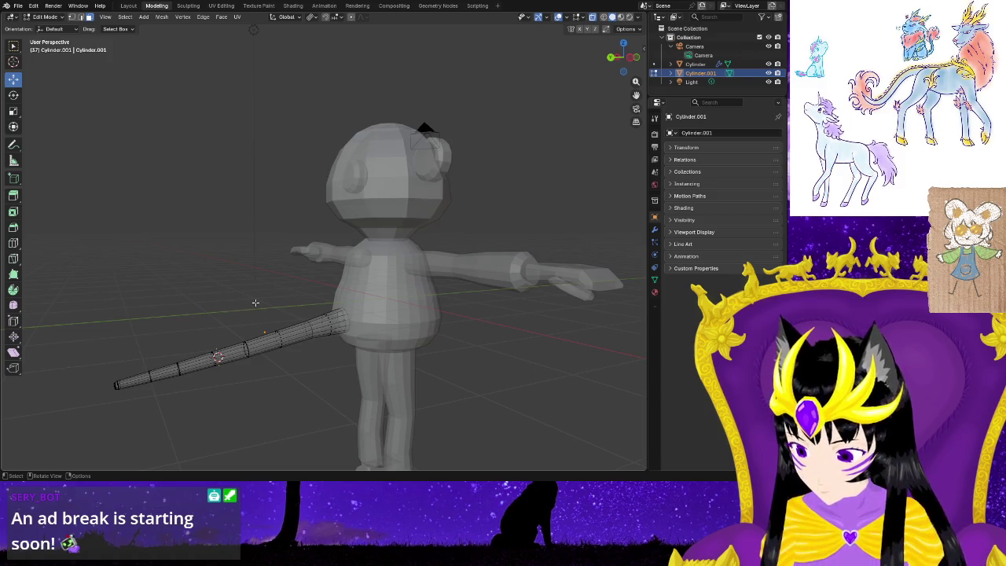
key(a)
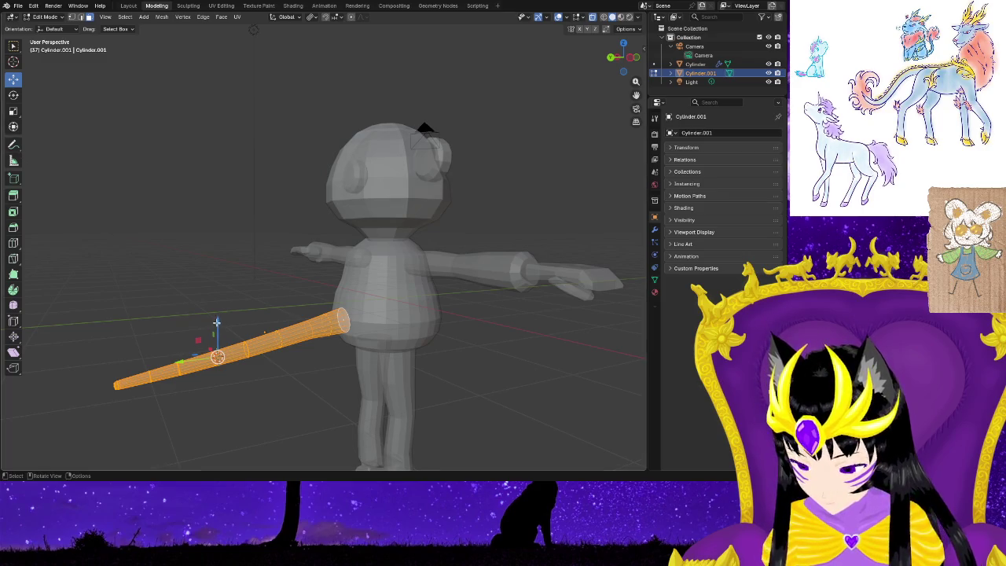
Raise the tail along Z and slide it sideways into the lower body.
drag(217, 324, 217, 342)
middle_drag(259, 413, 311, 416)
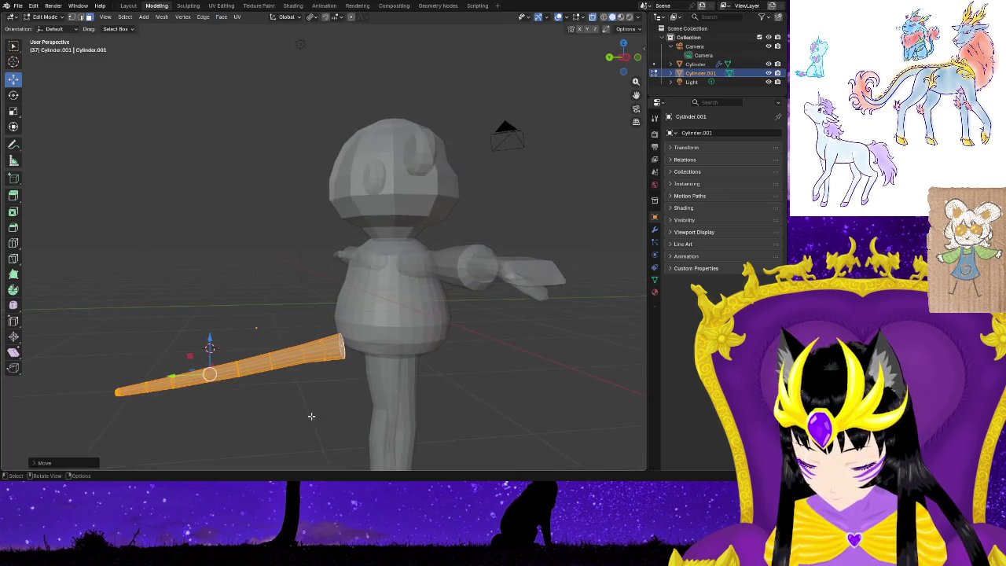
scroll(311, 416, up, 2)
scroll(294, 408, up, 1)
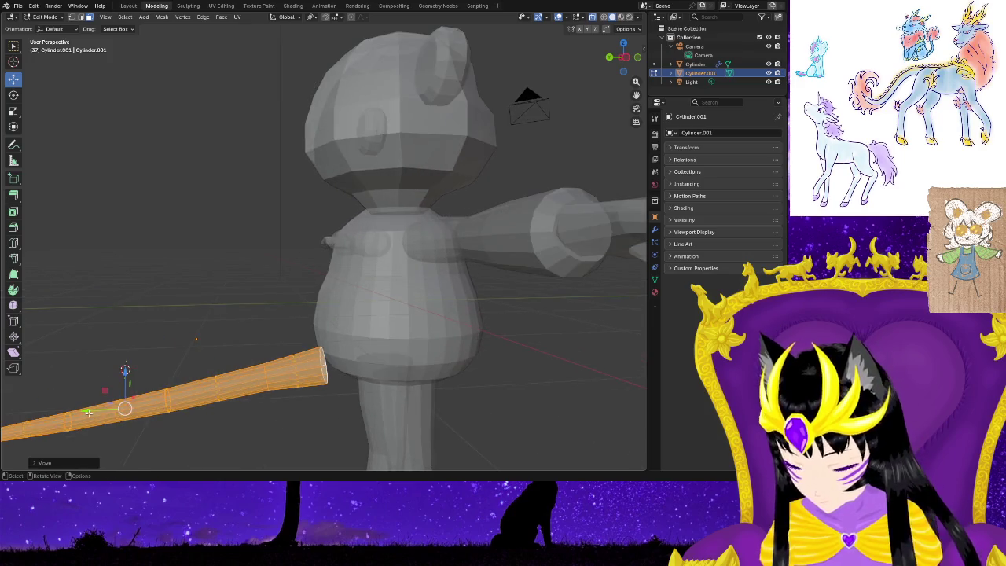
drag(89, 411, 109, 415)
click(202, 447)
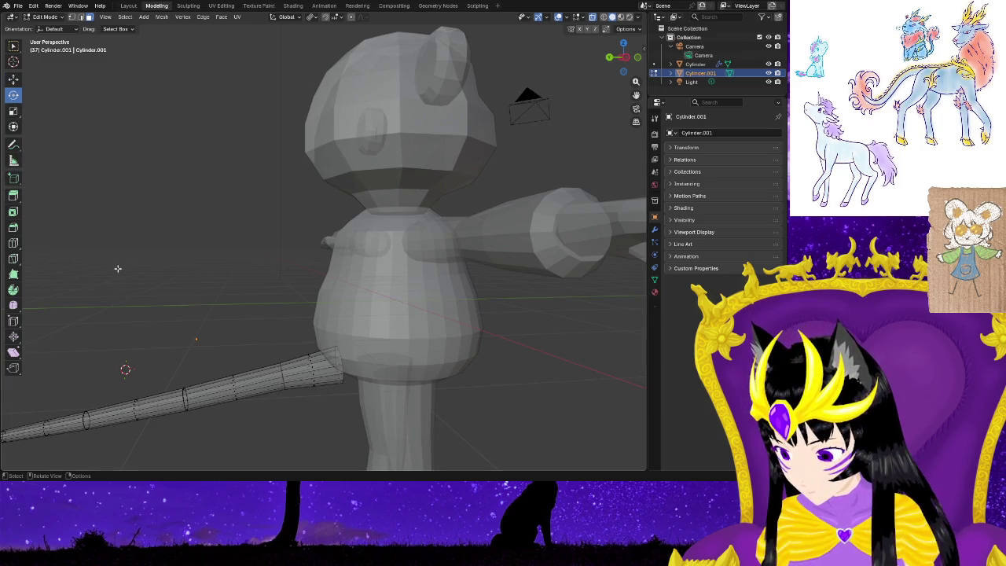
key(a)
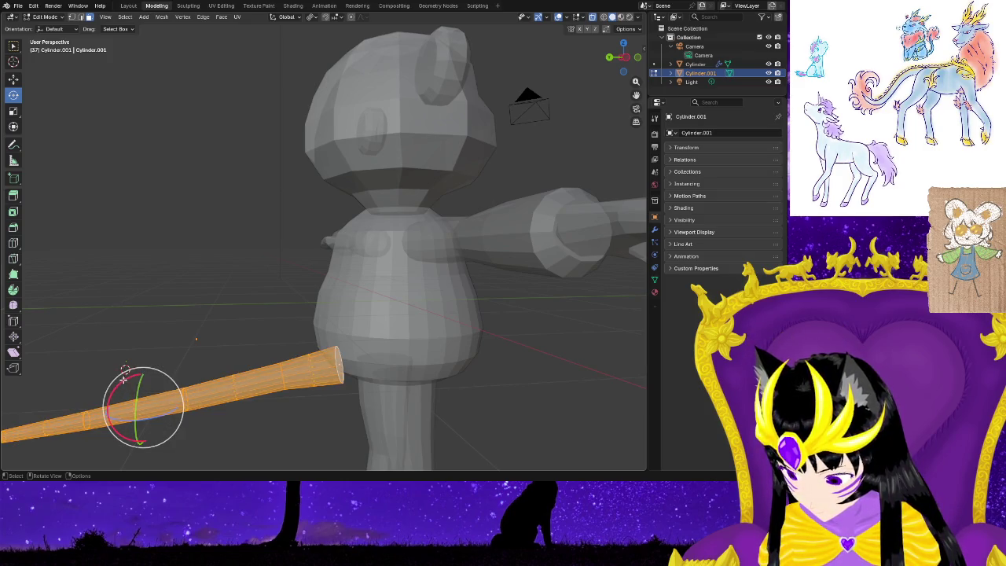
Tilt the tail to a steeper angle, checking it from the front.
drag(123, 380, 118, 384)
middle_drag(179, 414, 115, 409)
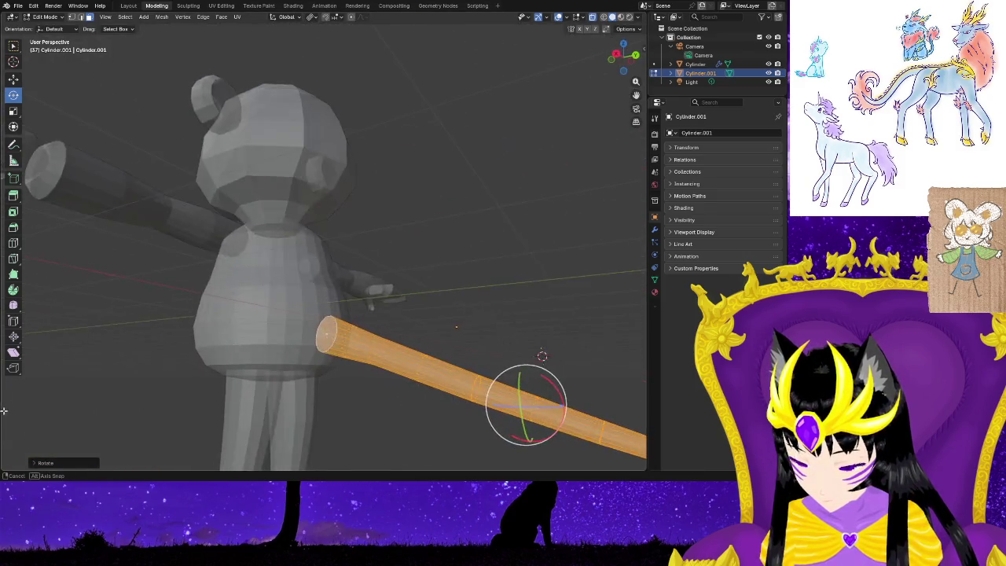
middle_drag(115, 409, 337, 397)
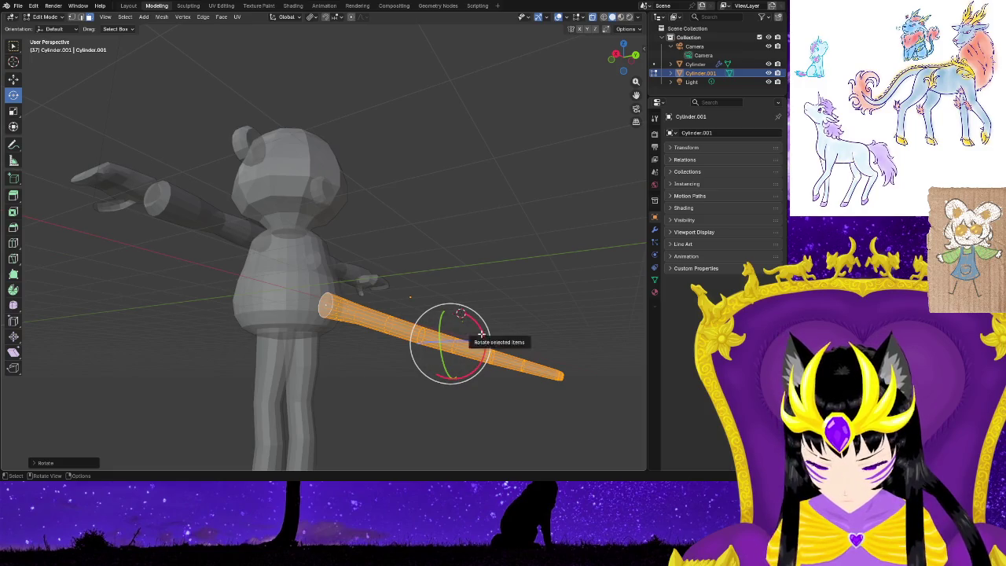
drag(481, 334, 375, 389)
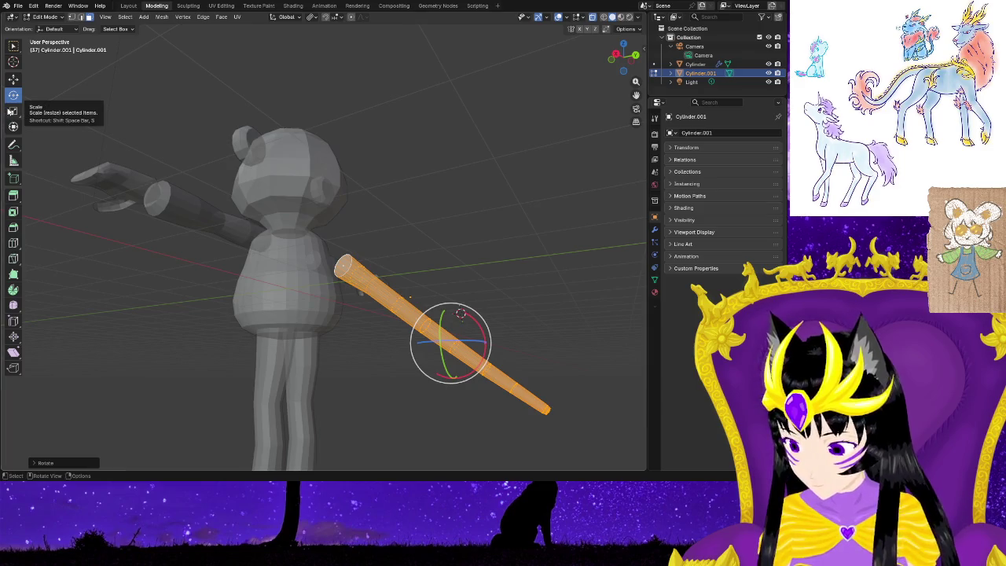
click(436, 277)
Try moving the tail downward, then undo the move.
right_click(435, 278)
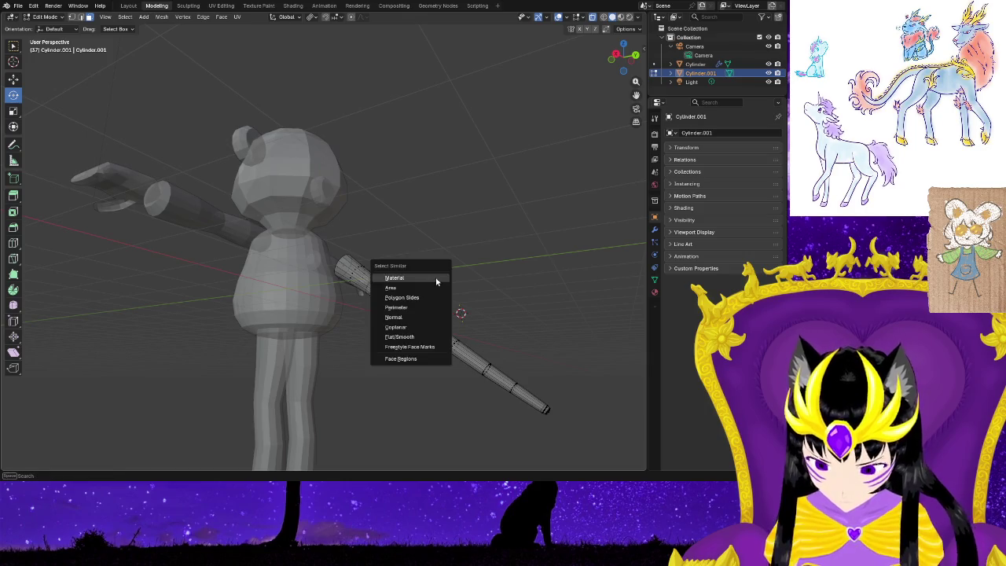
key(a)
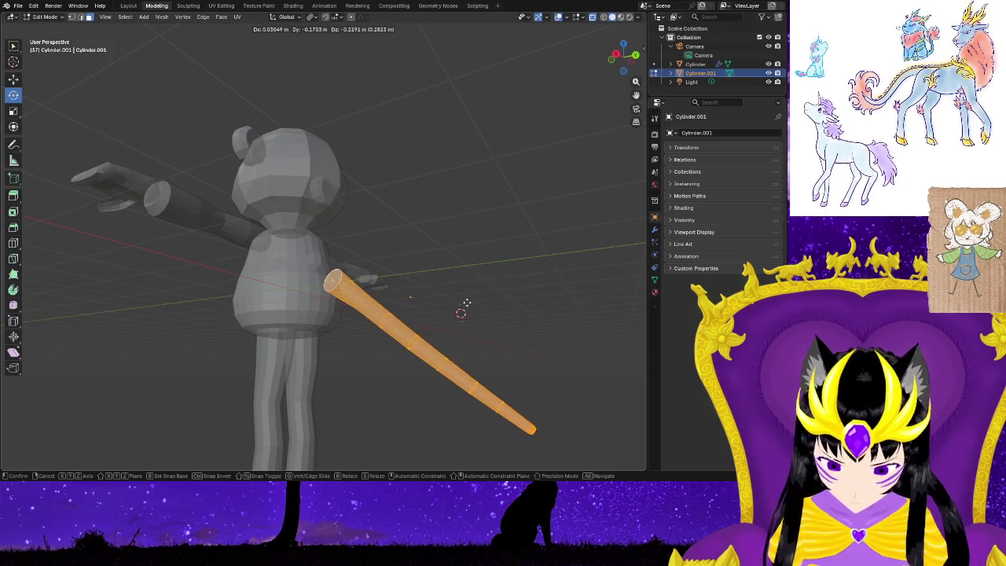
click(477, 353)
key(ctrl+z)
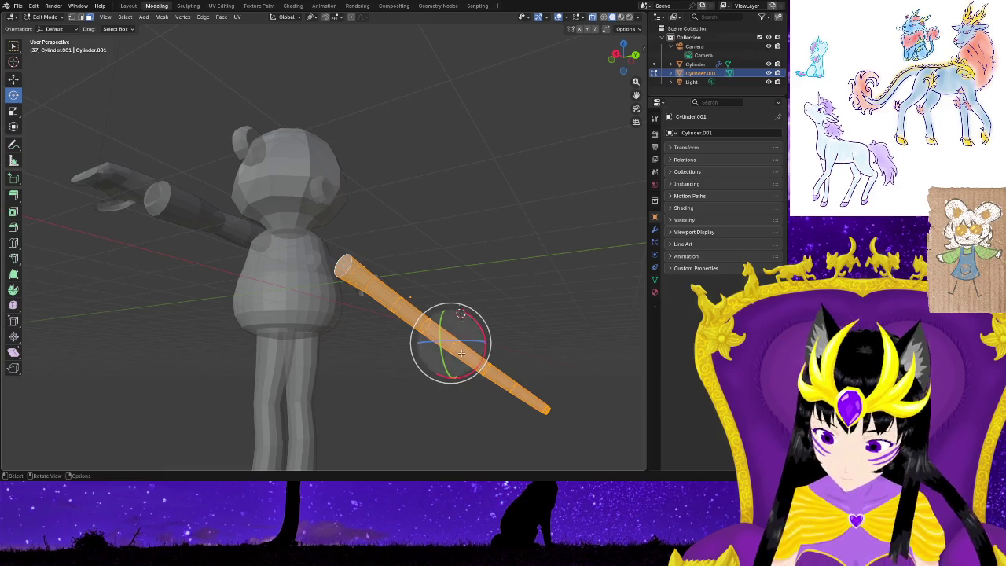
right_click(555, 353)
click(517, 311)
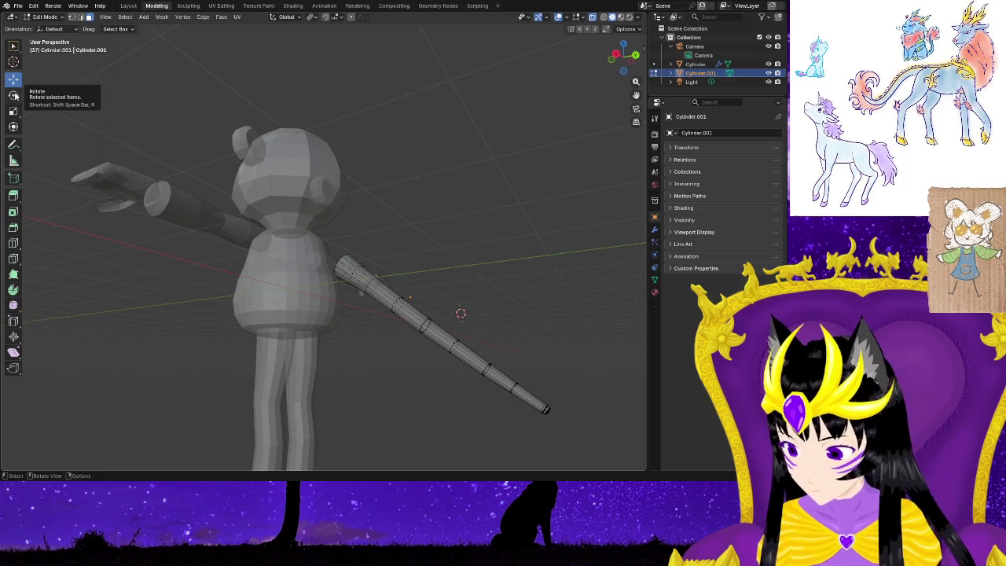
Lower the tail along the vertical axis and shift it into position.
key(a)
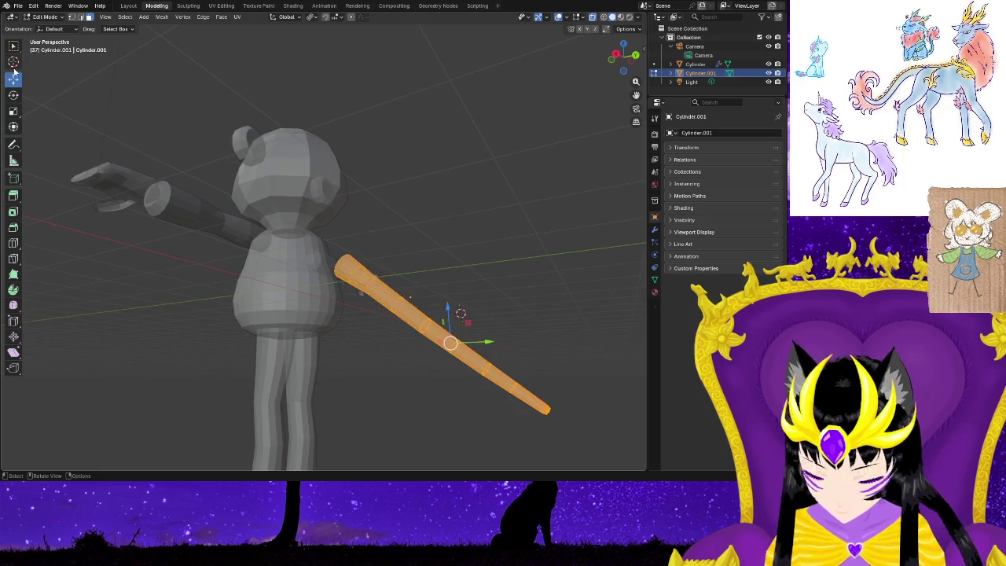
drag(448, 308, 530, 381)
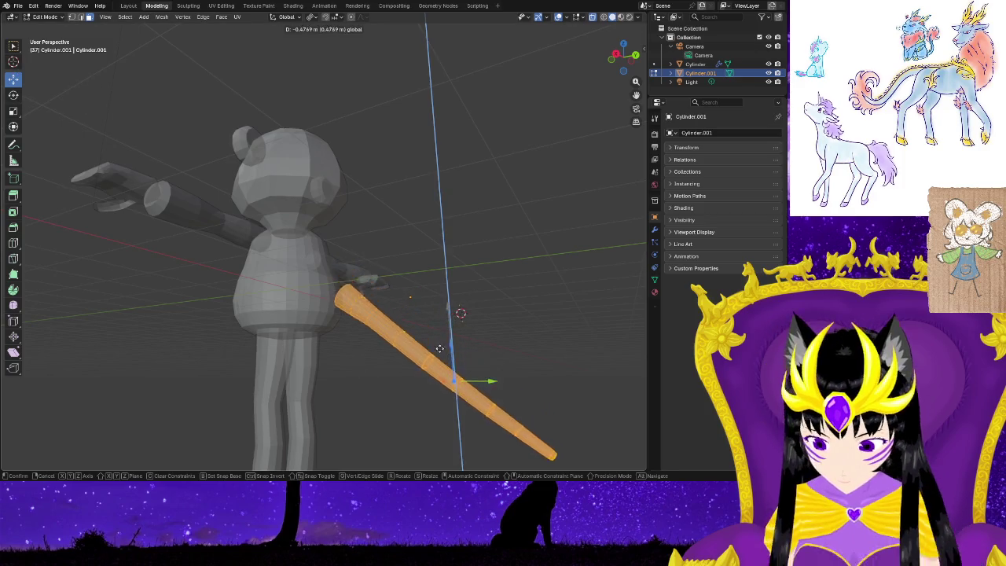
key(alt+a)
mouse_move(530, 381)
middle_down()
mouse_move(456, 409)
mouse_move(400, 406)
middle_up()
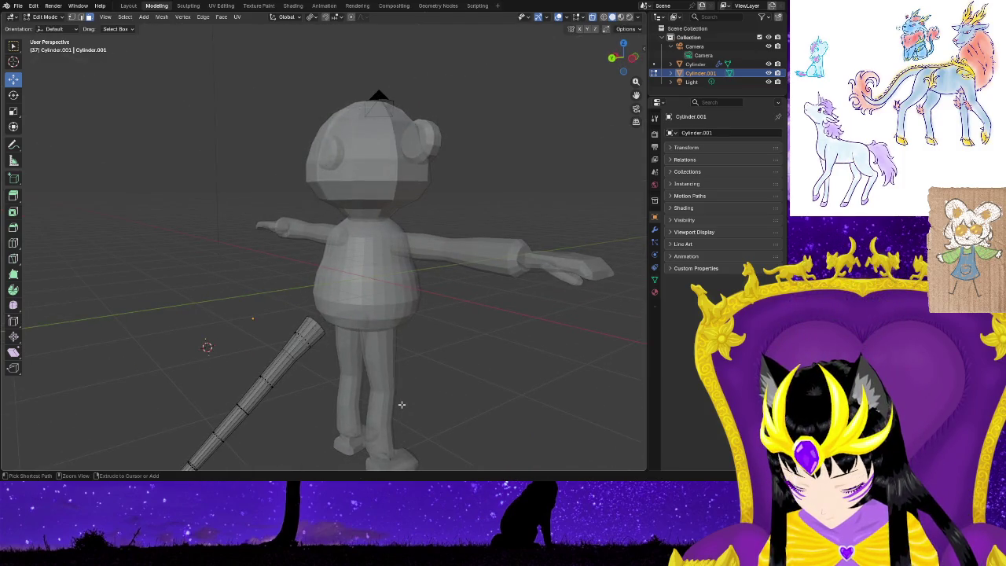
key(a)
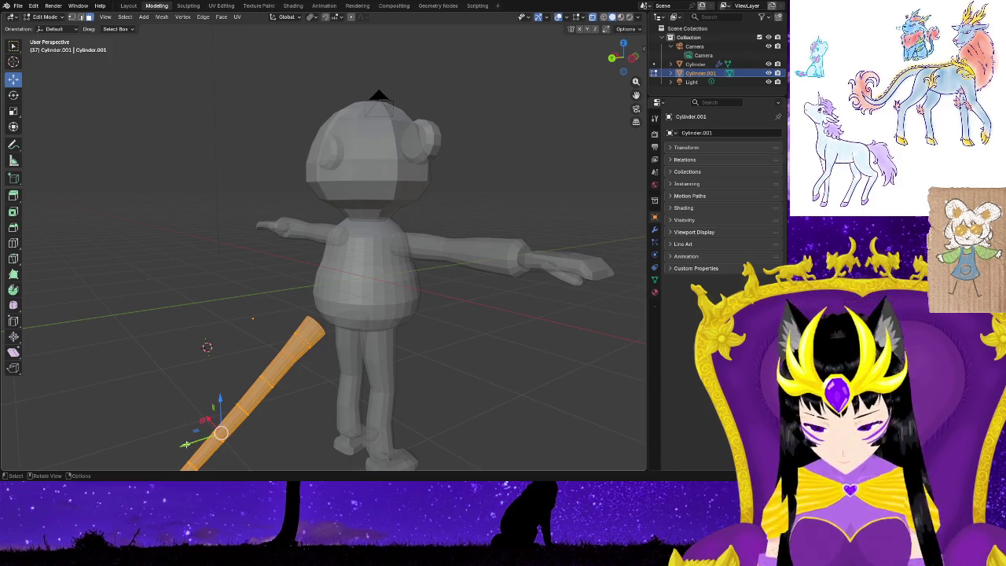
drag(220, 432, 250, 417)
Inspect the tail around the character, toggling wireframe and solid shading.
middle_drag(250, 417, 263, 419)
scroll(331, 418, up, 3)
scroll(361, 434, up, 1)
mouse_move(361, 434)
middle_down()
mouse_move(371, 391)
mouse_move(411, 360)
middle_up()
click(604, 16)
click(612, 17)
click(592, 17)
mouse_move(377, 399)
middle_down()
mouse_move(422, 449)
mouse_move(430, 421)
middle_up()
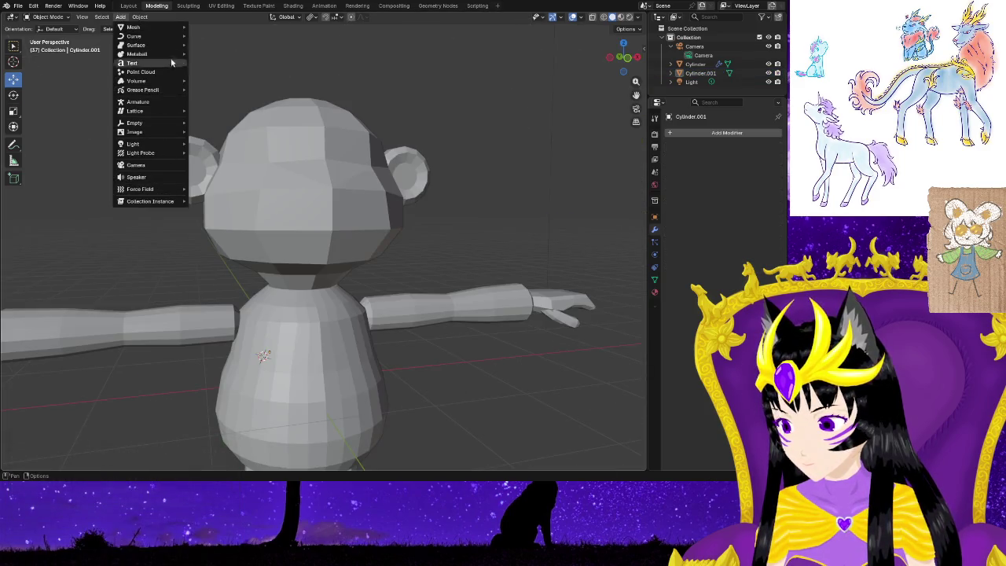
mouse_move(133, 27)
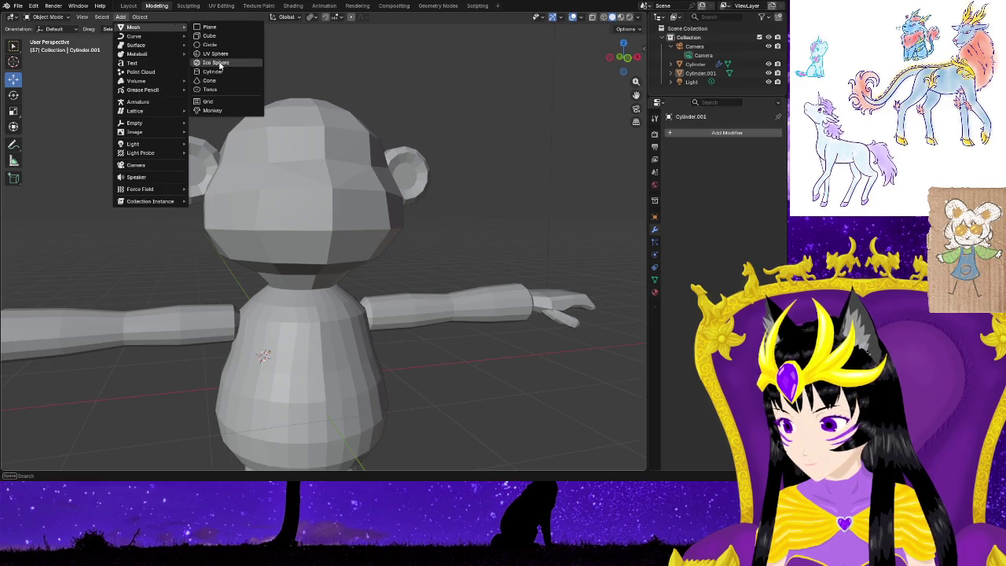
click(224, 73)
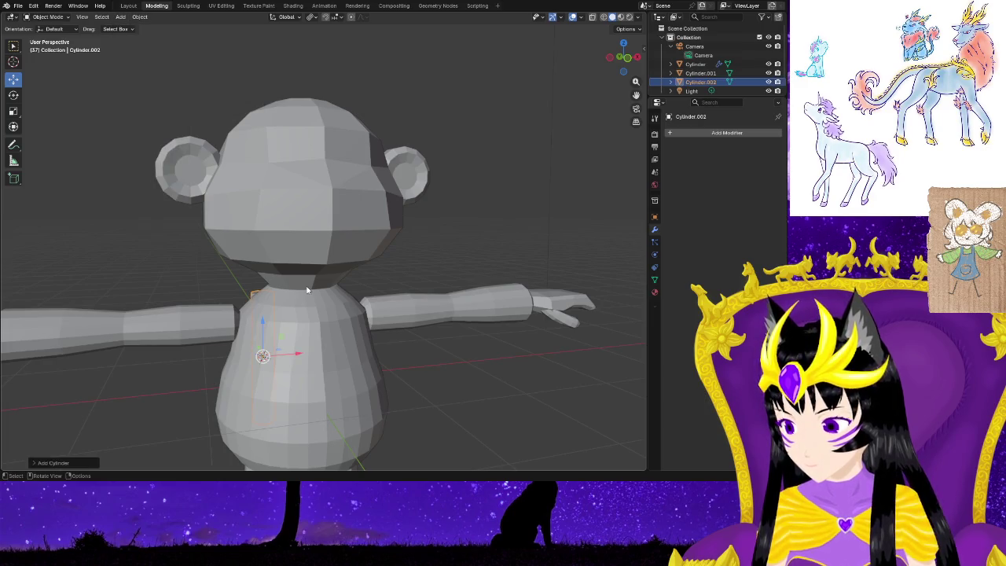
middle_drag(260, 366, 473, 380)
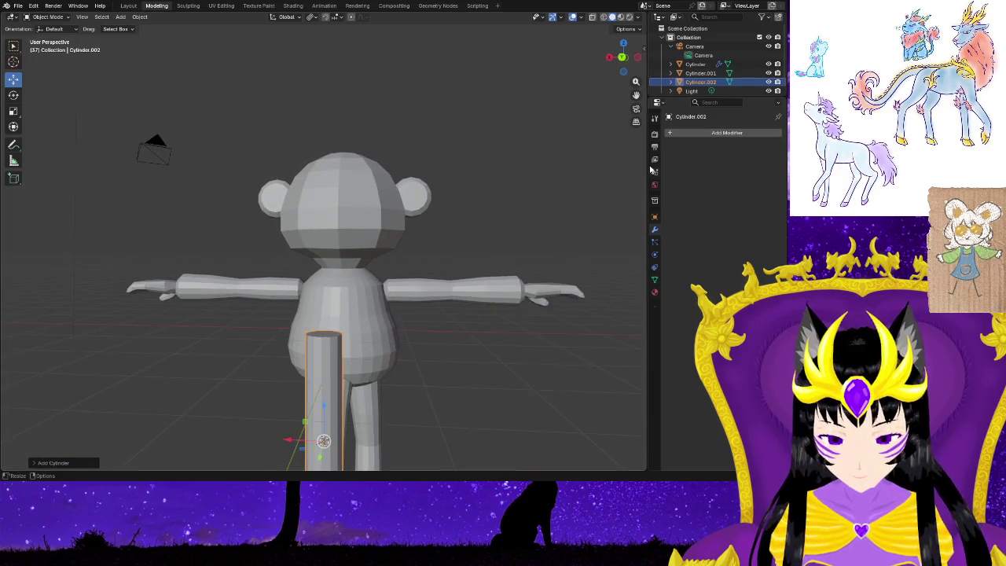
click(688, 132)
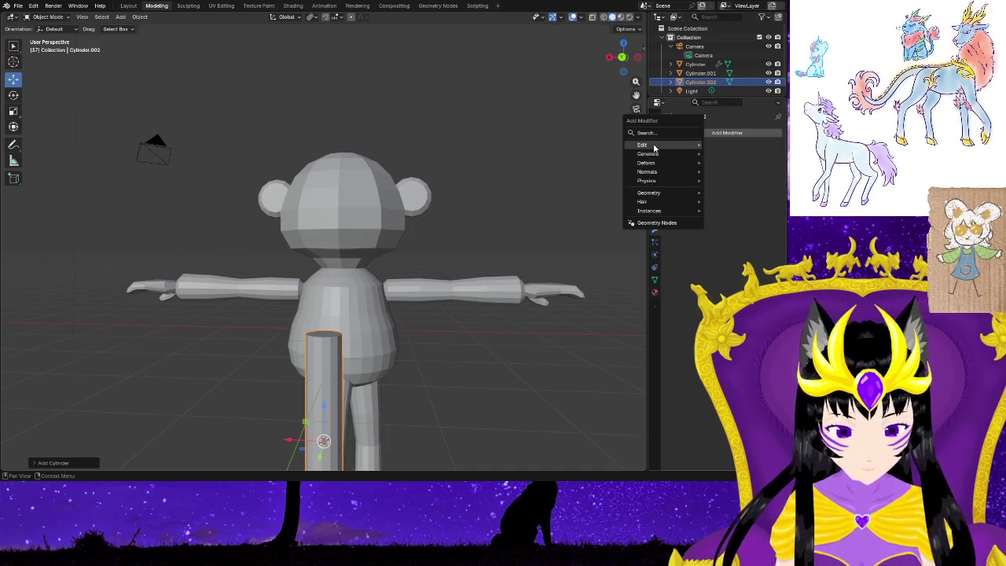
text(mi)
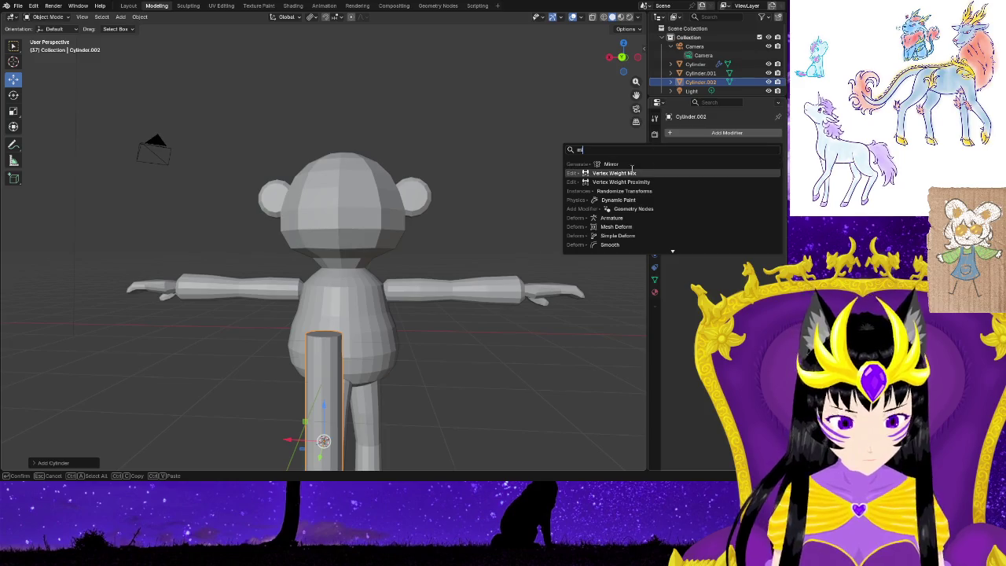
click(629, 166)
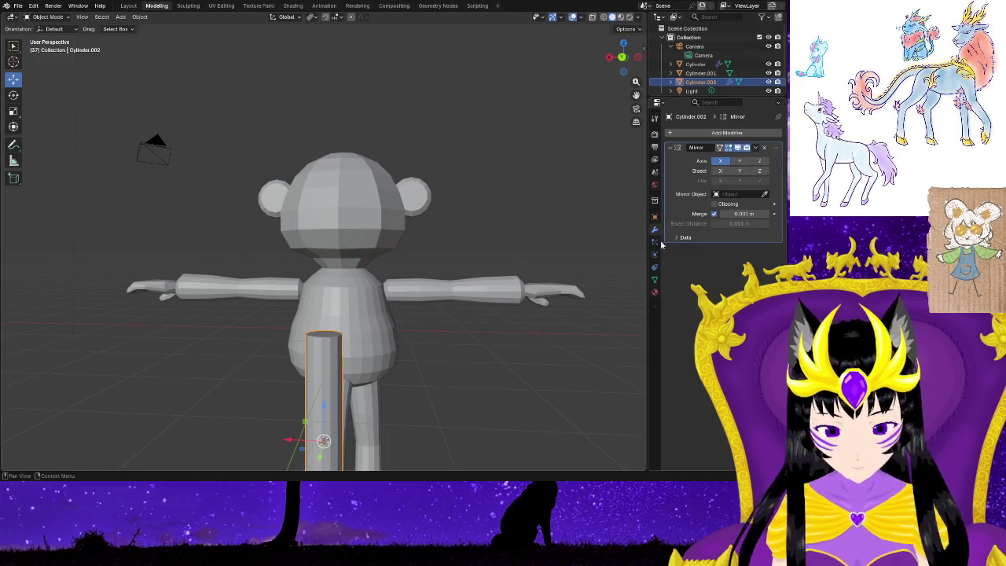
drag(291, 442, 483, 417)
mouse_move(519, 425)
middle_down()
mouse_move(409, 420)
mouse_move(319, 437)
middle_up()
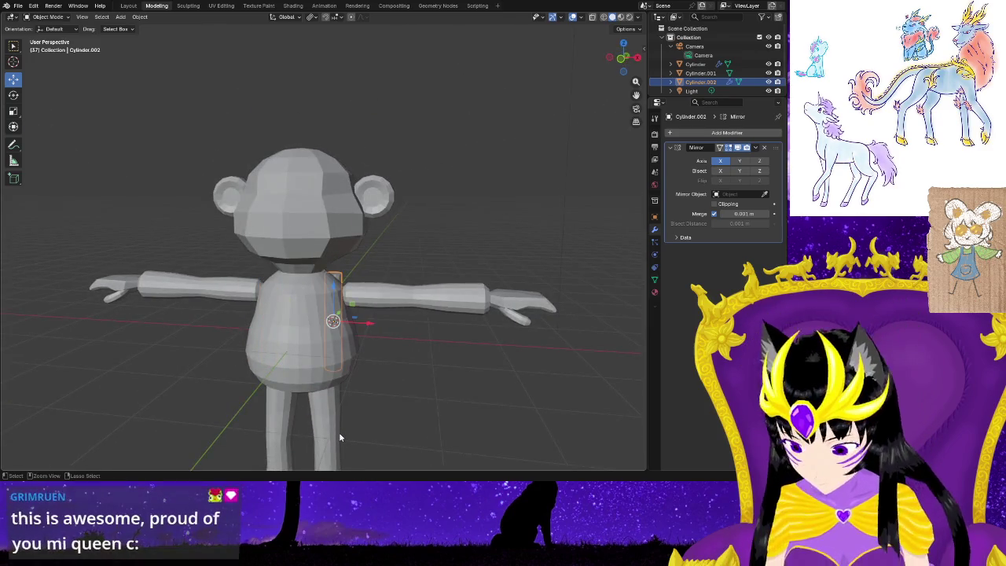
key(Delete)
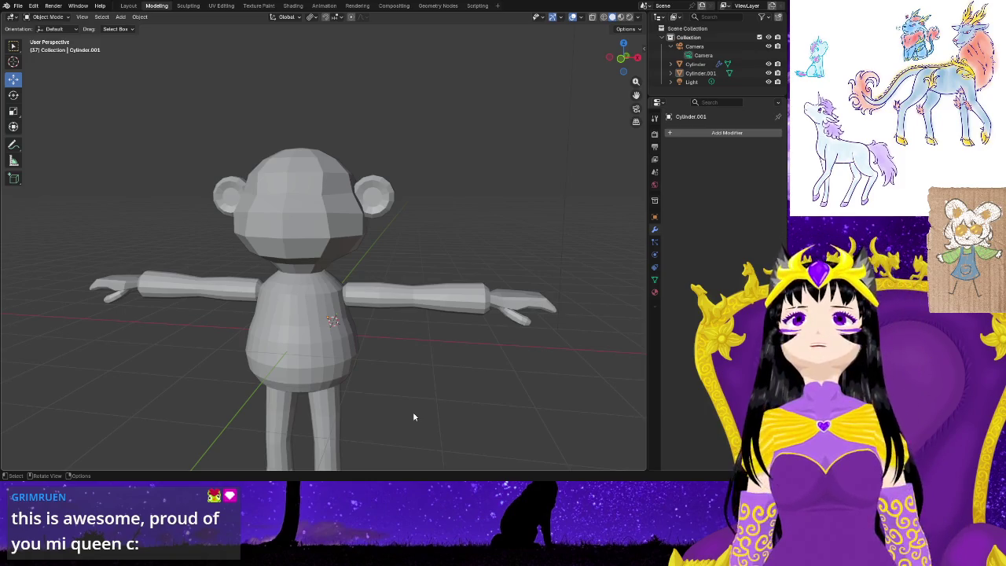
Bring the monkey's head into view, enter Edit Mode and enable X-axis mirror.
scroll(418, 382, up, 3)
mouse_move(418, 382)
middle_down()
mouse_move(300, 365)
mouse_move(456, 337)
mouse_move(438, 438)
mouse_move(435, 382)
mouse_move(459, 393)
mouse_move(476, 257)
middle_up()
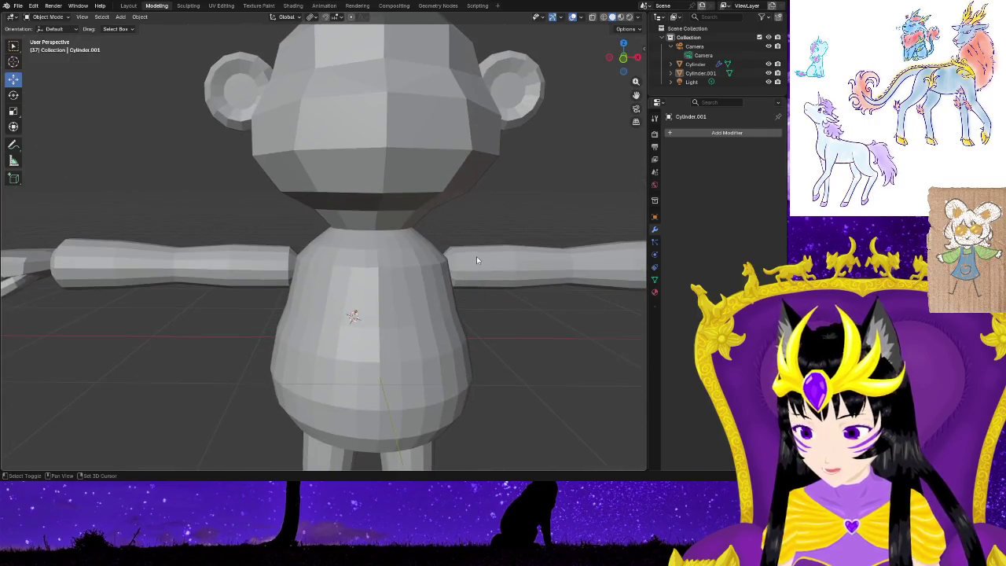
scroll(489, 290, down, 2)
scroll(444, 283, up, 3)
scroll(471, 236, up, 2)
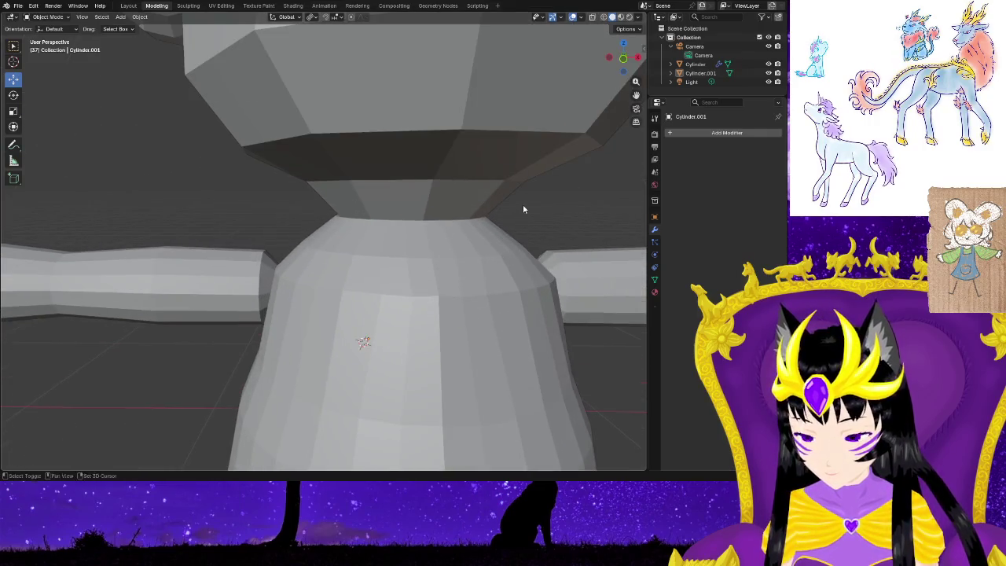
shift+middle_drag(523, 209, 441, 346)
scroll(441, 365, down, 1)
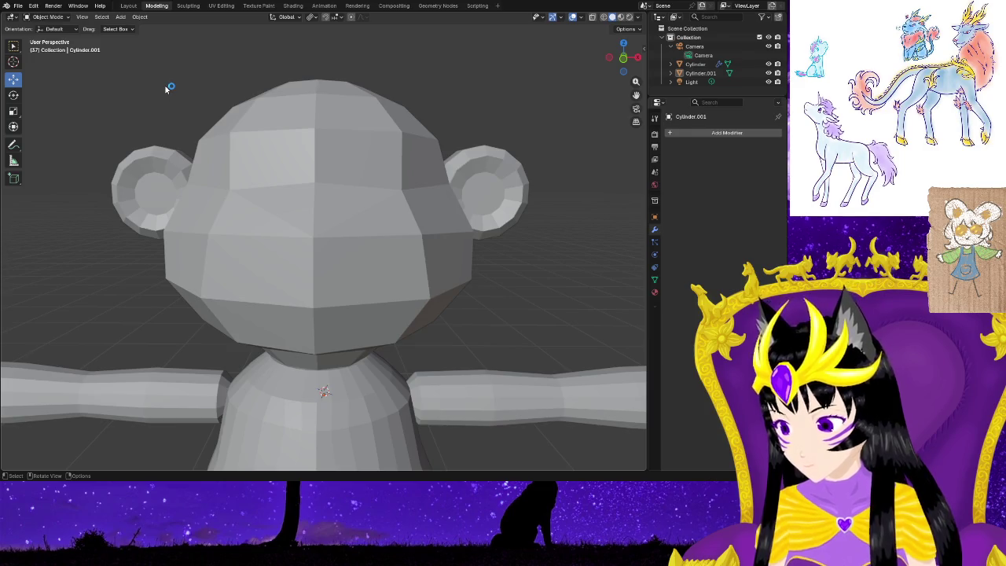
key(Tab)
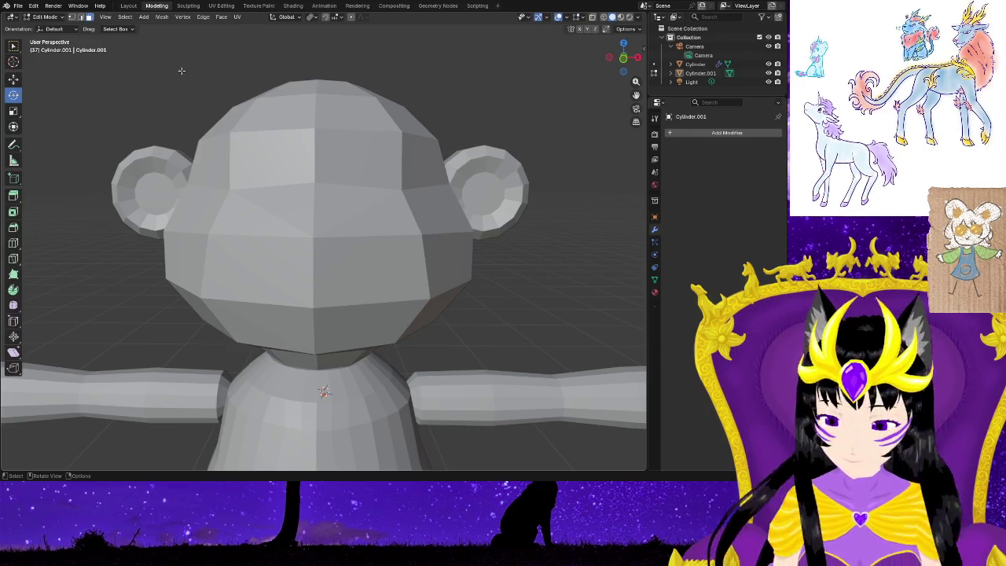
click(580, 28)
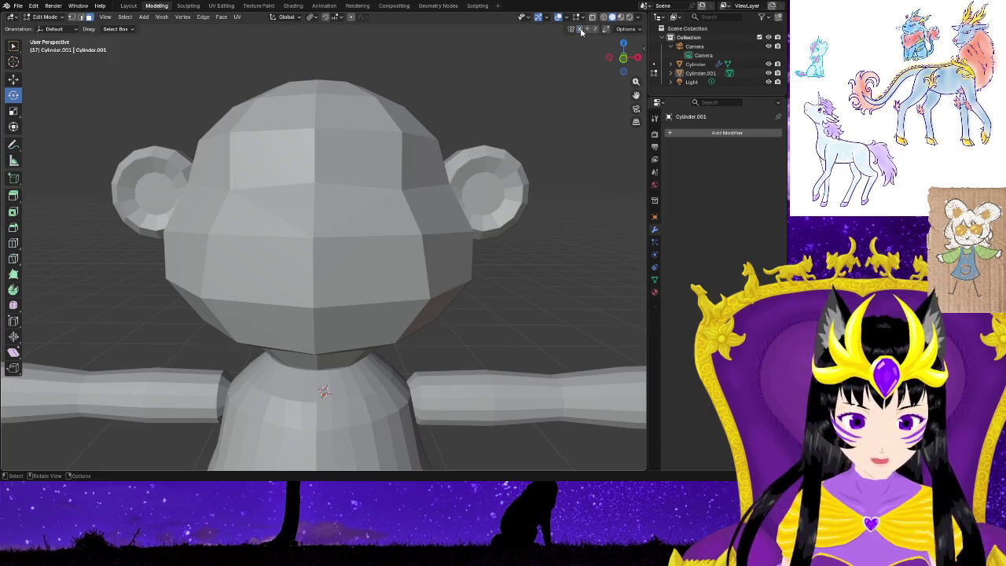
Add a circle to the mesh, try moving it, then undo.
click(144, 18)
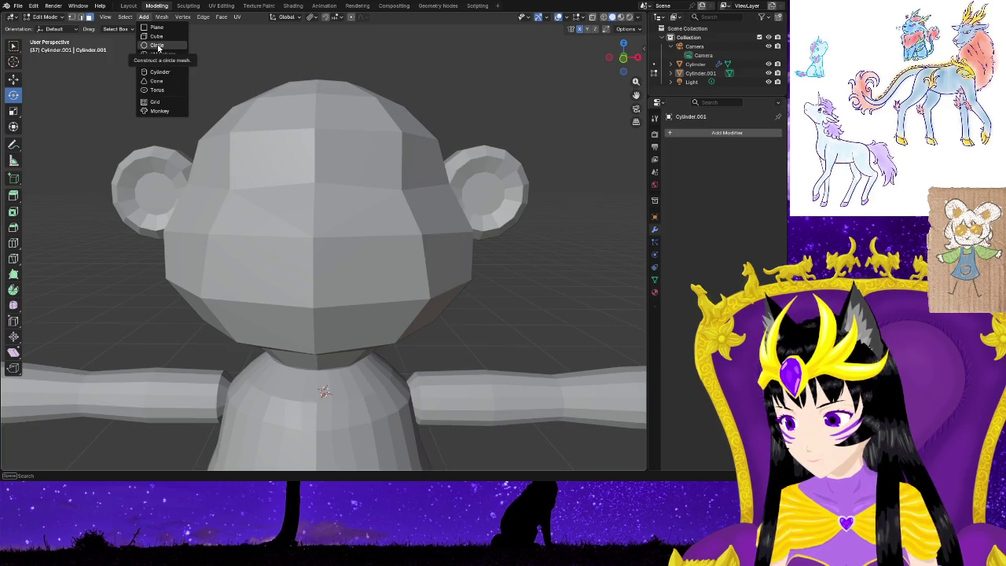
click(158, 45)
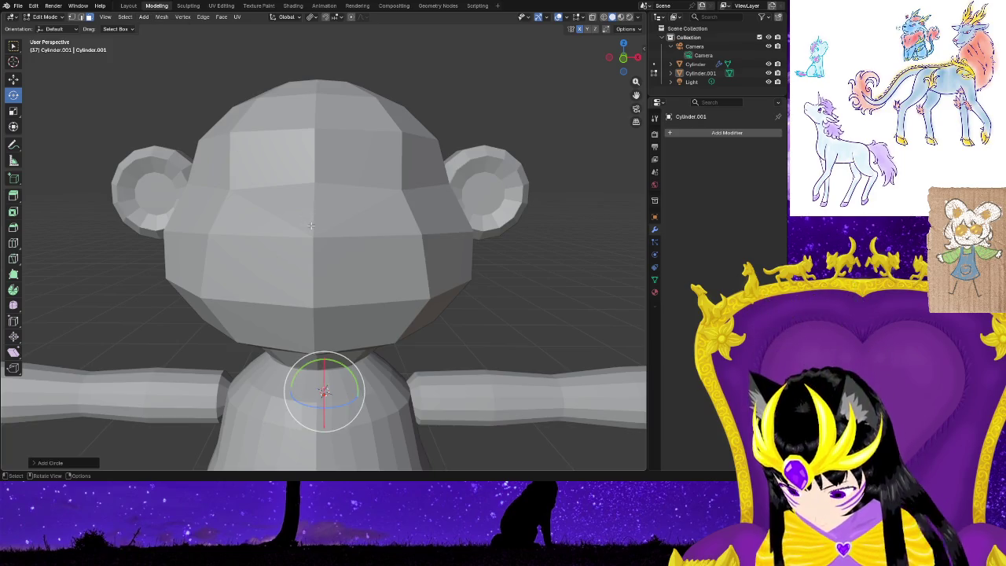
key(g)
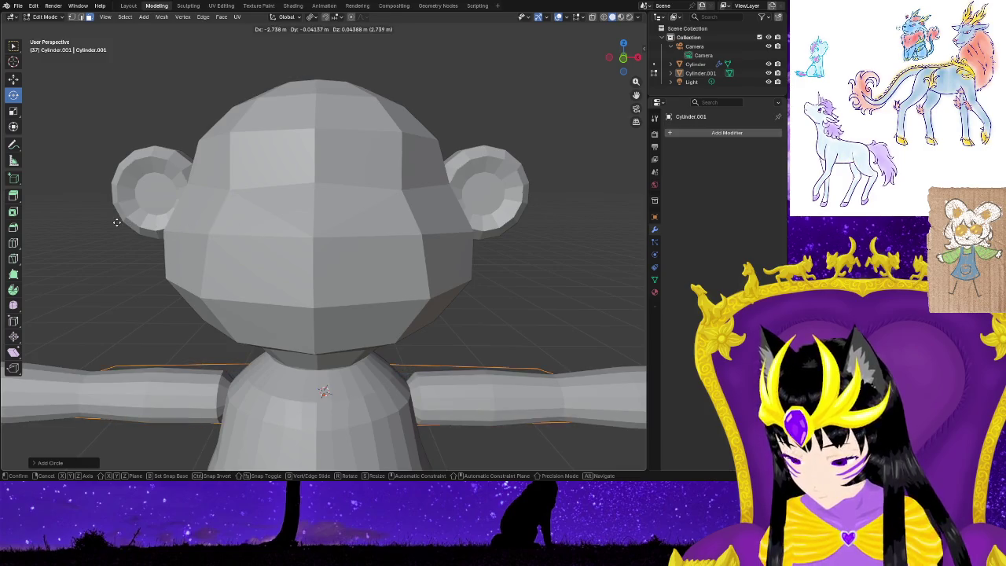
click(141, 153)
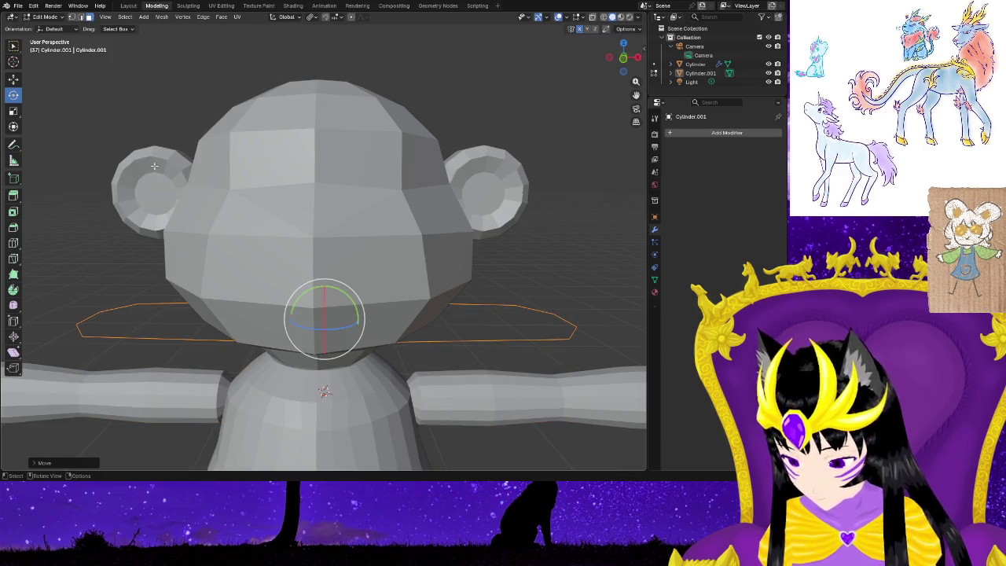
key(ctrl+z)
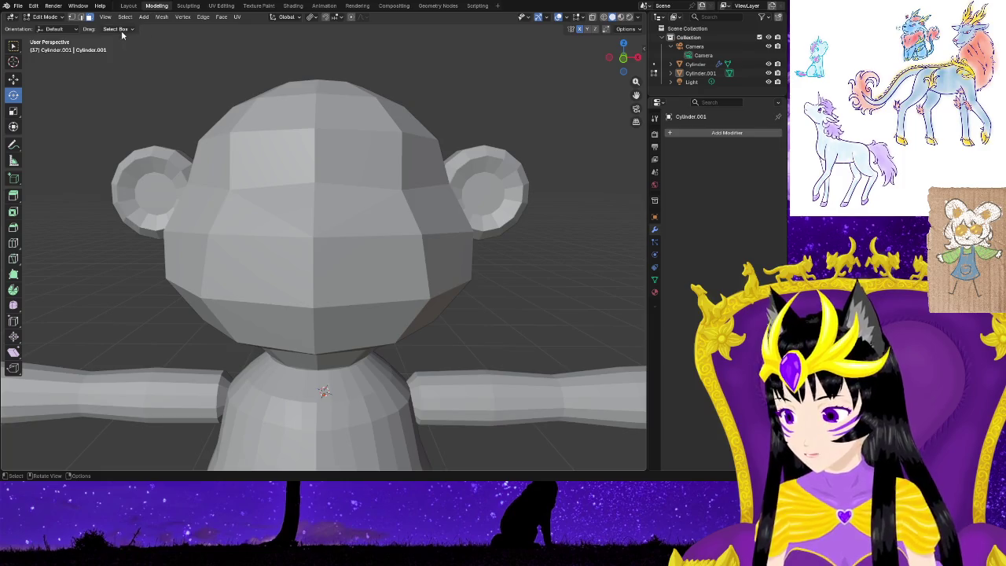
Add a UV sphere to the body mesh and view it from the side.
right_click(102, 193)
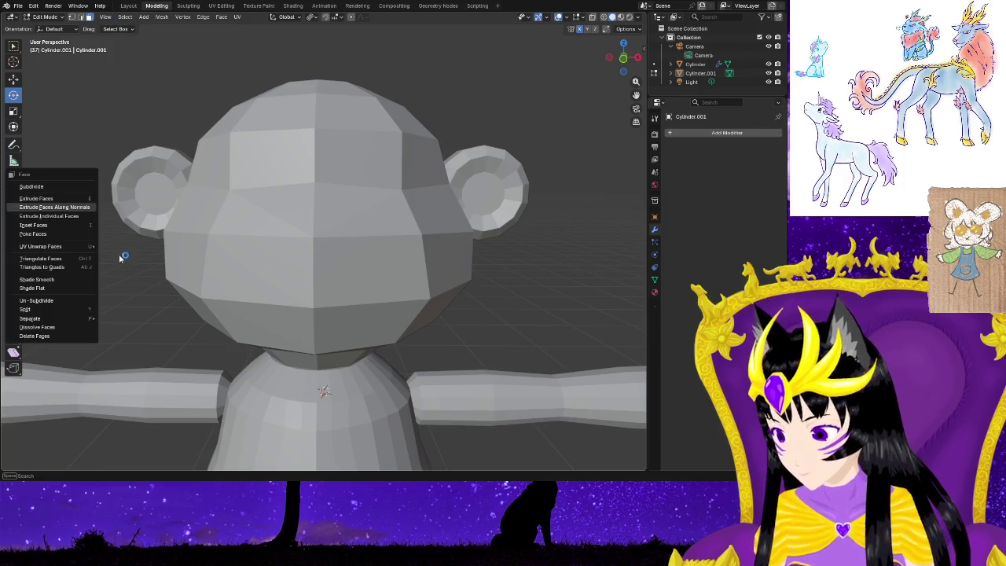
scroll(91, 245, down, 2)
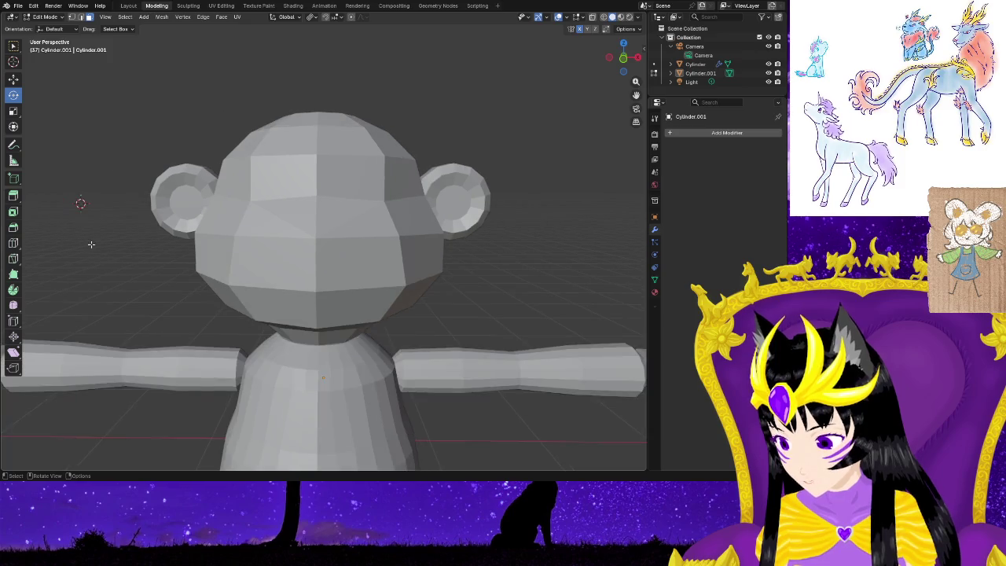
click(168, 19)
mouse_move(143, 16)
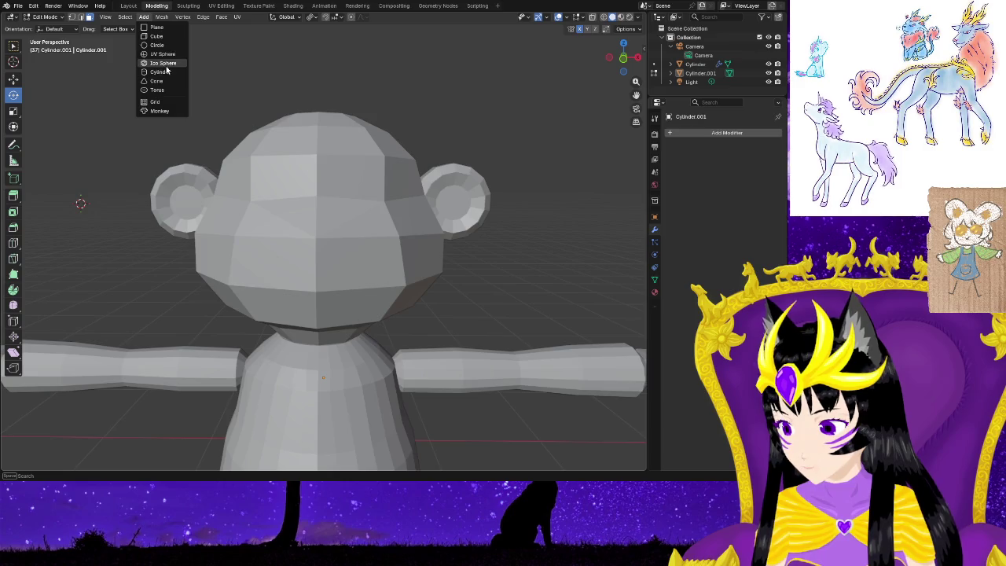
click(169, 54)
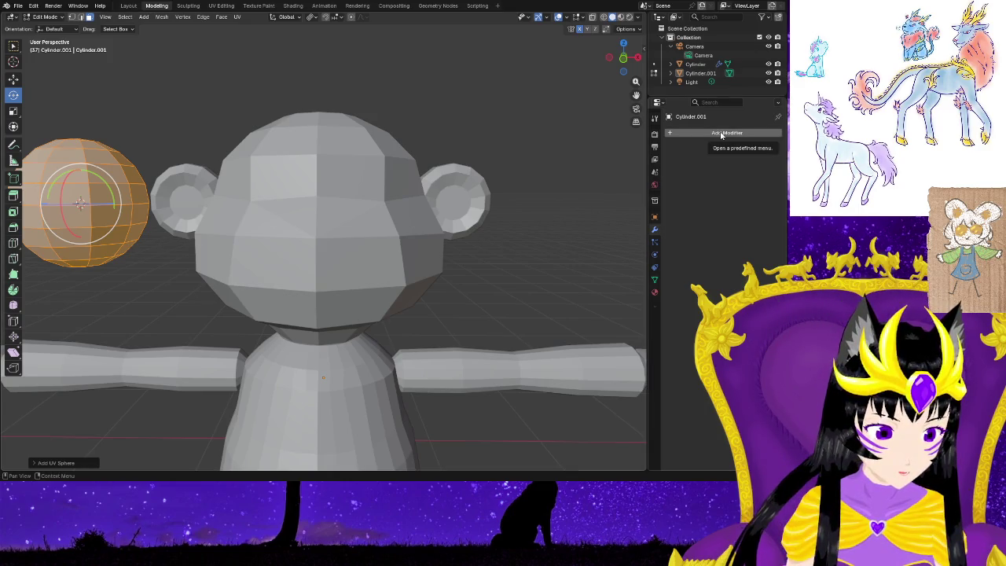
mouse_move(550, 315)
middle_down()
mouse_move(467, 312)
mouse_move(471, 295)
mouse_move(353, 151)
middle_up()
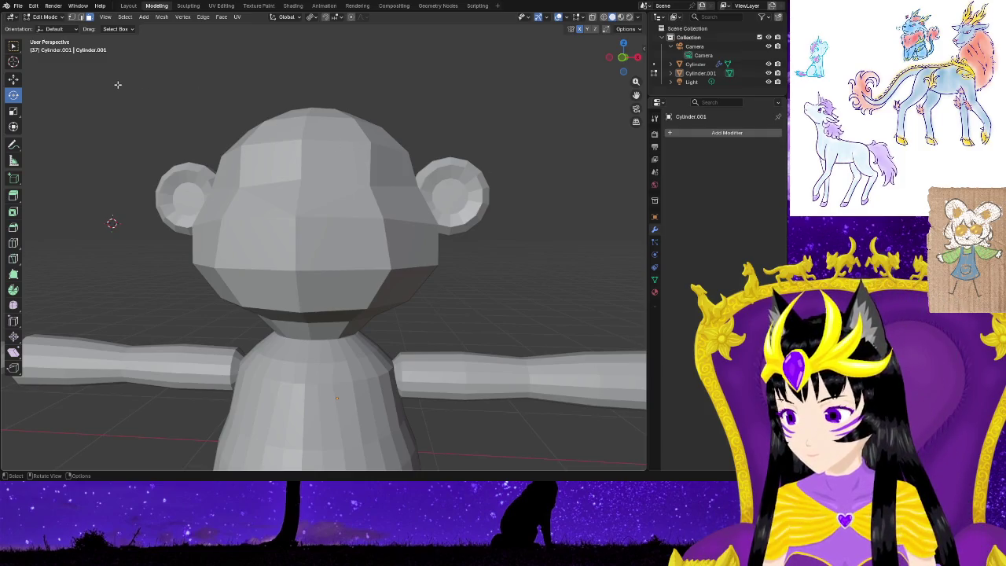
Return to Object Mode, then create and delete an extra Collection 2 in the Outliner.
click(61, 18)
click(50, 29)
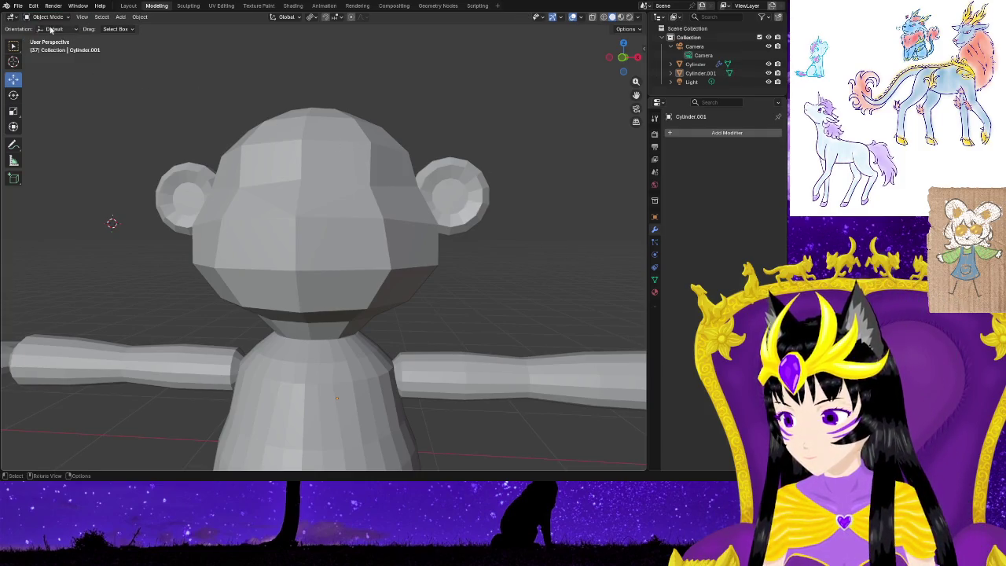
click(120, 17)
mouse_move(134, 27)
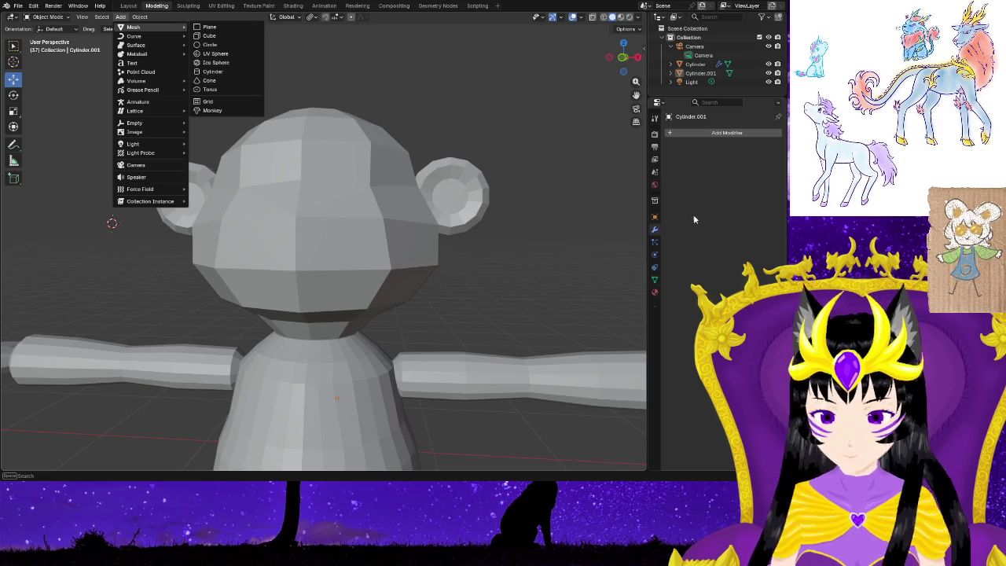
right_click(725, 95)
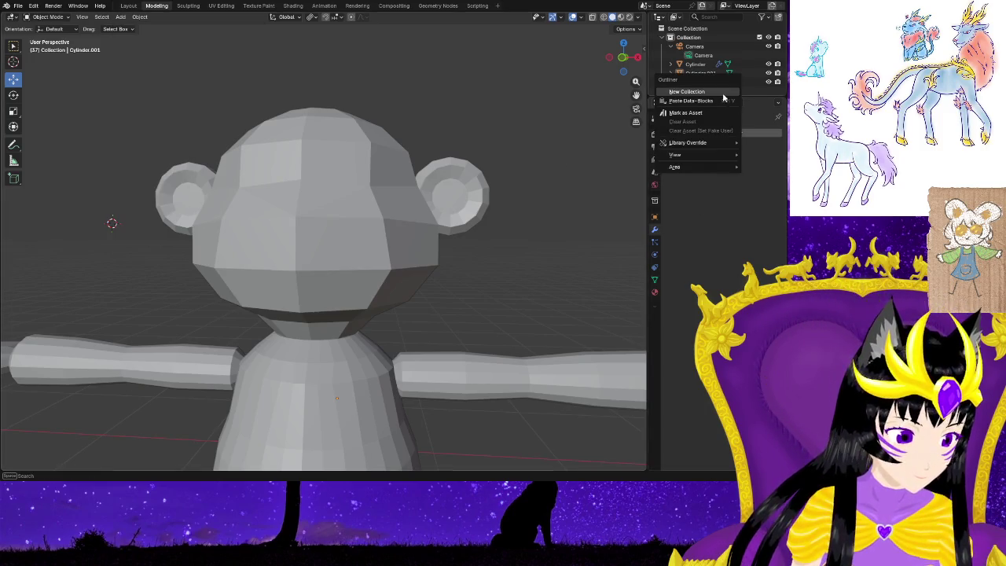
click(714, 92)
click(717, 92)
right_click(732, 95)
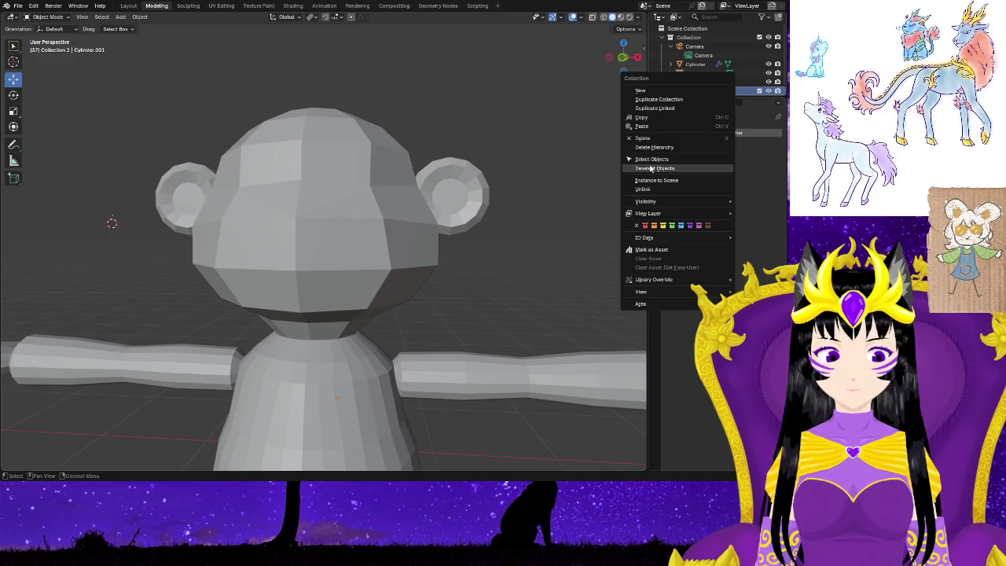
click(677, 138)
Add a new collection inside the main Collection, then undo it so only Collection remains.
right_click(671, 94)
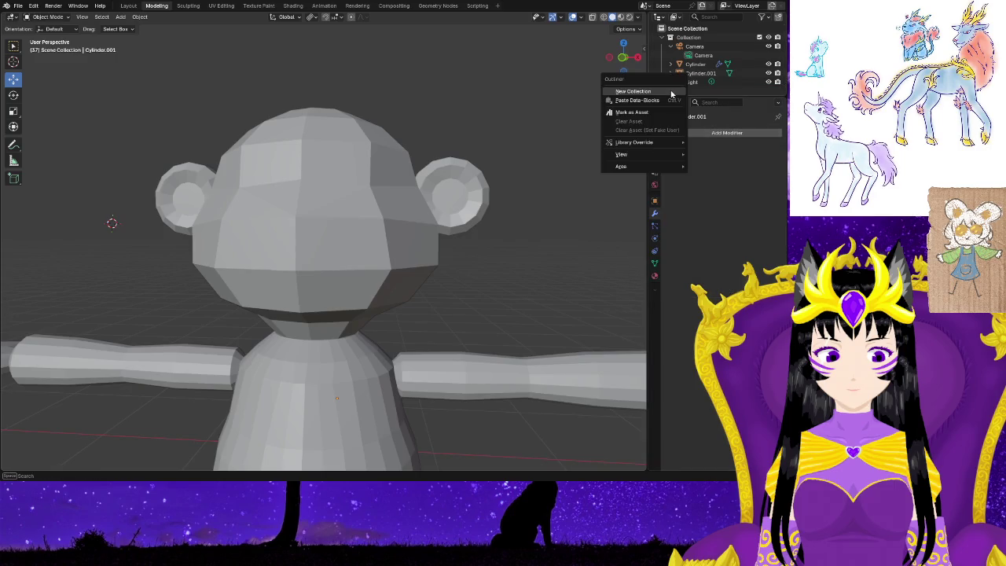
click(691, 108)
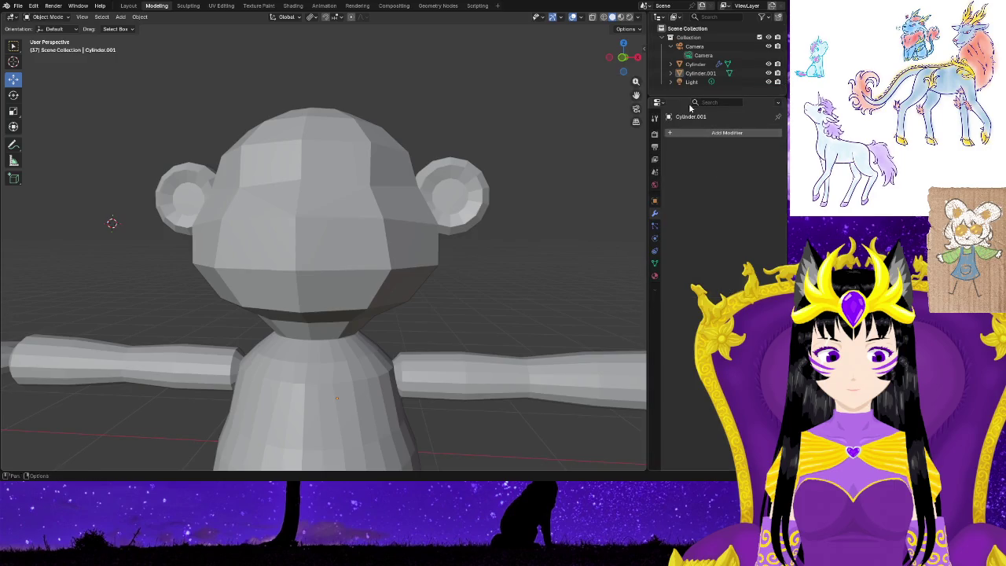
right_click(728, 38)
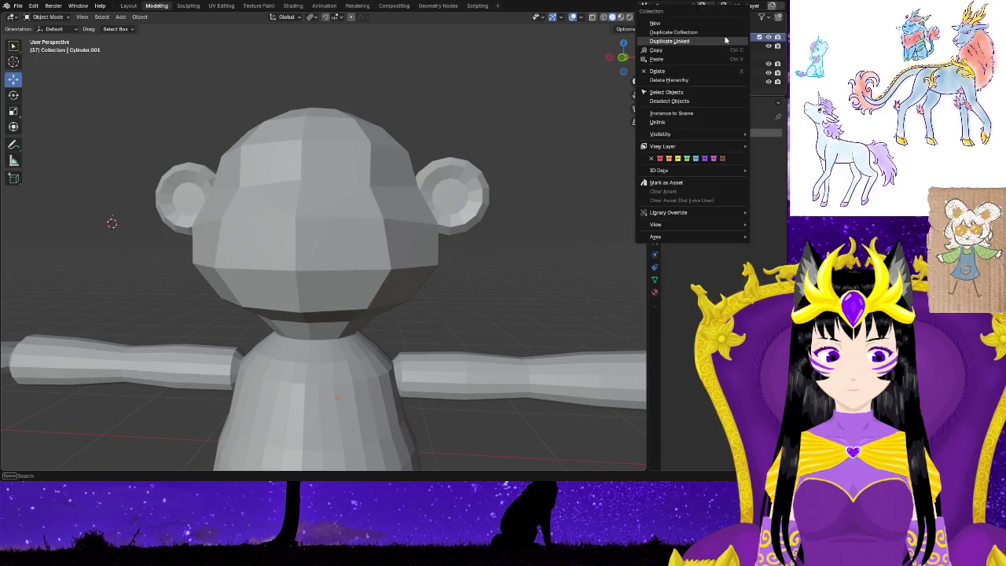
click(678, 23)
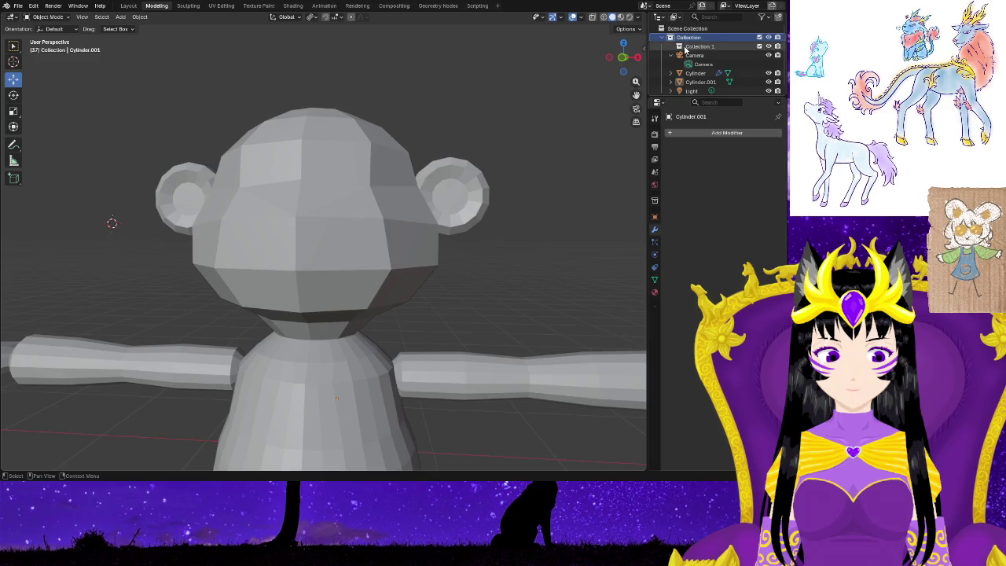
key(ctrl+z)
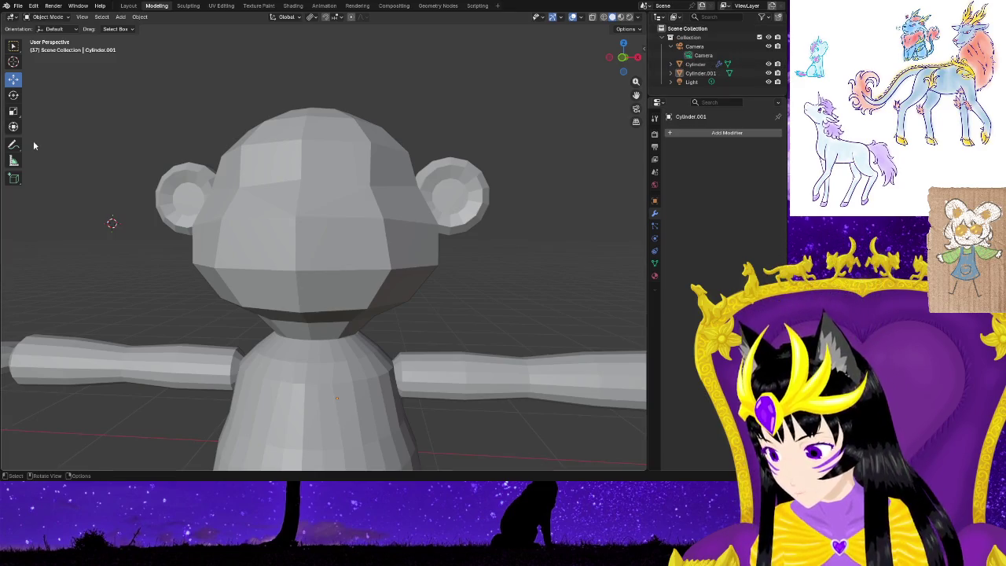
click(122, 18)
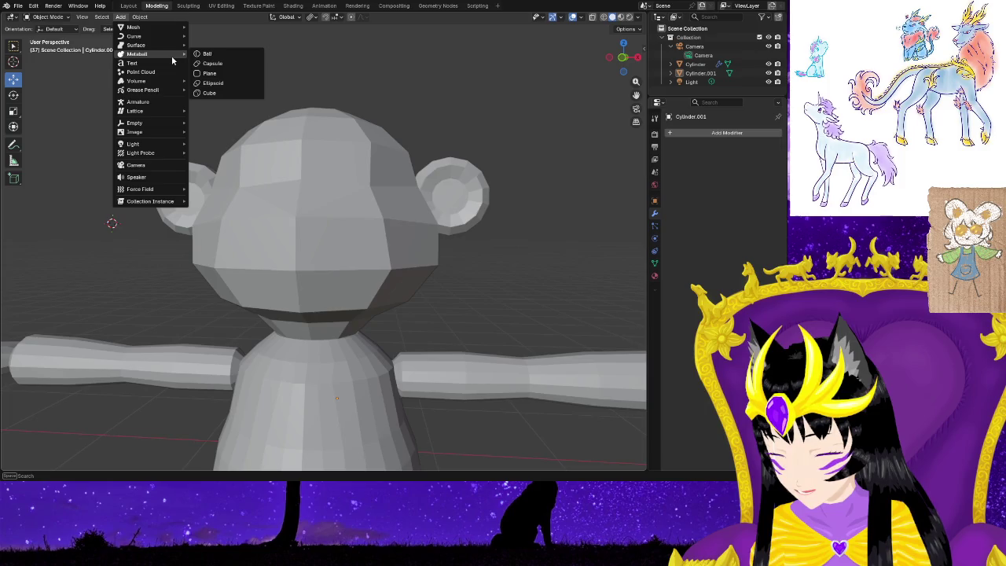
mouse_move(142, 27)
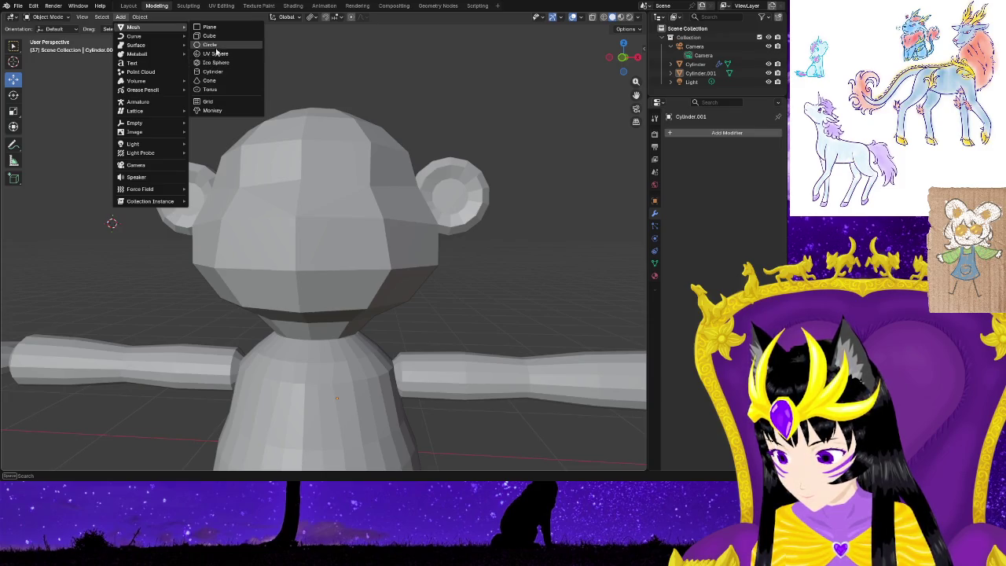
Add a new cylinder and give it a Mirror modifier.
click(216, 71)
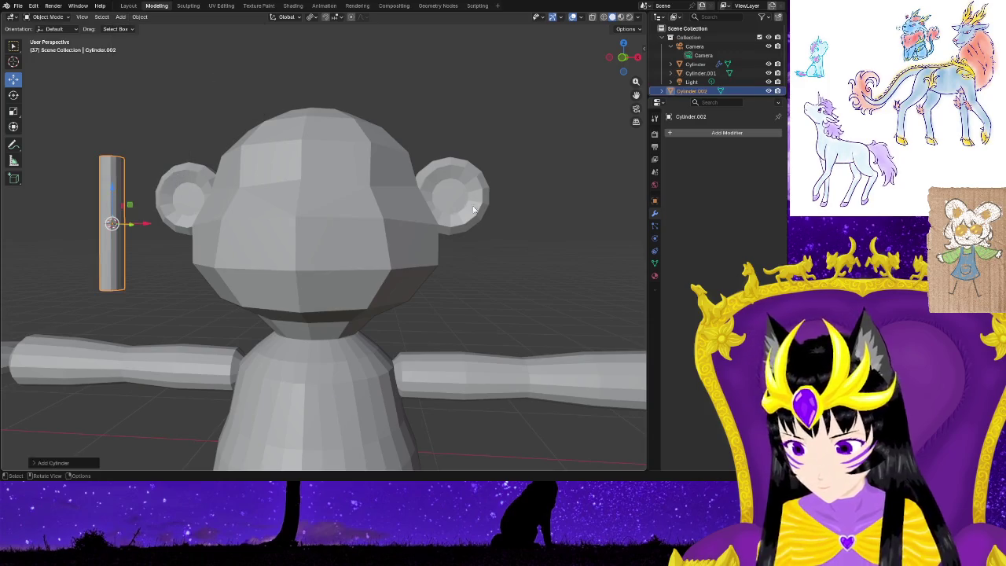
click(689, 132)
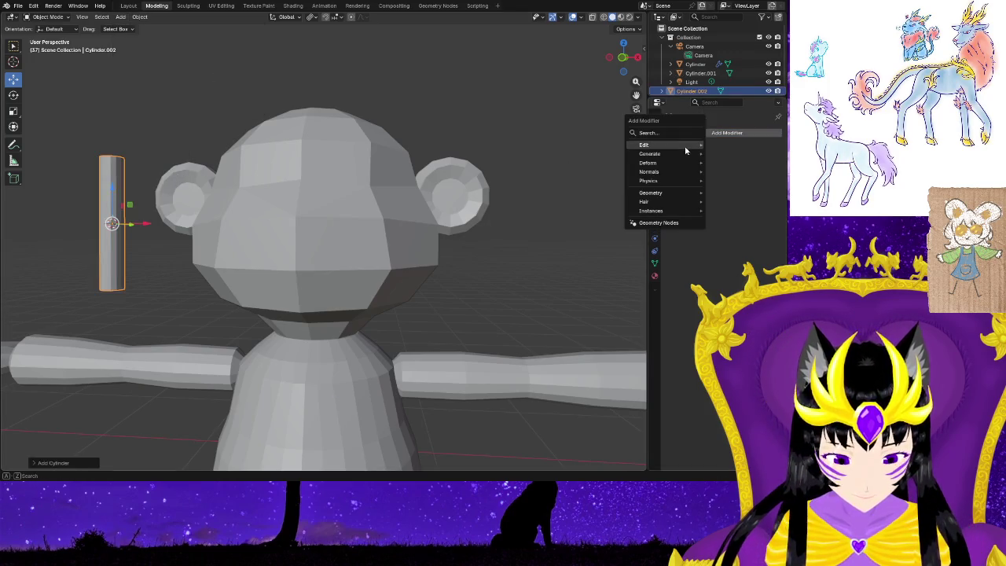
click(669, 135)
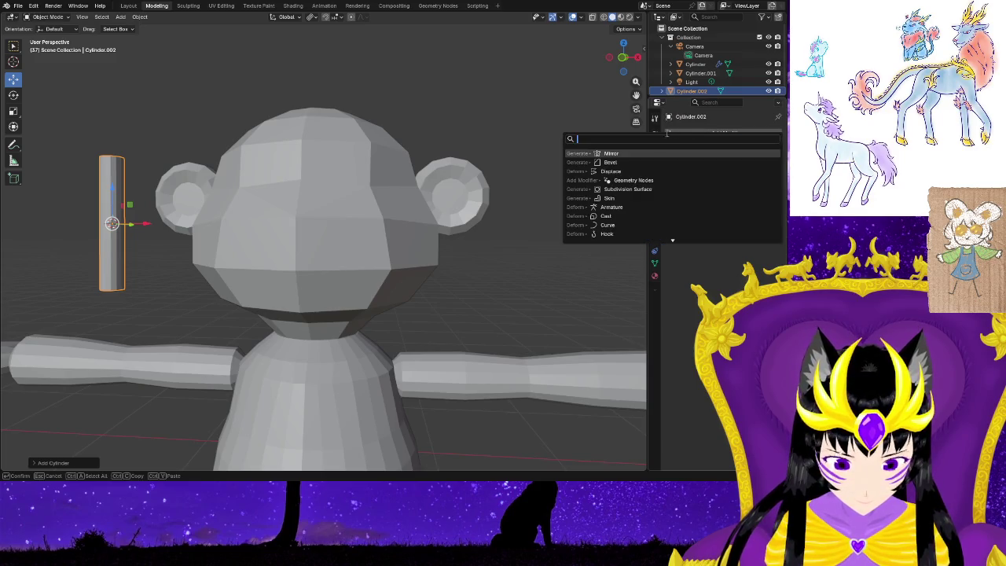
click(645, 153)
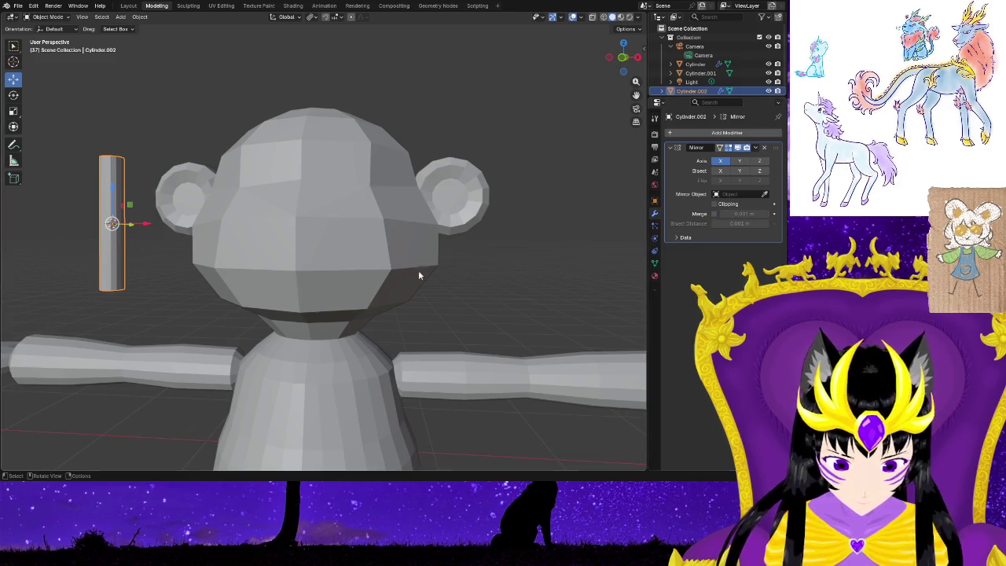
Move the mirrored cylinder to the right of the monkey's head and enter Edit Mode.
key(g)
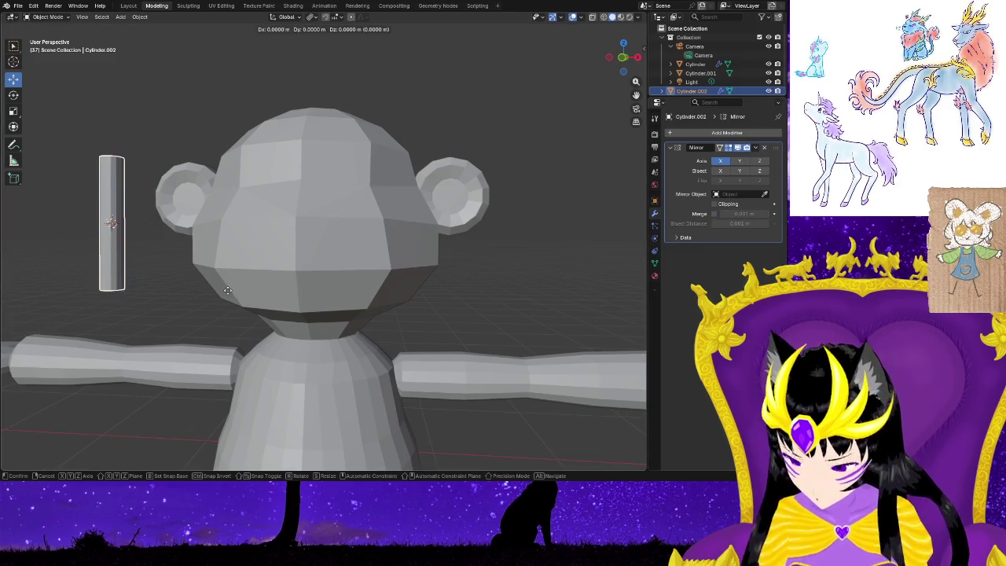
click(266, 279)
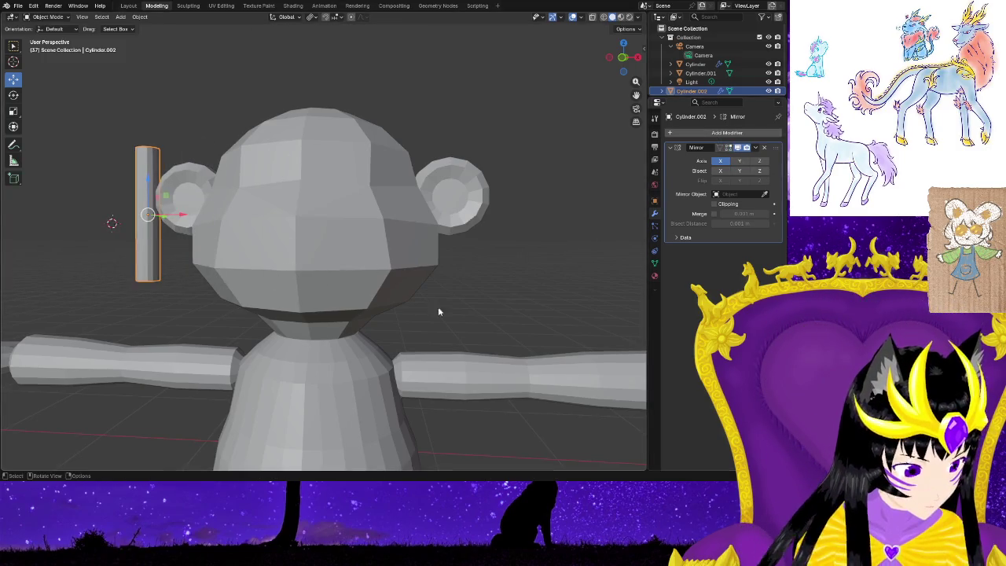
key(g)
click(328, 282)
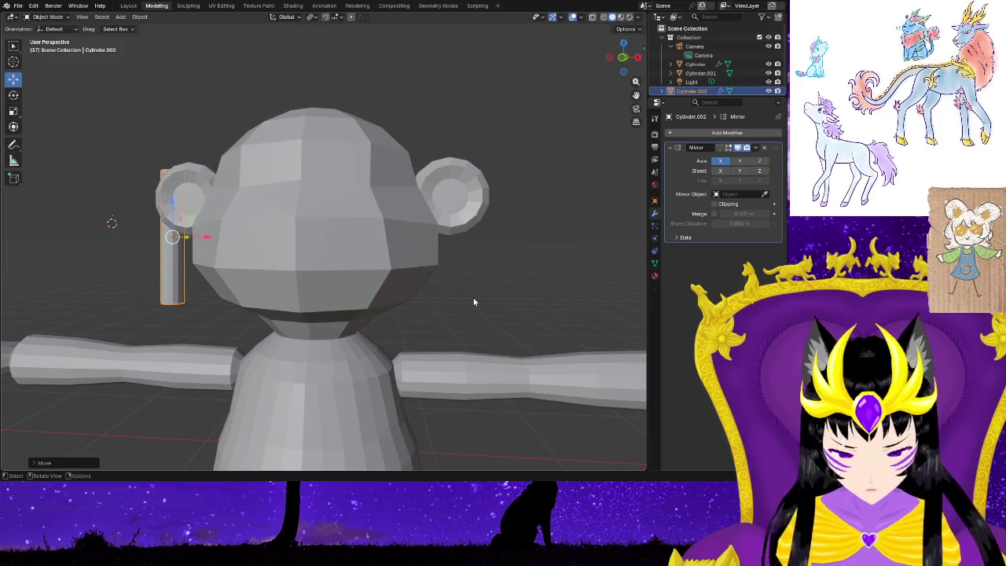
scroll(474, 302, down, 2)
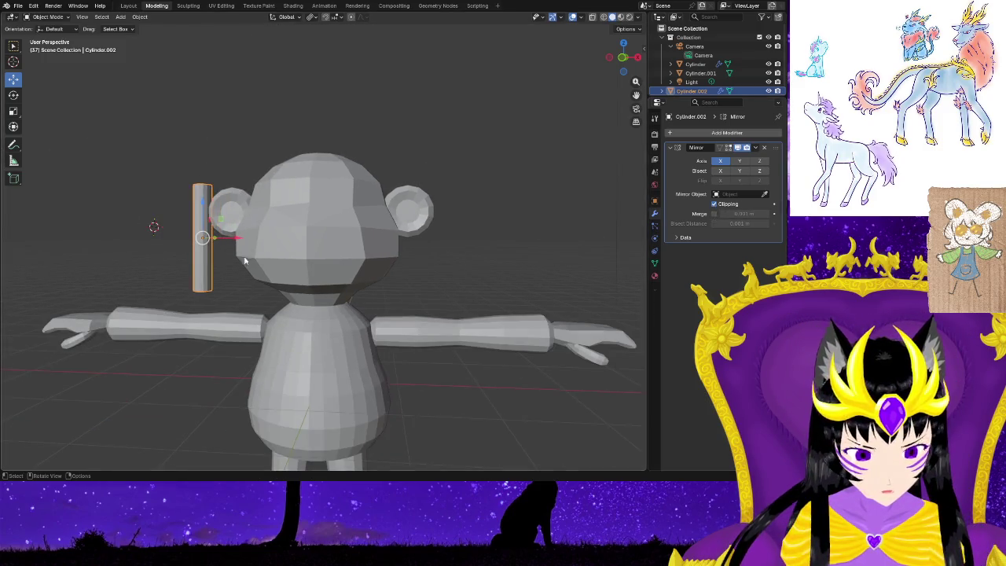
key(g)
click(491, 249)
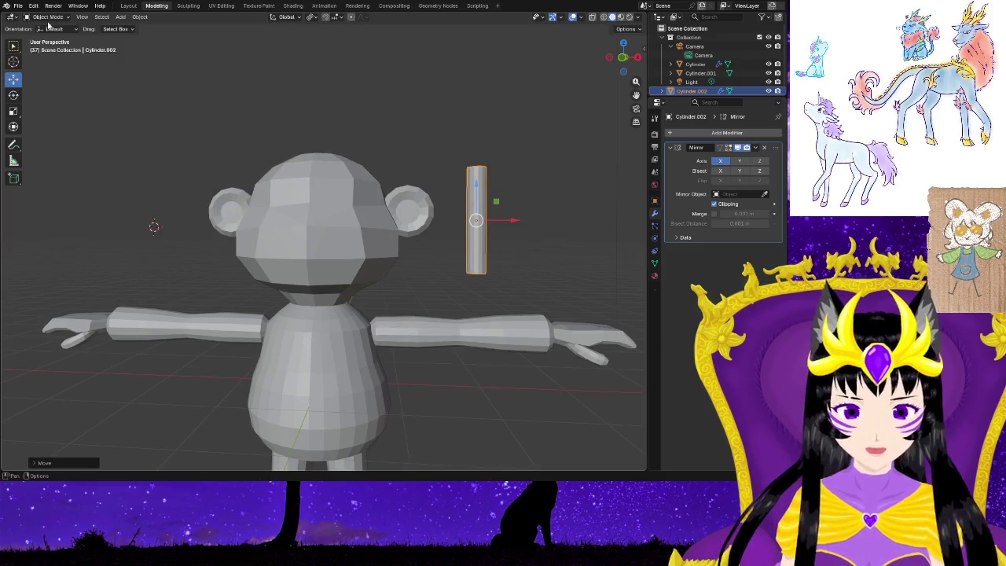
key(Tab)
key(Tab)
key(Tab)
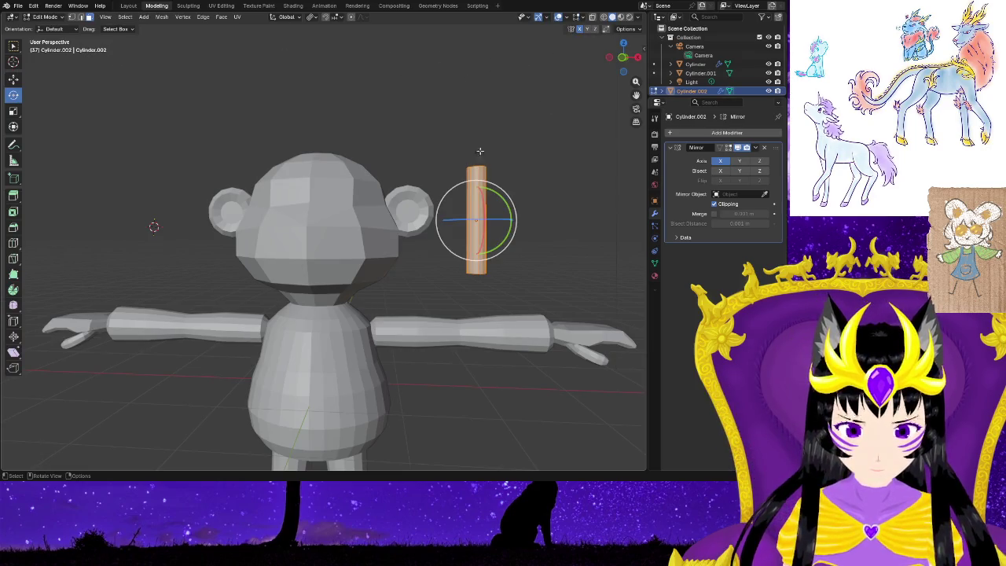
Delete the cylinder's faces and add a fresh cylinder mesh at the 3D cursor.
right_click(446, 144)
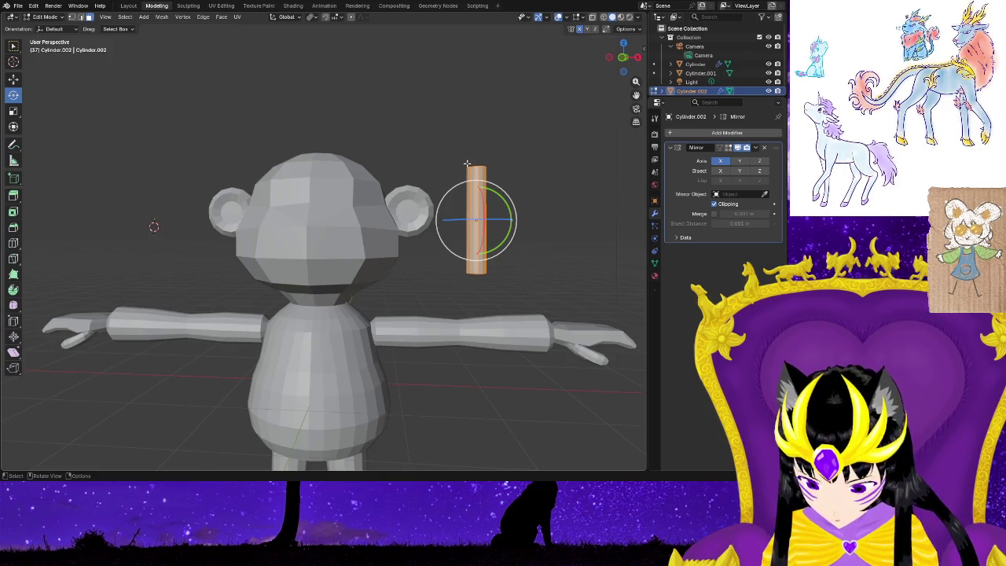
key(ctrl+f)
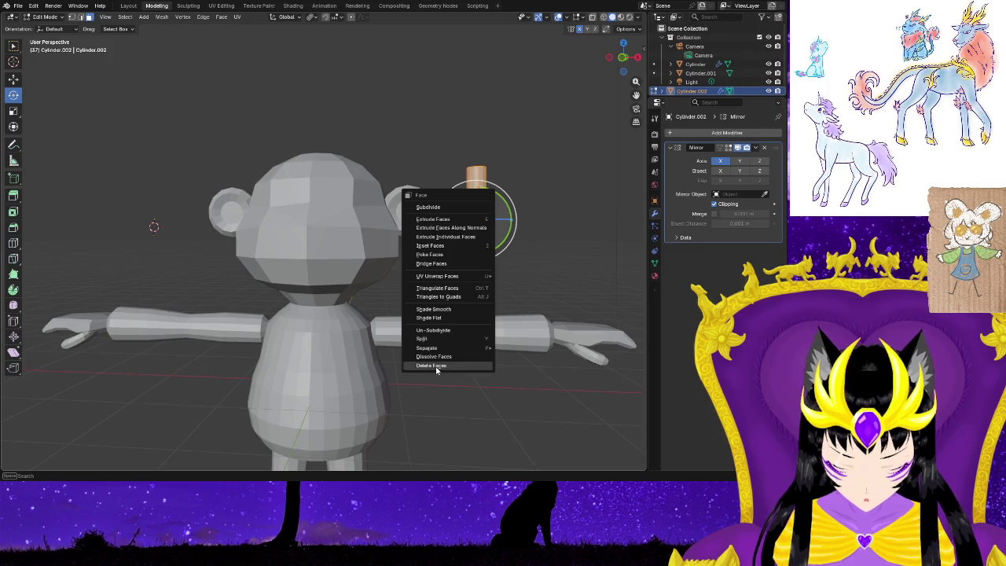
click(432, 365)
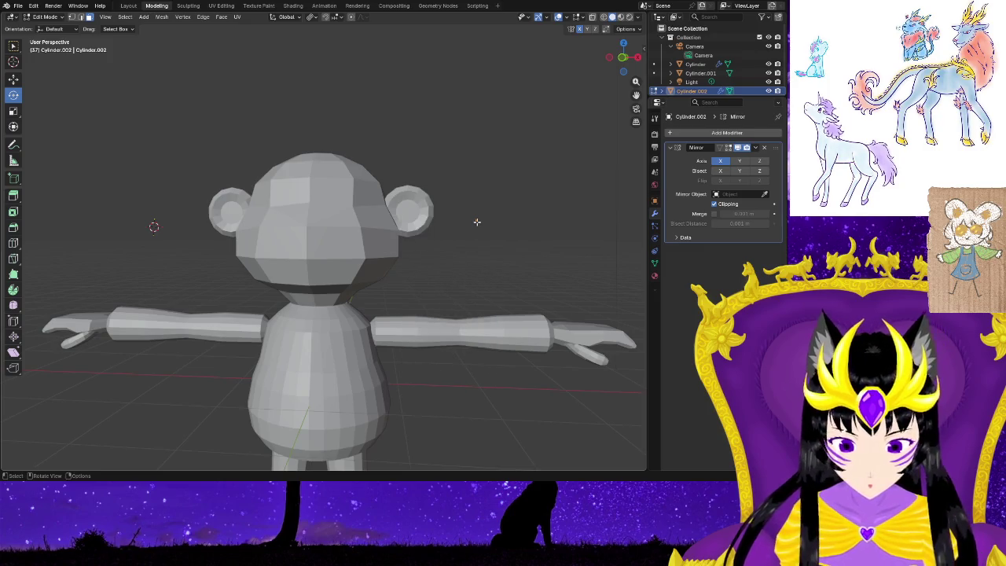
click(143, 17)
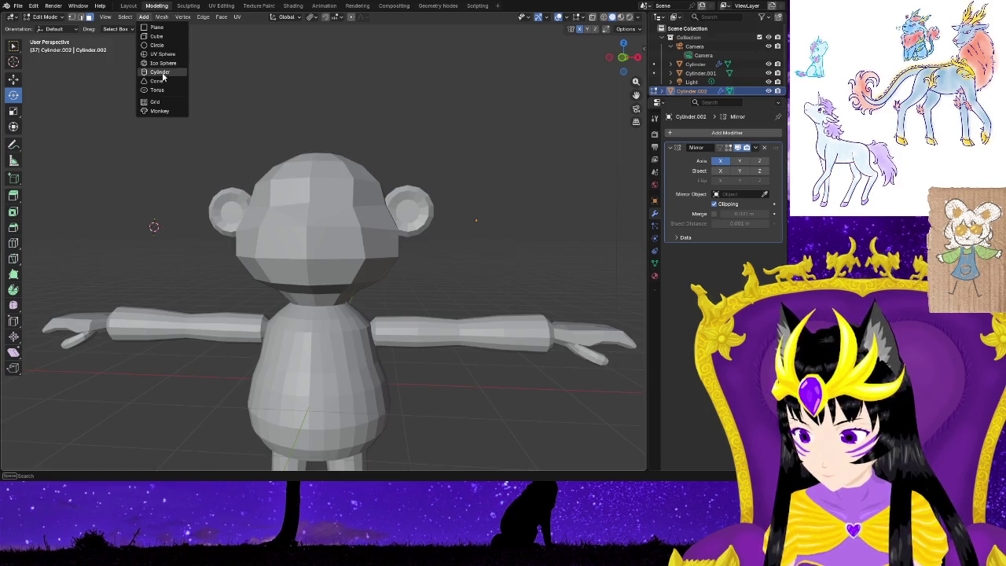
click(161, 73)
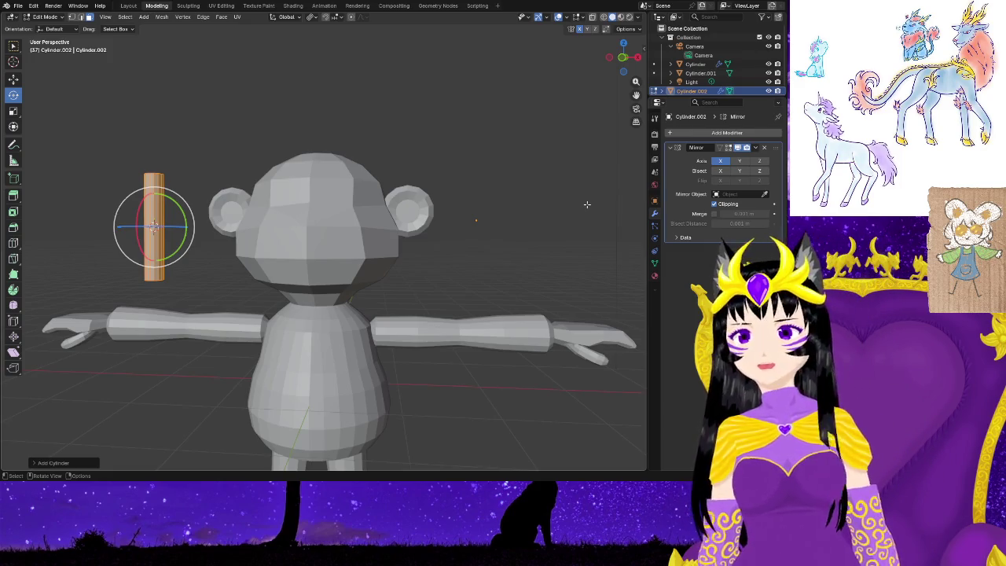
click(689, 64)
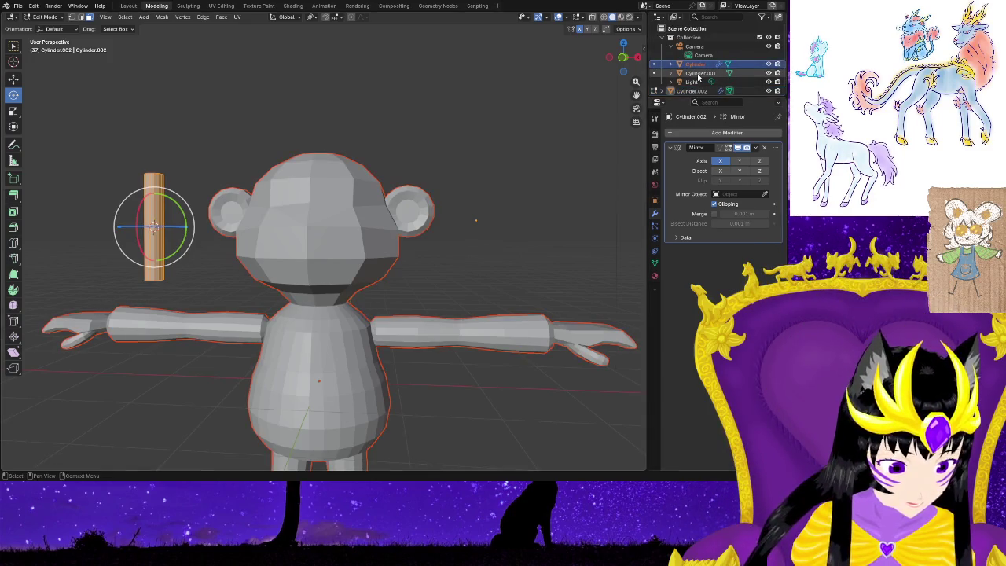
Select Cylinder.001, then Cylinder.002, and duplicate then remove its Mirror modifiers.
click(698, 75)
click(695, 65)
click(698, 73)
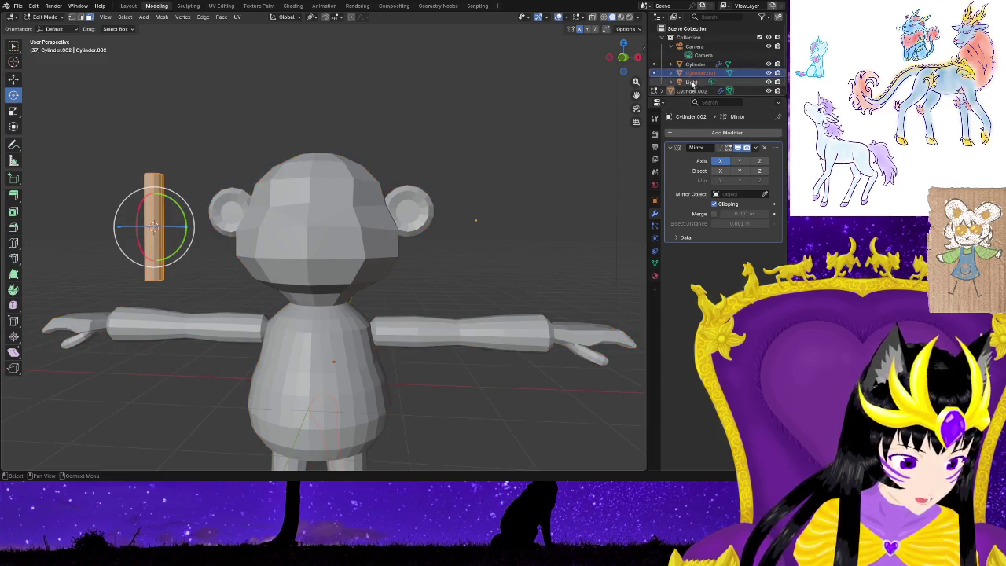
mouse_move(539, 197)
middle_down()
mouse_move(562, 196)
mouse_move(35, 200)
mouse_move(661, 114)
middle_up()
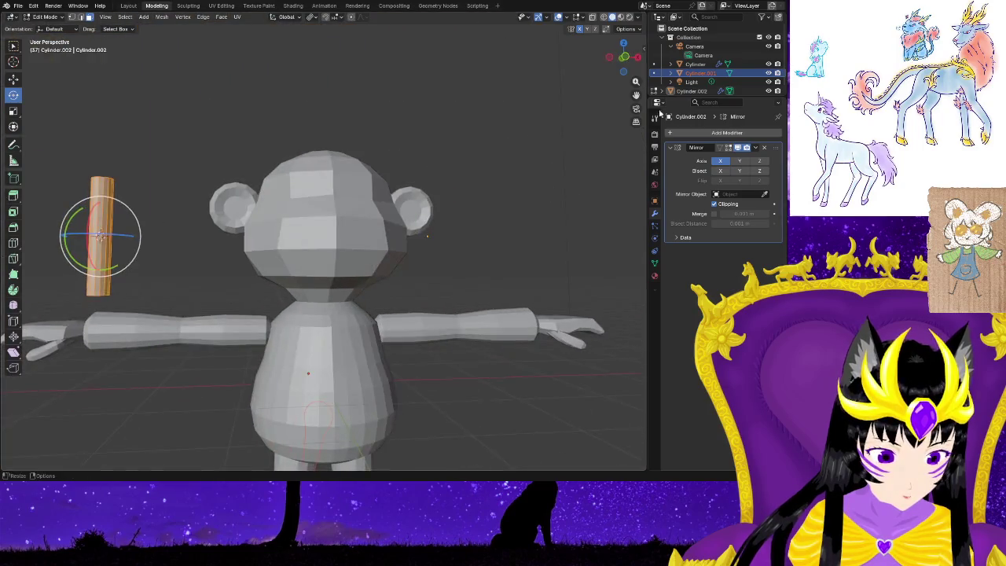
click(687, 91)
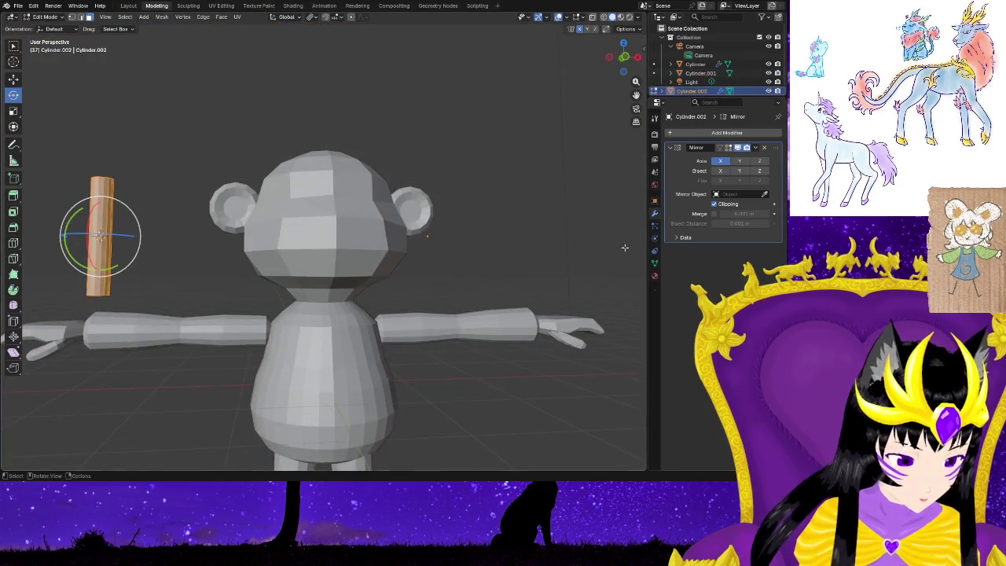
click(673, 239)
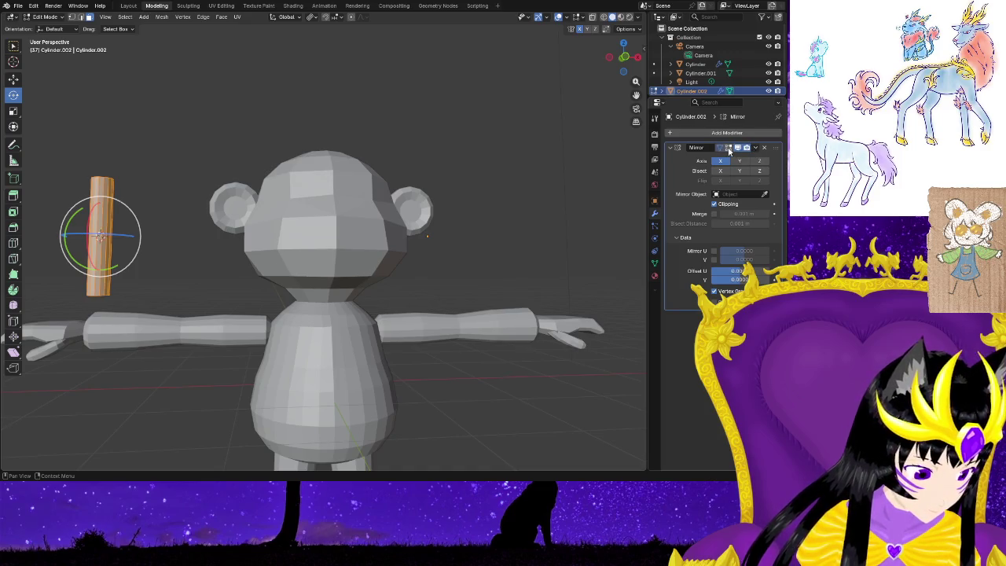
click(756, 149)
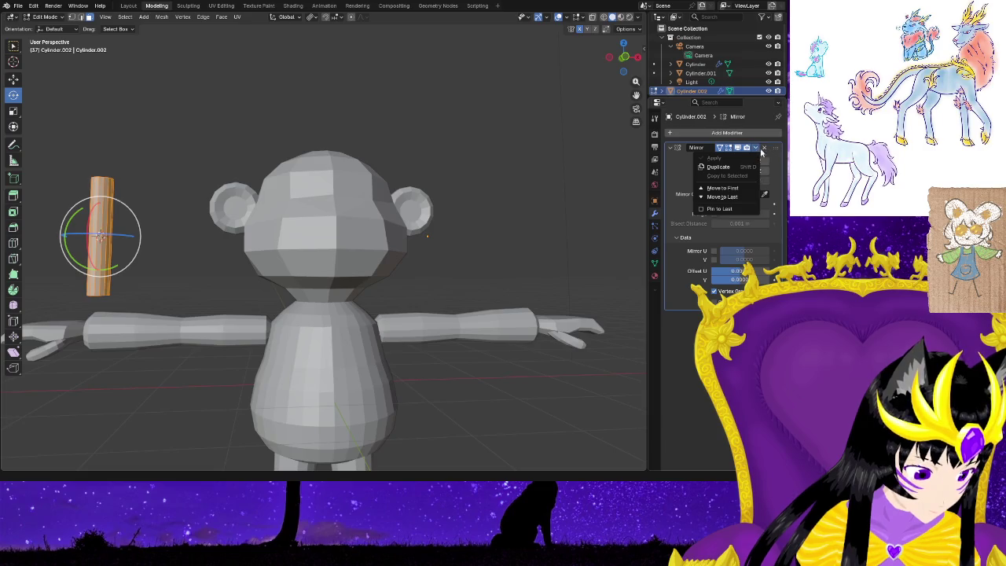
click(718, 167)
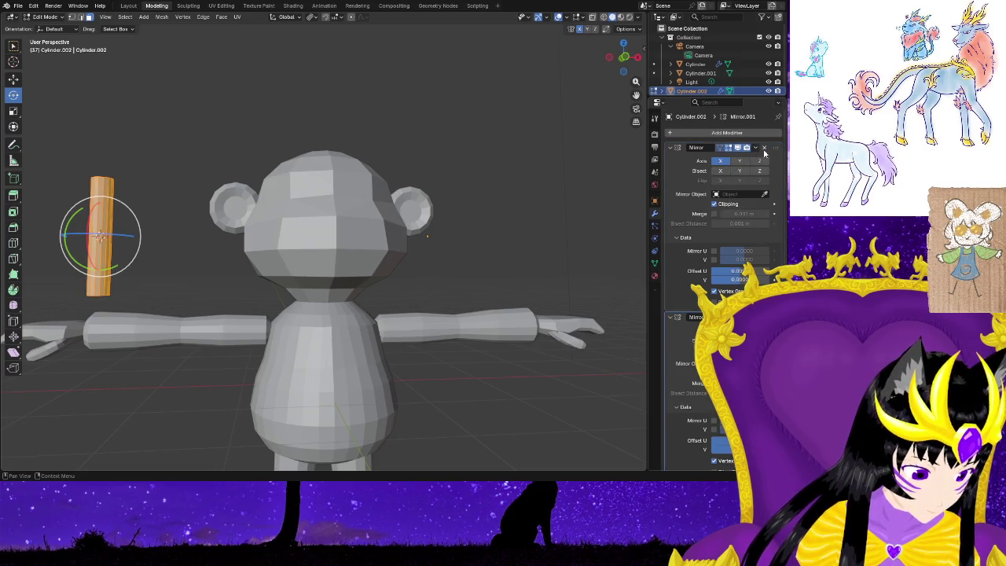
click(765, 148)
click(764, 149)
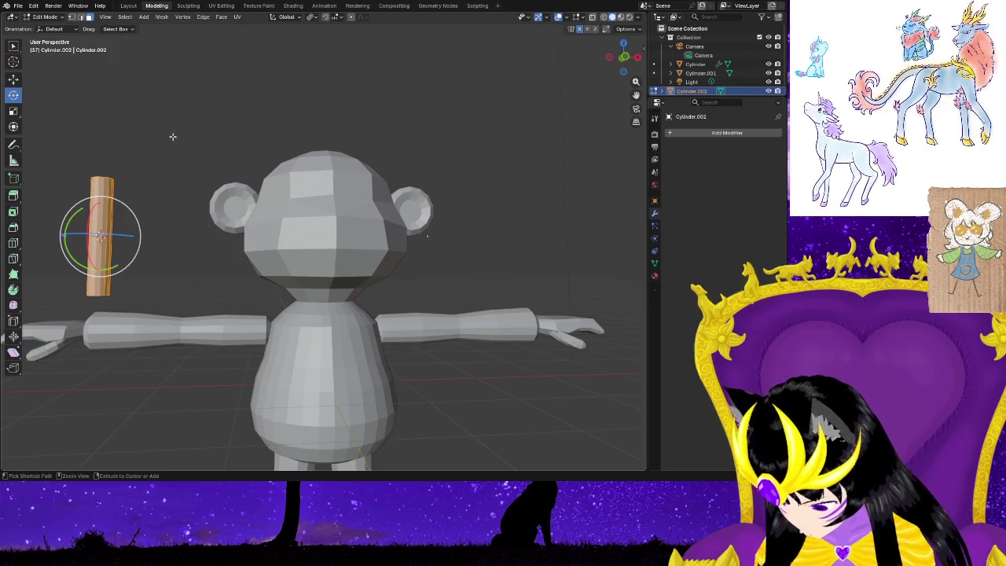
Undo back to before Cylinder.002 existed and put Cylinder.001 into Edit Mode.
scroll(173, 136, up, 2)
key(ctrl+z)
key(ctrl+shift+z)
key(ctrl+shift+z)
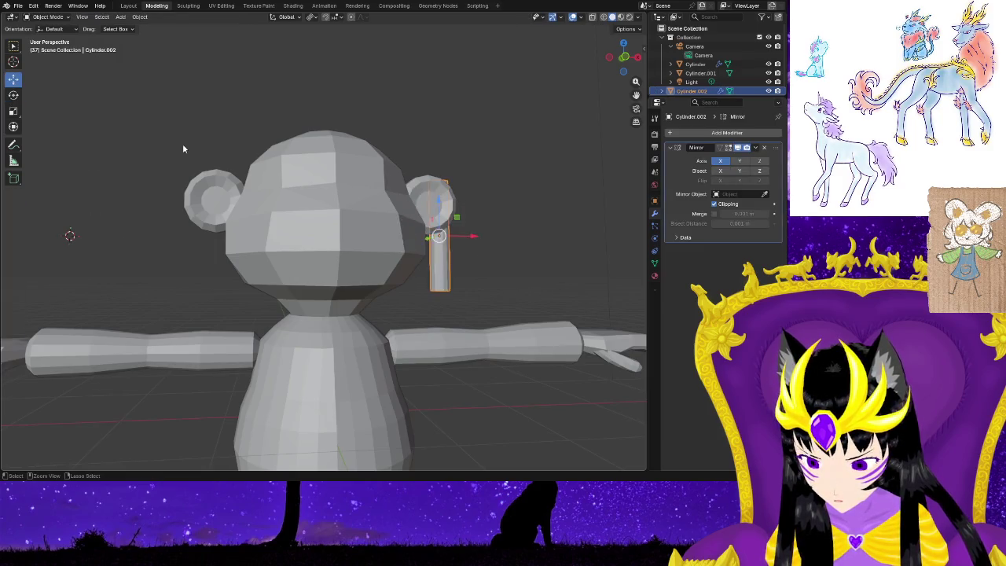
key(Tab)
key(ctrl+z)
key(ctrl+z)
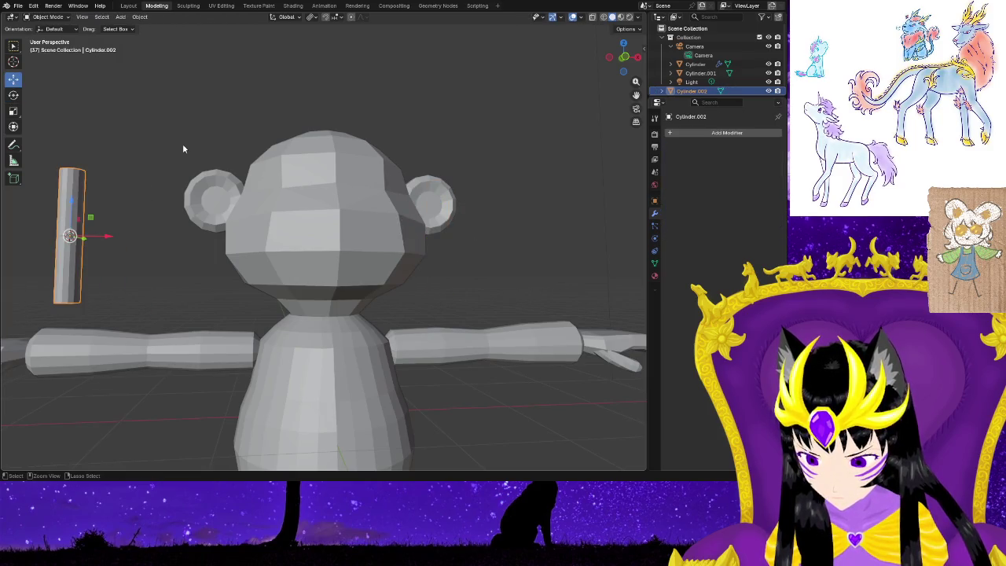
key(ctrl+z)
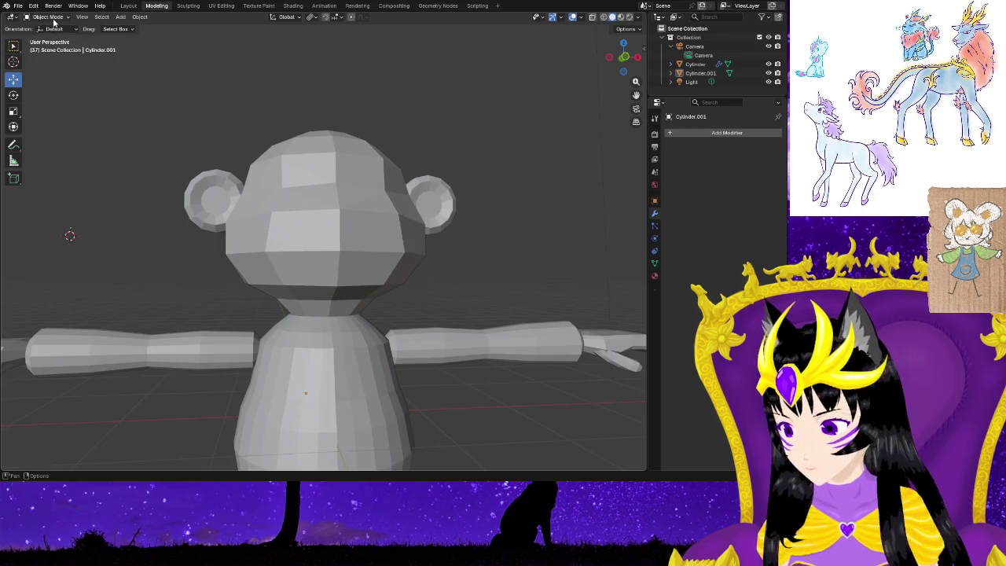
click(54, 16)
click(47, 35)
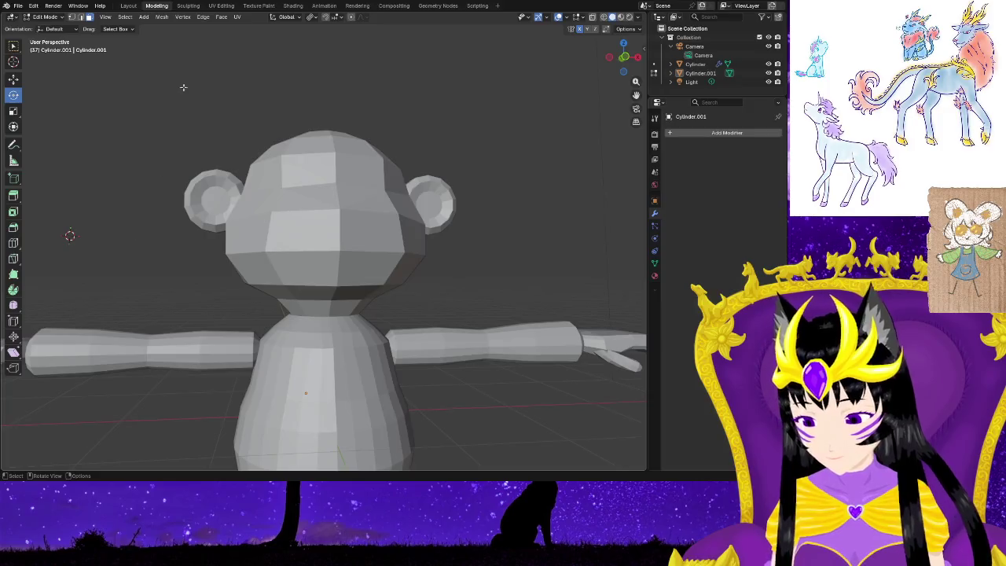
click(144, 16)
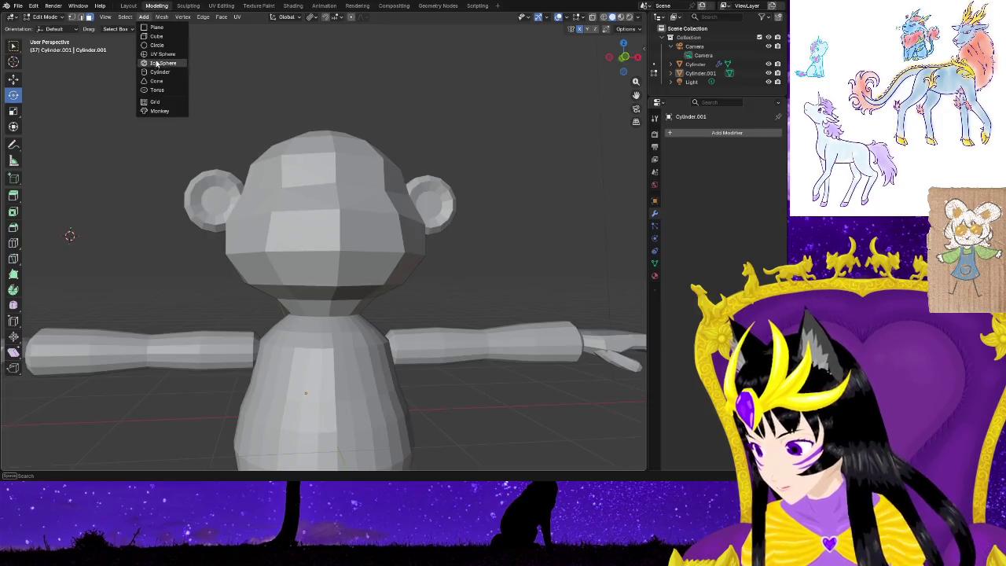
click(156, 72)
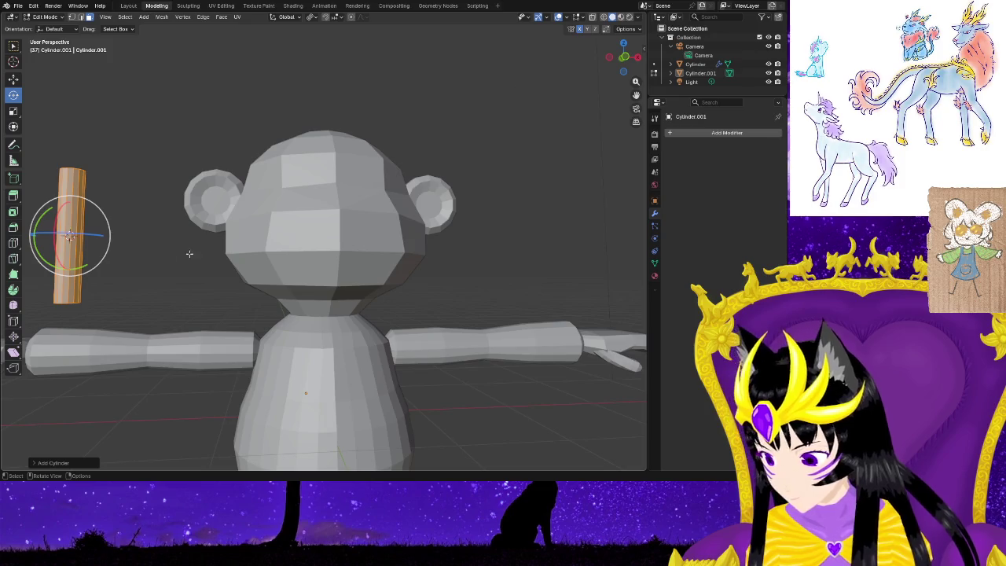
drag(100, 234, 145, 233)
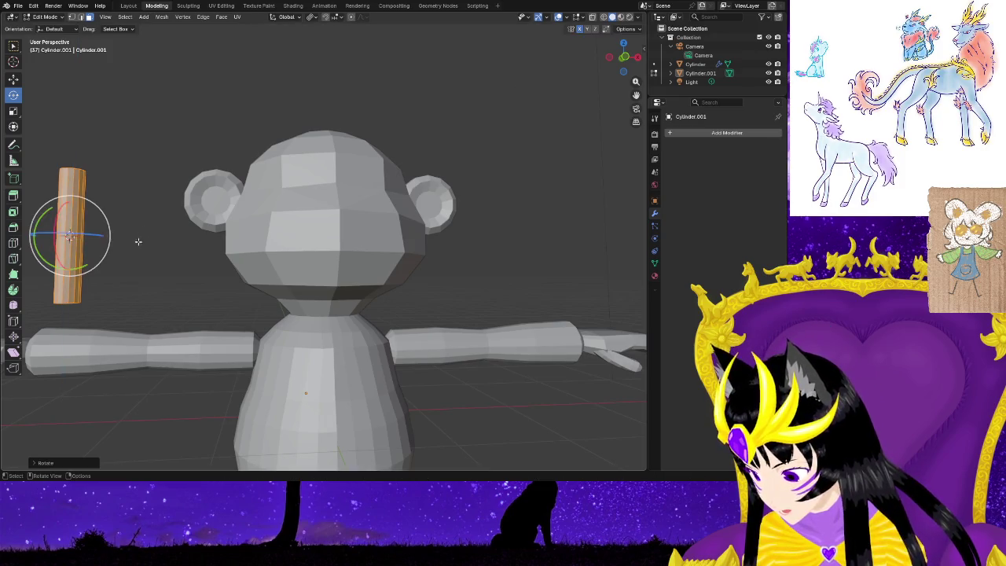
middle_drag(145, 233, 164, 336)
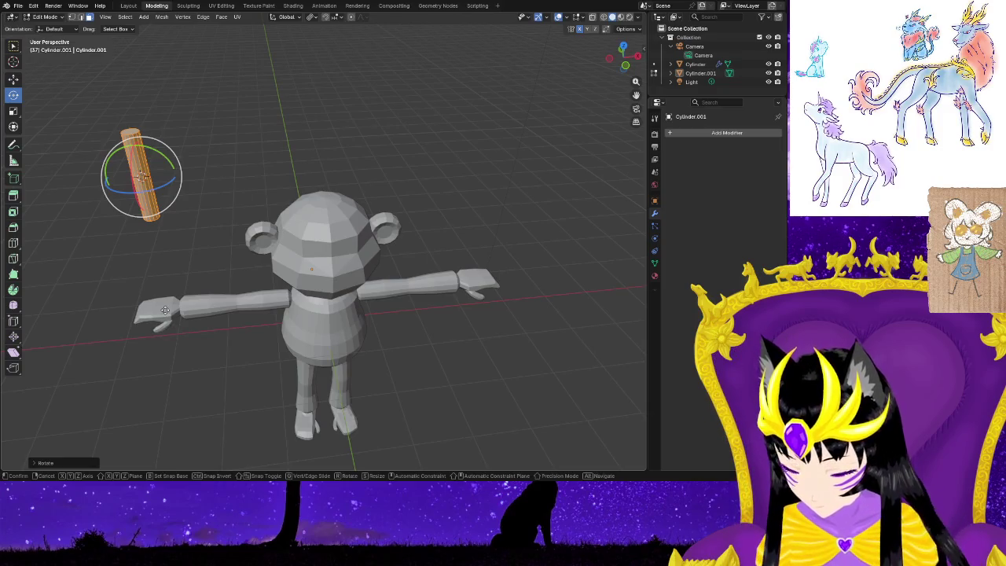
key(g)
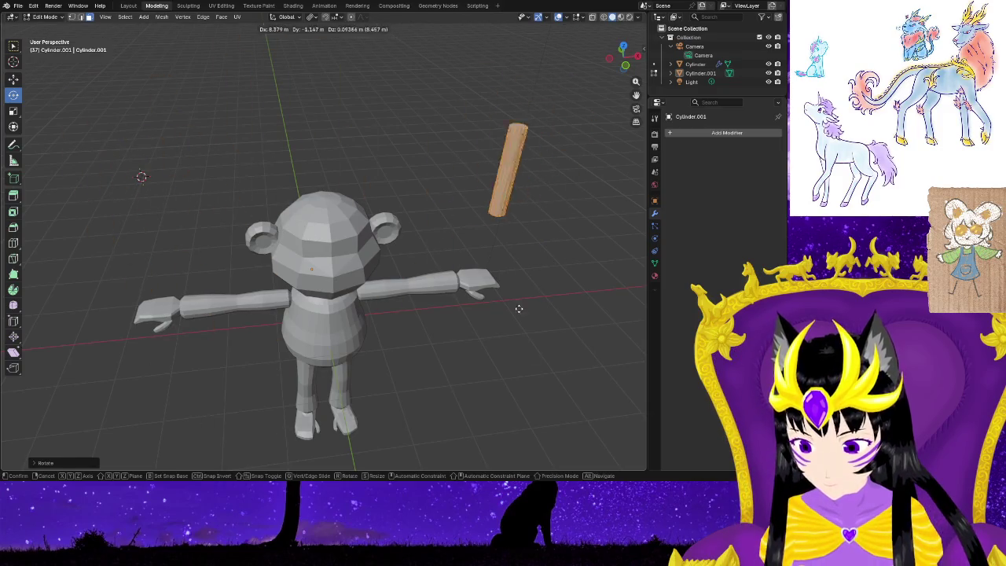
click(503, 364)
key(ctrl+z)
key(ctrl+z)
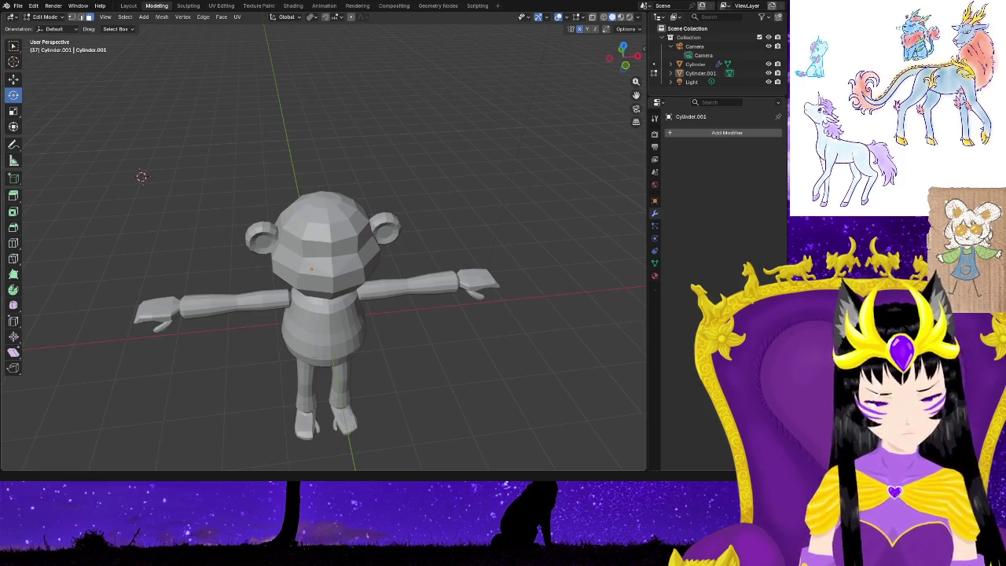
mouse_move(283, 189)
middle_down()
mouse_move(212, 142)
mouse_move(103, 187)
middle_up()
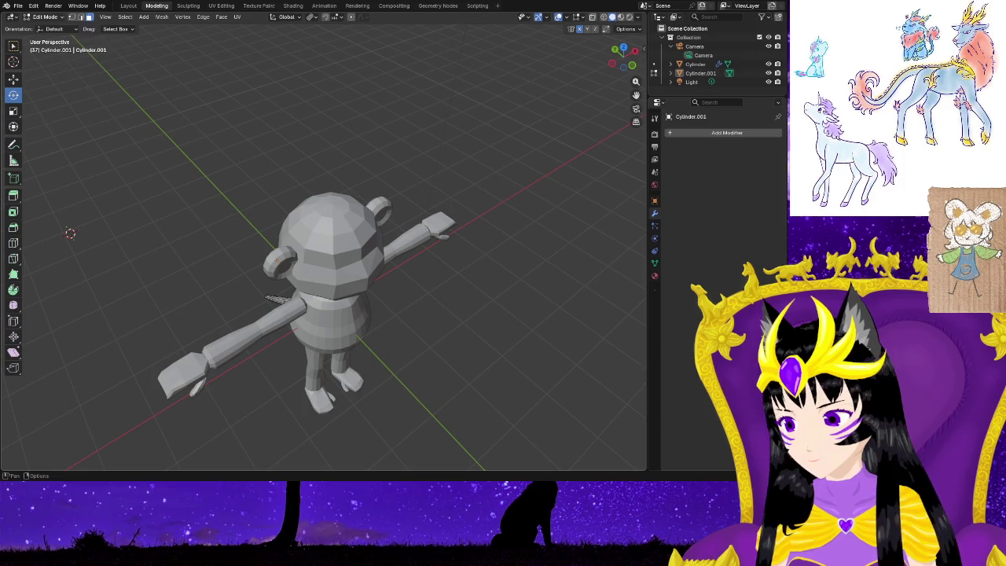
Switch to Object Mode and set the object origin to the 3D cursor.
click(46, 16)
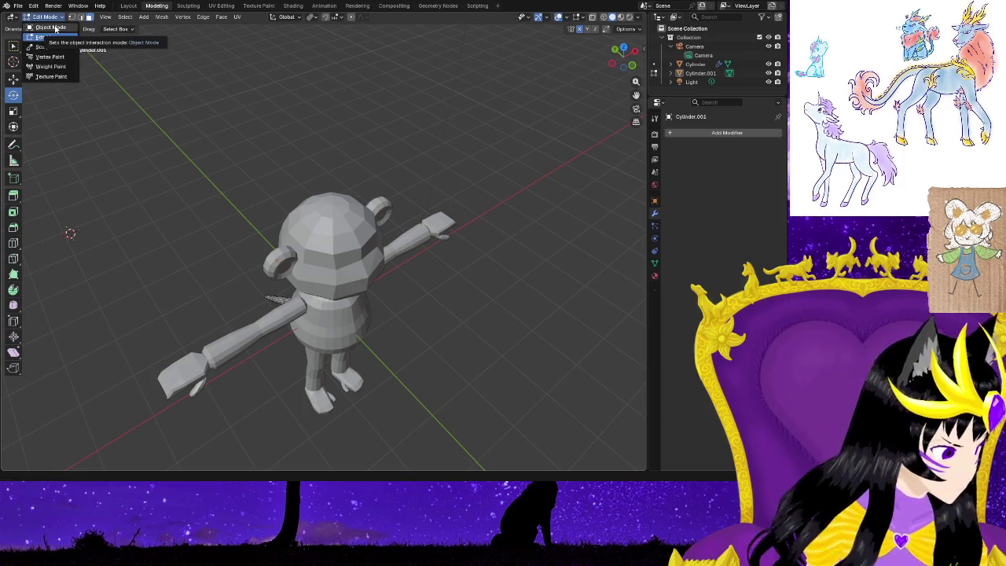
click(57, 28)
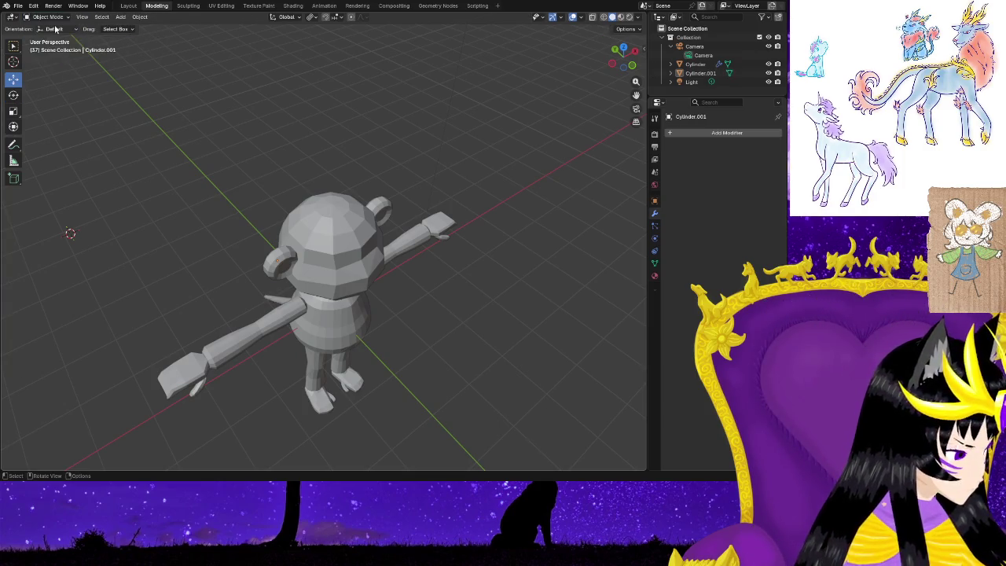
click(139, 17)
mouse_move(156, 36)
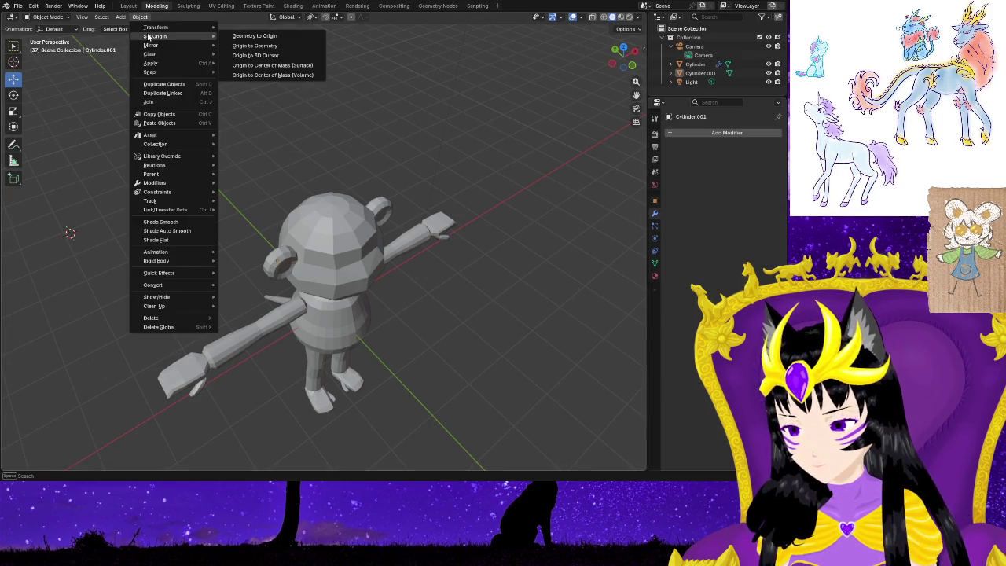
click(293, 55)
middle_drag(308, 154, 381, 123)
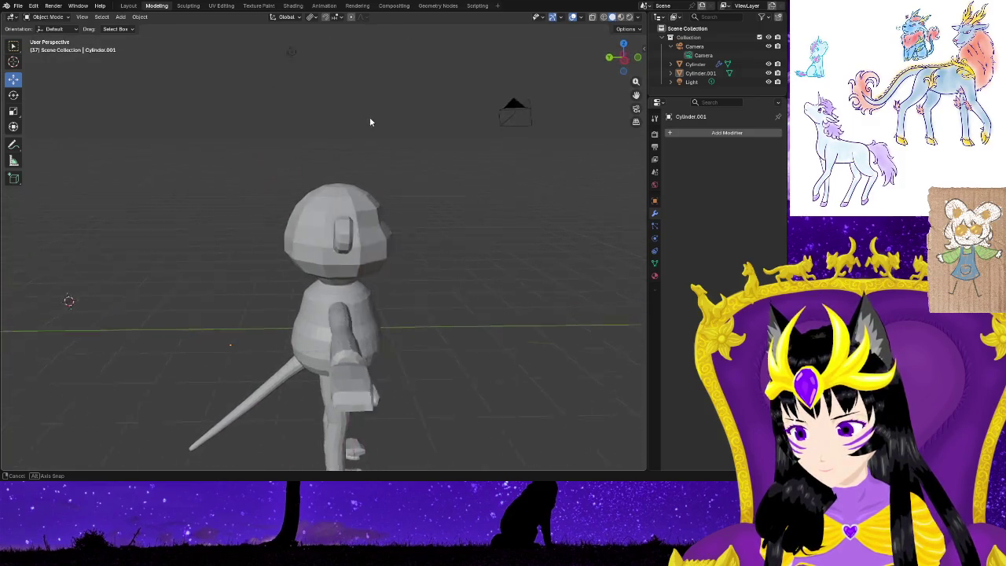
middle_drag(381, 123, 274, 129)
click(140, 16)
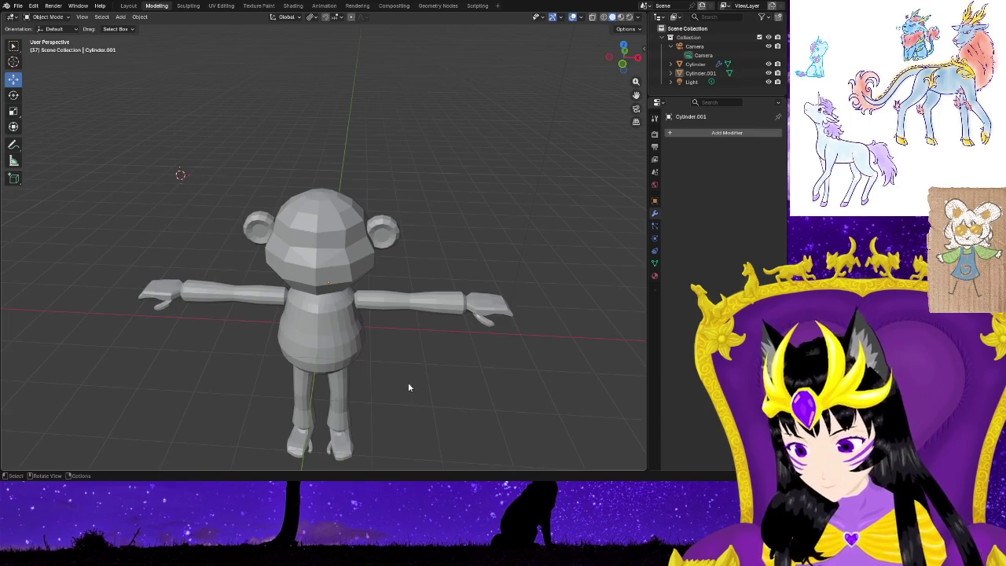
Select the monkey's body and set its origin from the right-click menu.
middle_drag(408, 385, 351, 363)
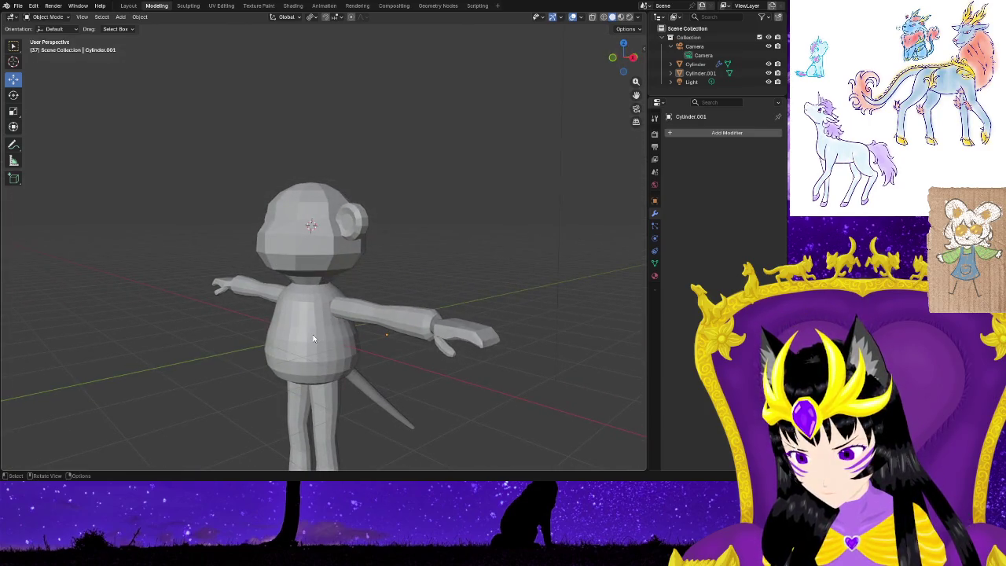
click(313, 337)
right_click(312, 332)
click(420, 360)
mouse_move(338, 349)
middle_down()
mouse_move(396, 380)
mouse_move(457, 368)
middle_up()
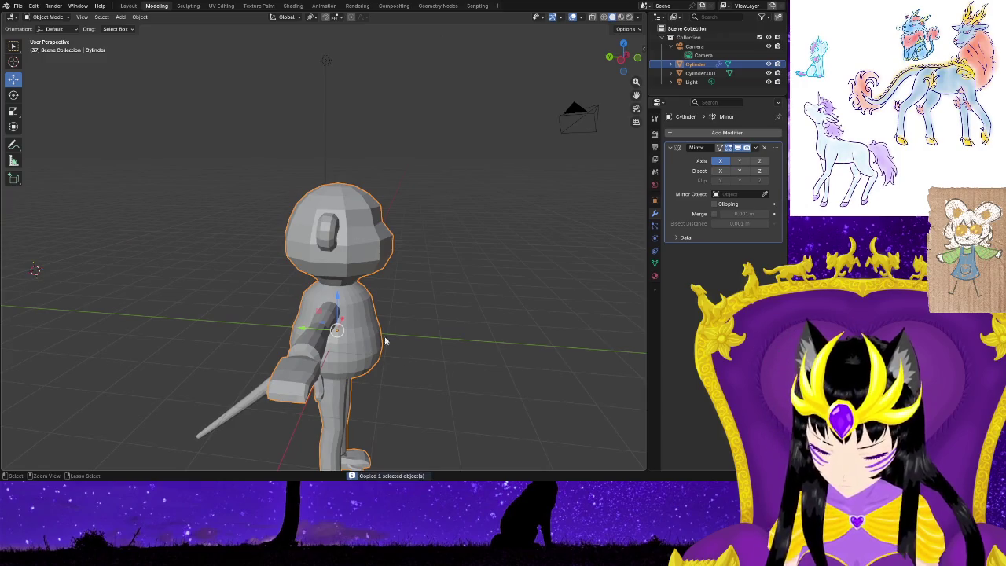
Deselect everything, invoke delete, and orbit to face the monkey from the front.
click(434, 316)
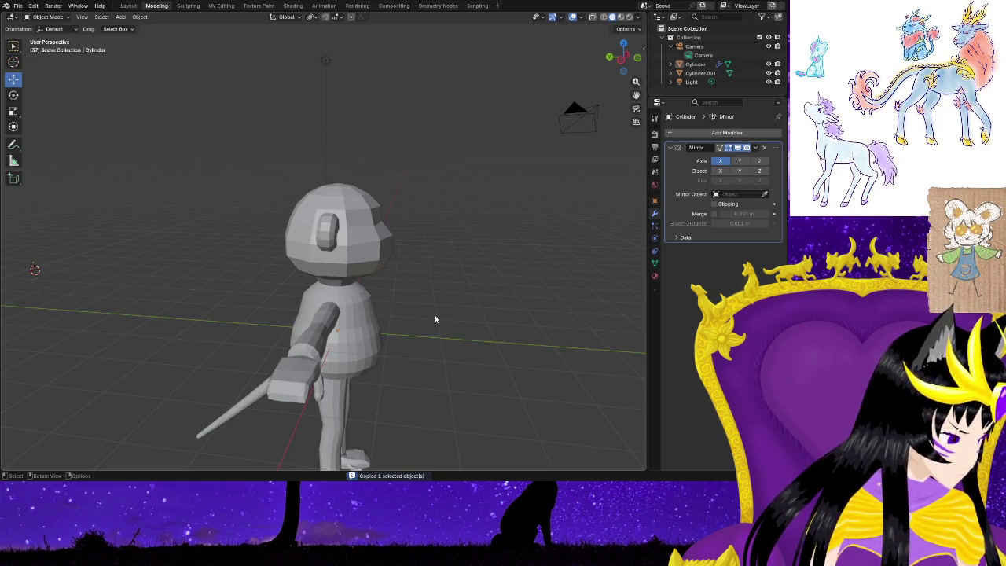
key(x)
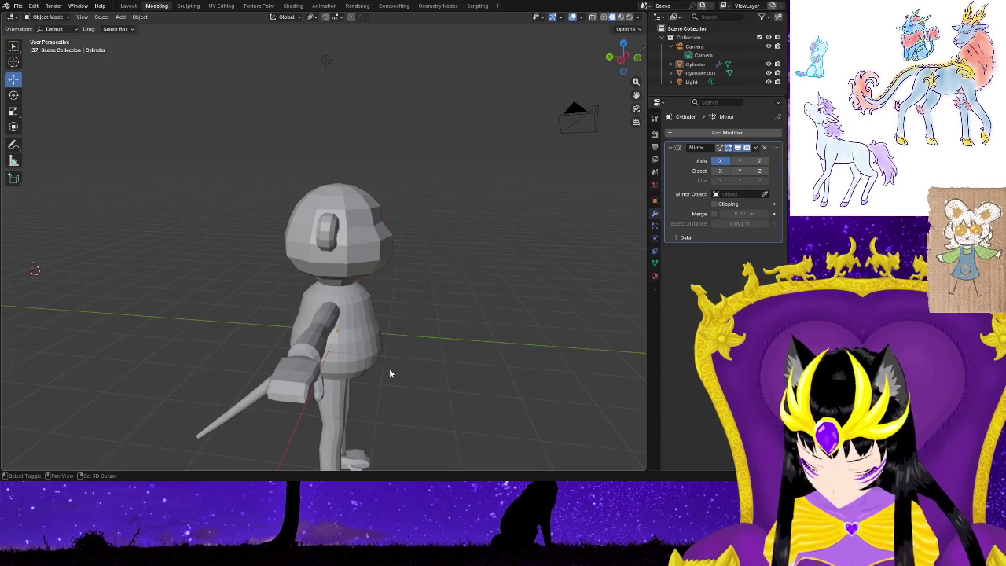
scroll(389, 368, down, 3)
mouse_move(389, 368)
middle_down()
mouse_move(261, 311)
mouse_move(450, 352)
mouse_move(424, 357)
middle_up()
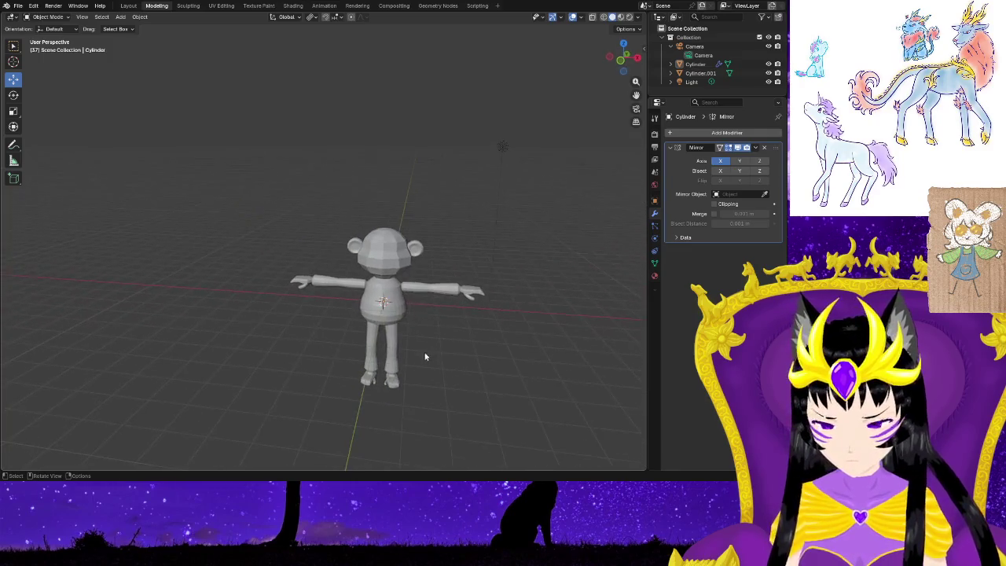
click(120, 16)
mouse_move(133, 28)
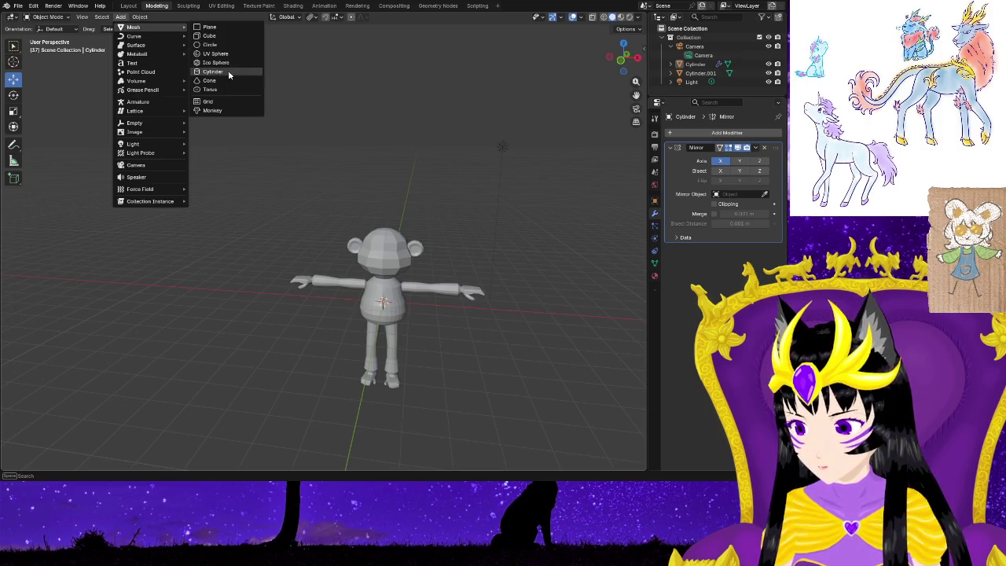
Add a cylinder, enter Edit Mode, and move it beside the left-side hand.
click(229, 72)
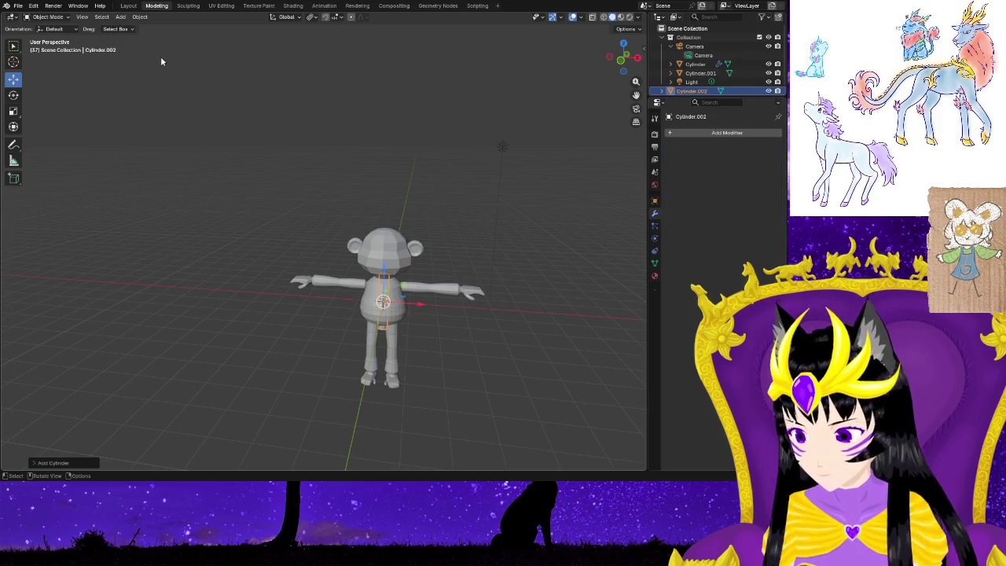
key(Tab)
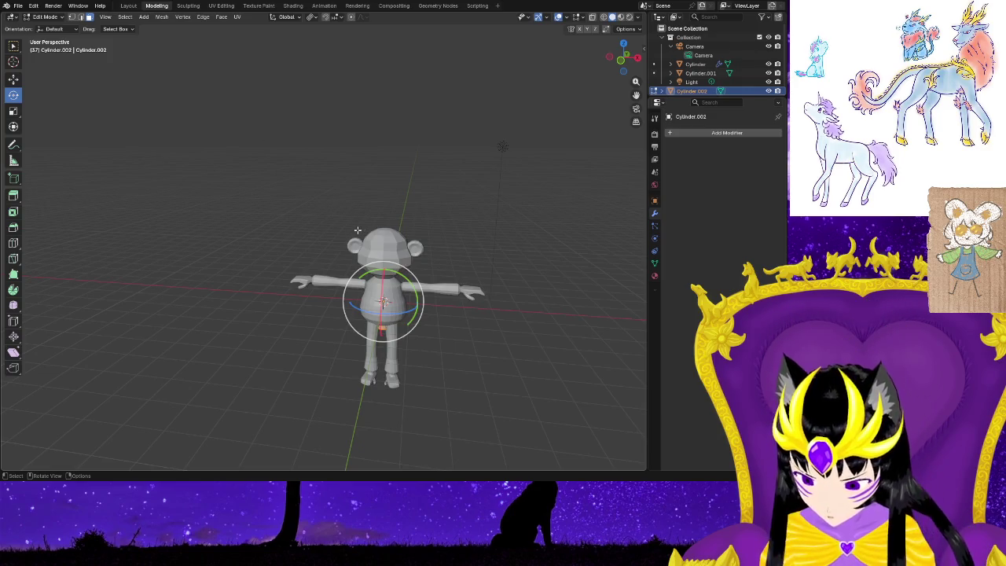
key(g)
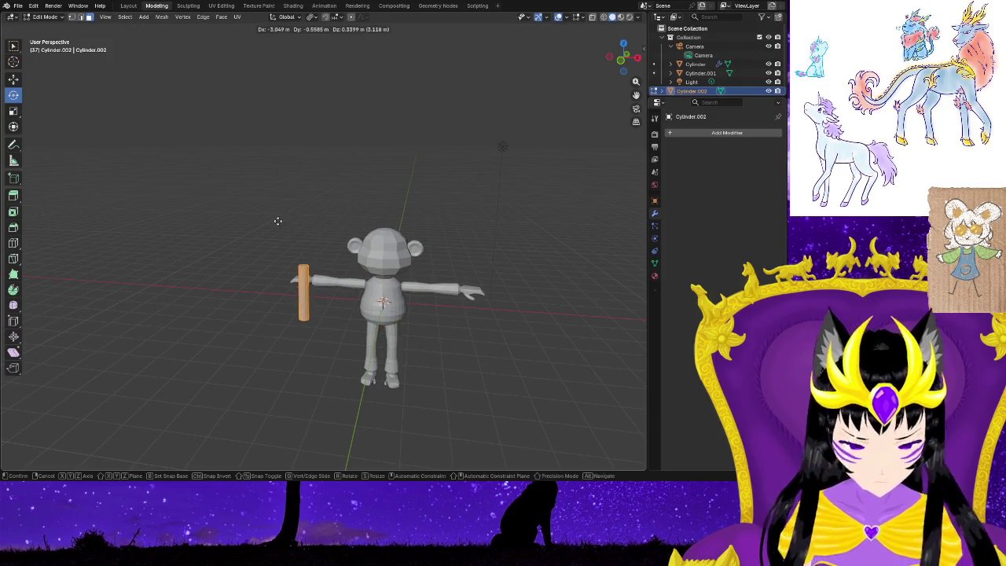
click(278, 221)
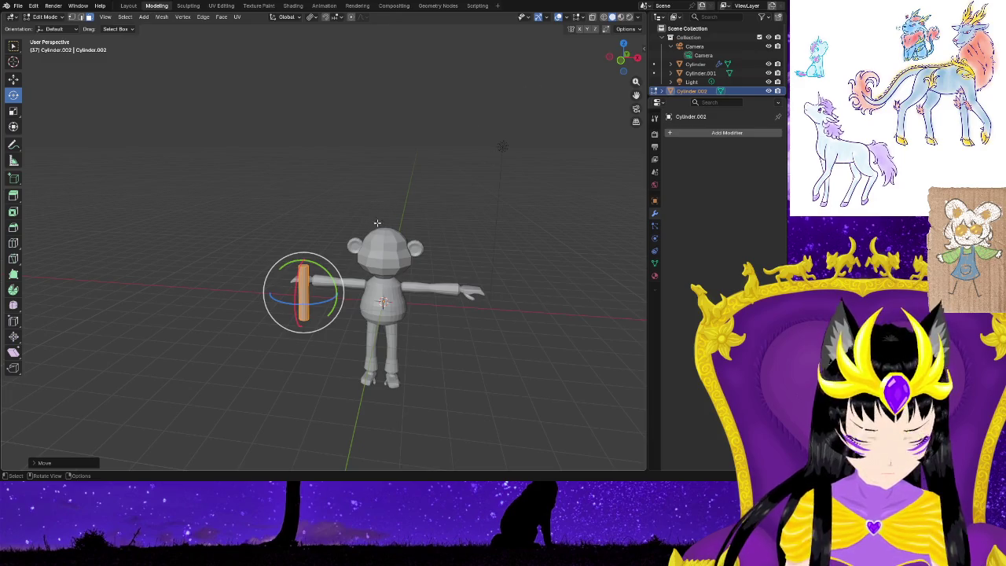
Add a Mirror modifier to the cylinder by searching 'mirro'.
click(695, 132)
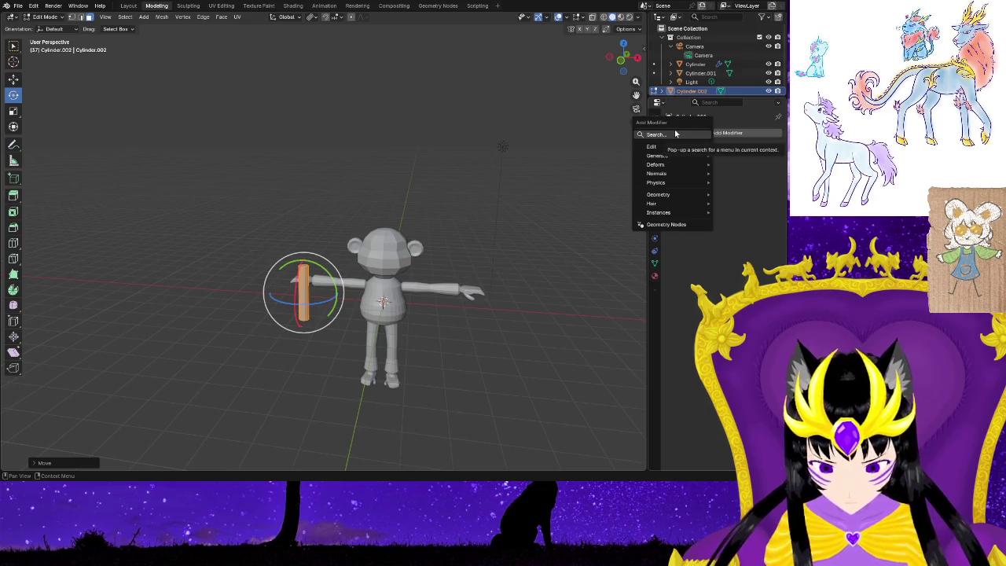
click(675, 133)
text(mirro)
click(612, 149)
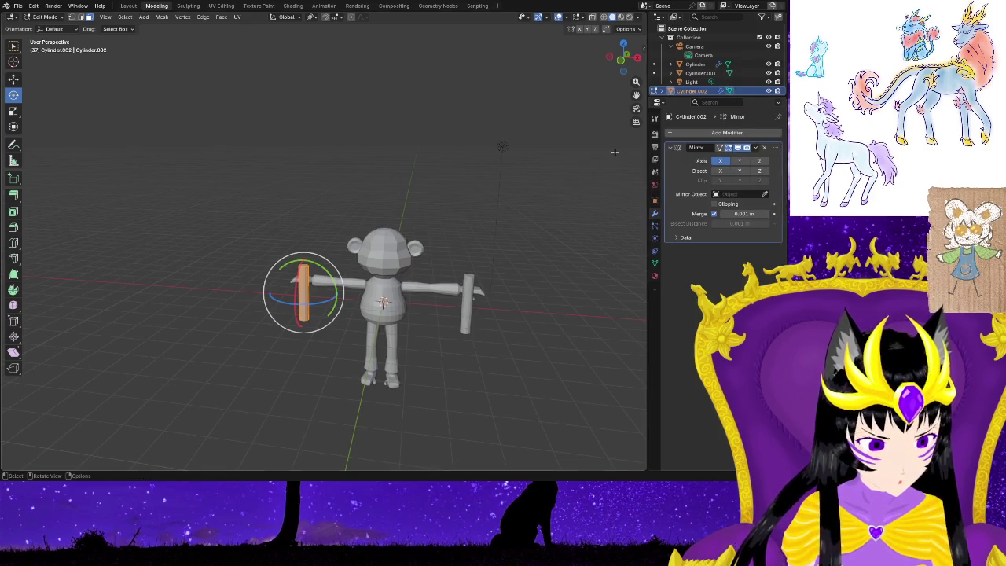
mouse_move(393, 362)
middle_down()
mouse_move(344, 366)
mouse_move(379, 395)
mouse_move(310, 369)
middle_up()
scroll(345, 366, up, 2)
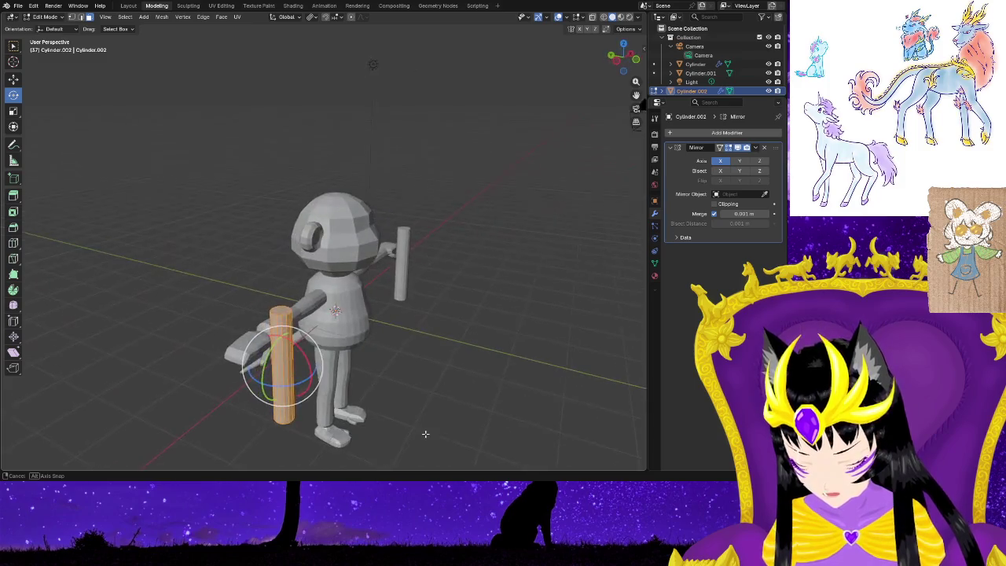
Scale the cylinder down and try shortening its top, then undo the shortening.
key(s)
click(302, 359)
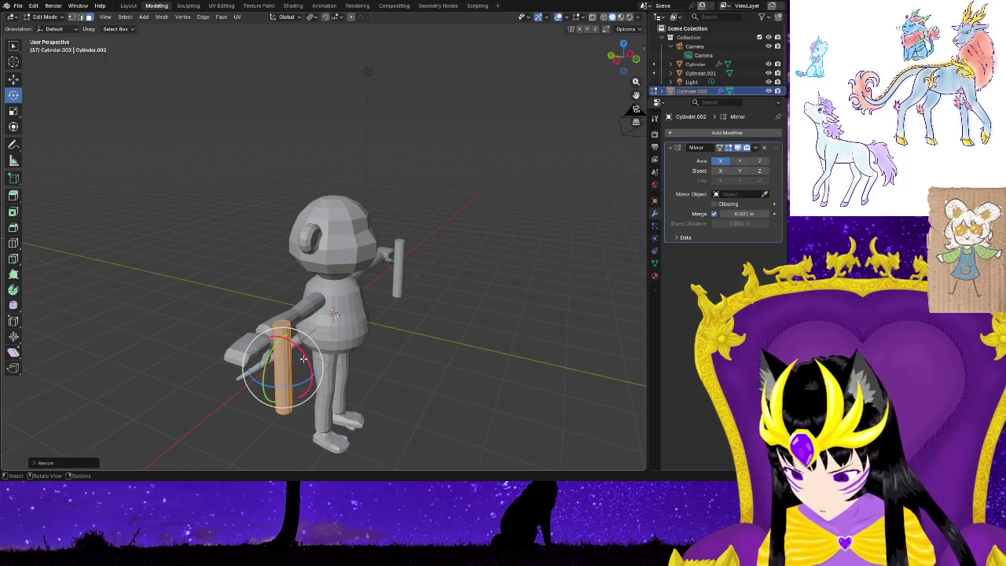
click(280, 326)
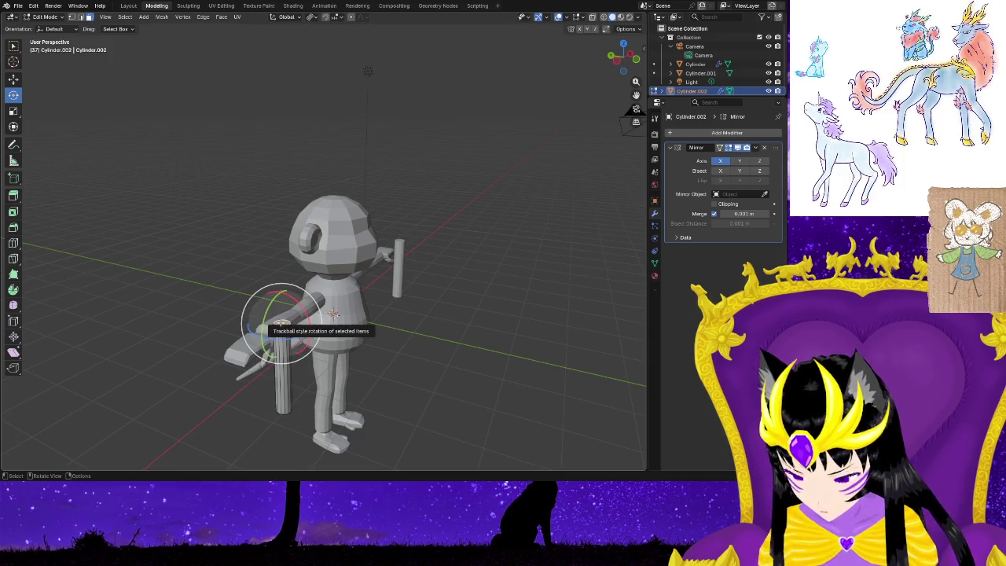
key(g)
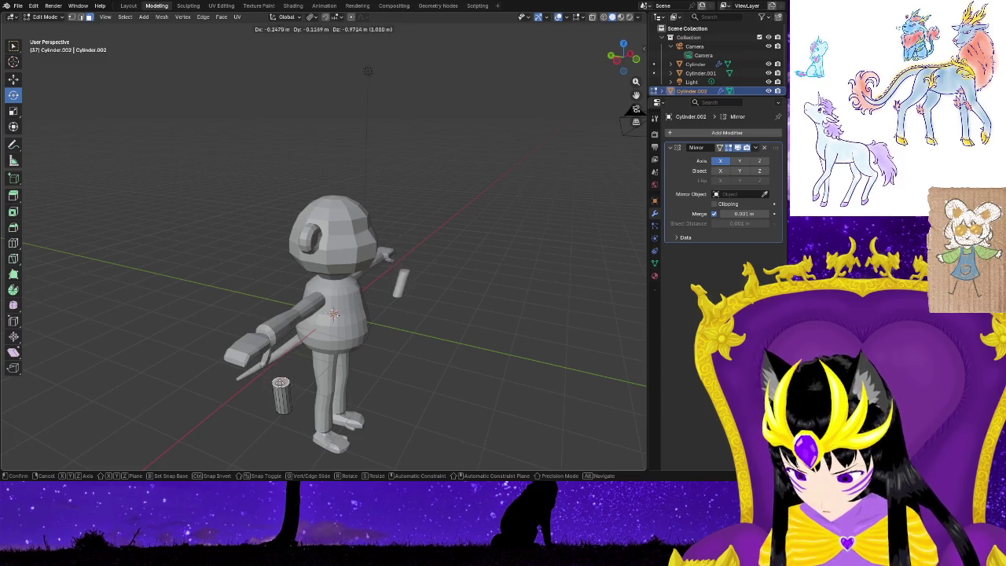
click(286, 406)
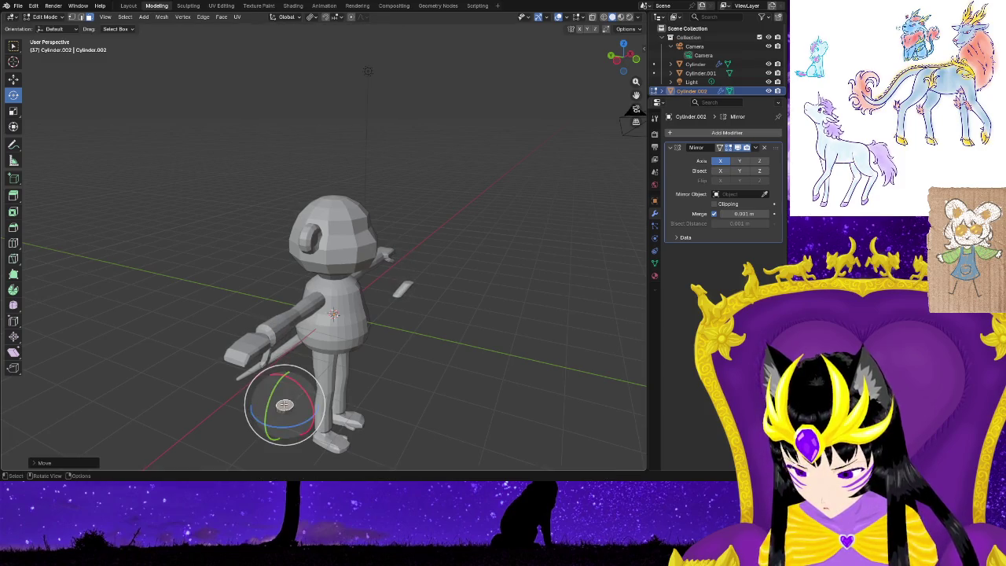
middle_drag(367, 430, 271, 387)
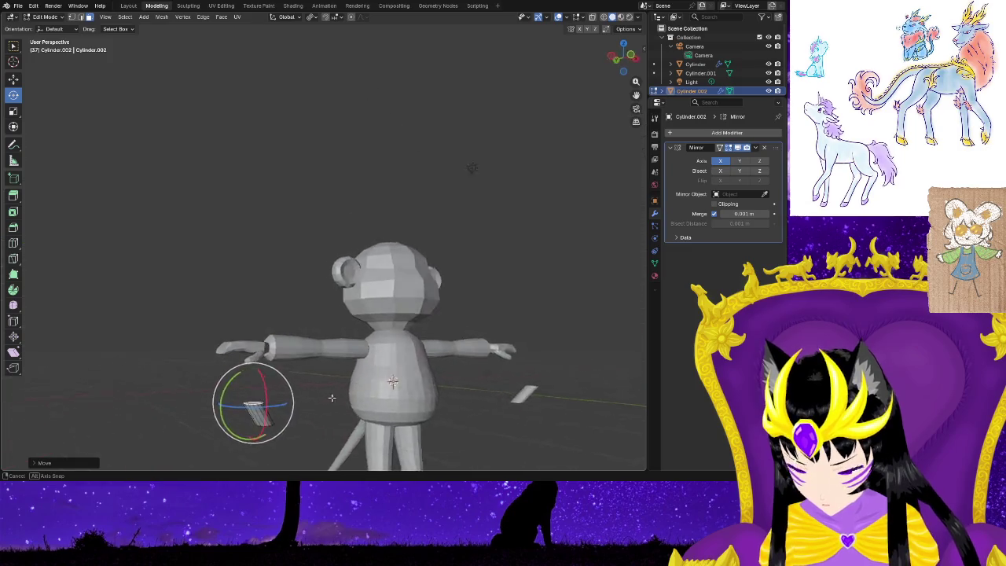
key(ctrl+z)
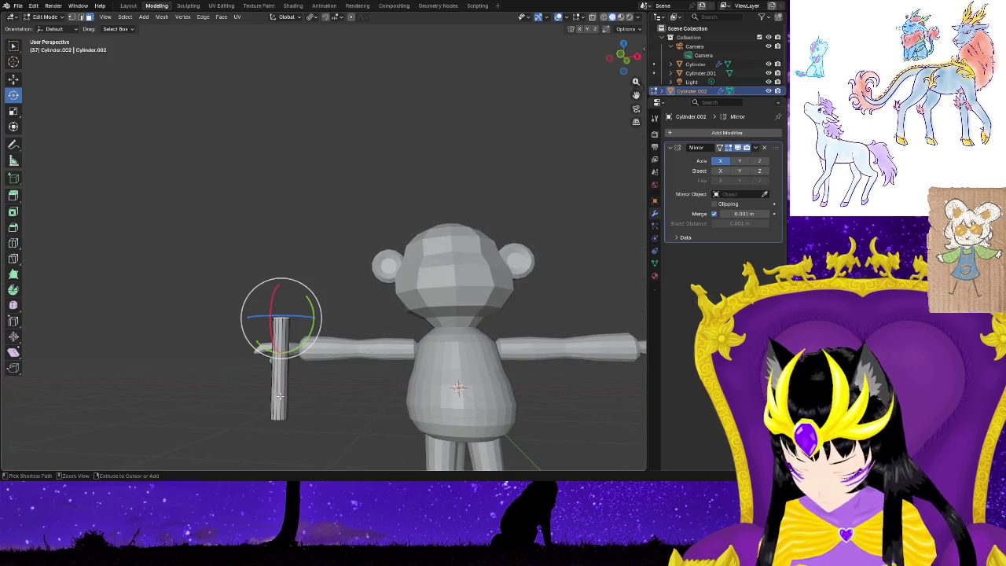
With the Move tool, lower the cylinder on Z, then carry it up beside the head.
click(13, 78)
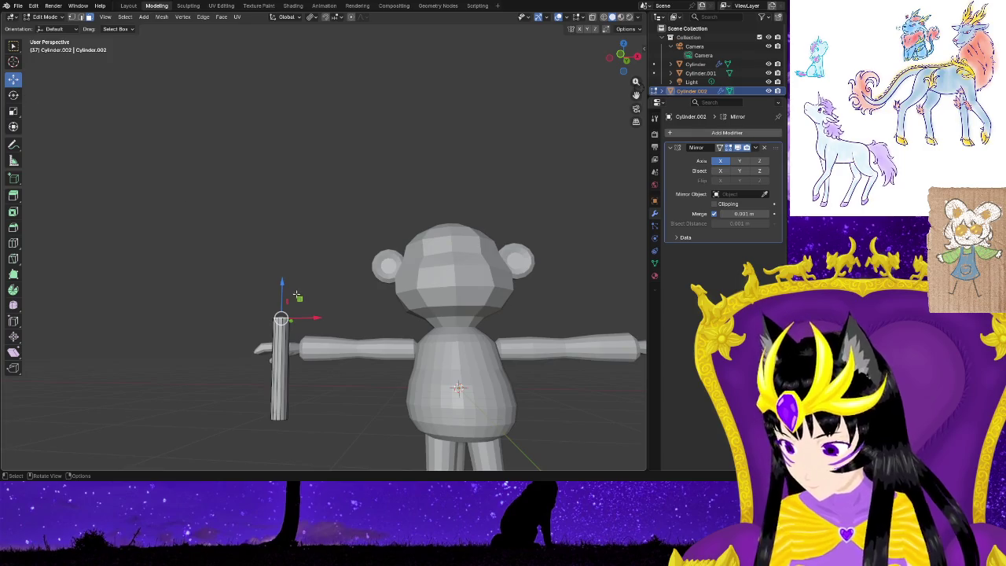
drag(281, 283, 273, 389)
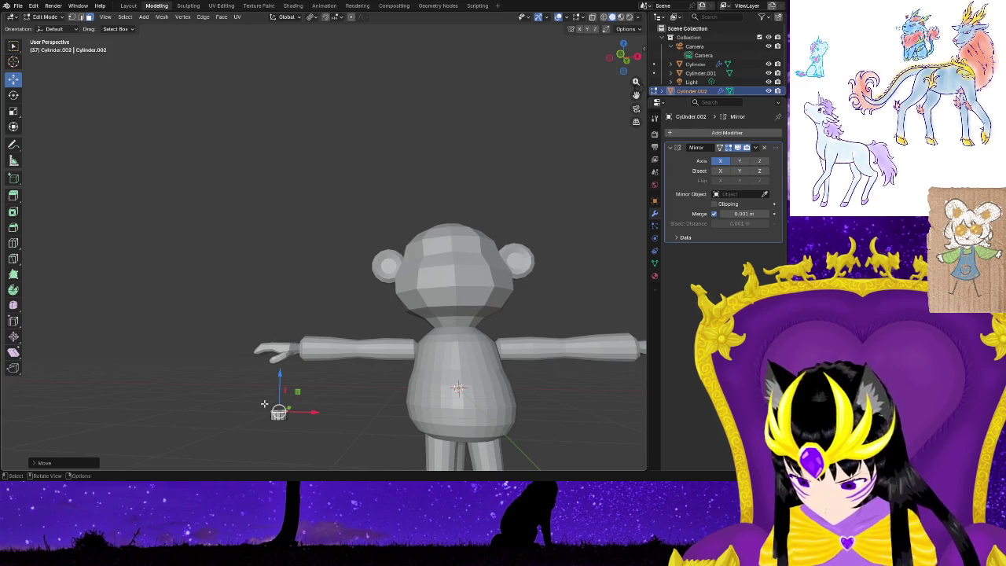
middle_drag(265, 403, 280, 419)
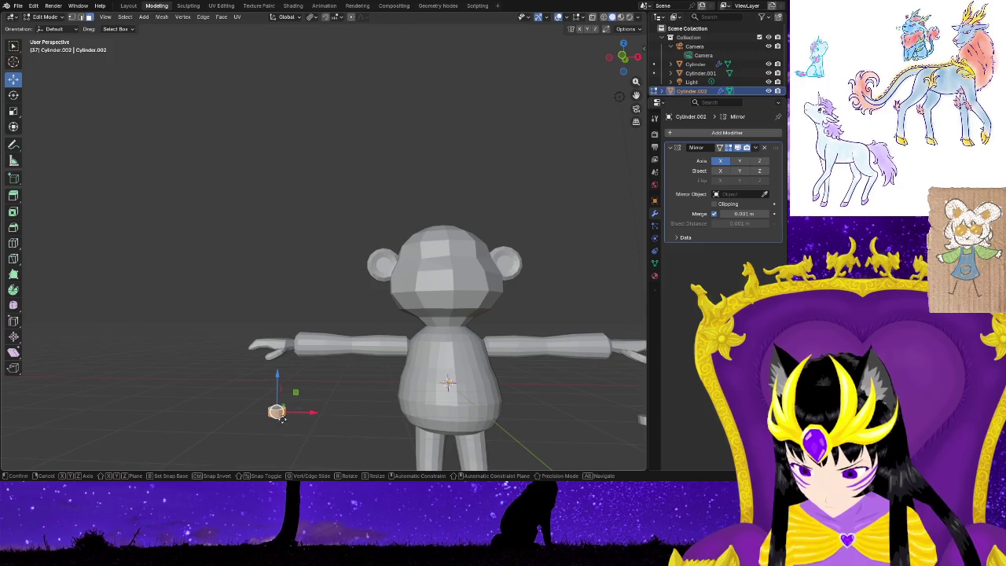
drag(281, 419, 385, 308)
drag(401, 261, 401, 260)
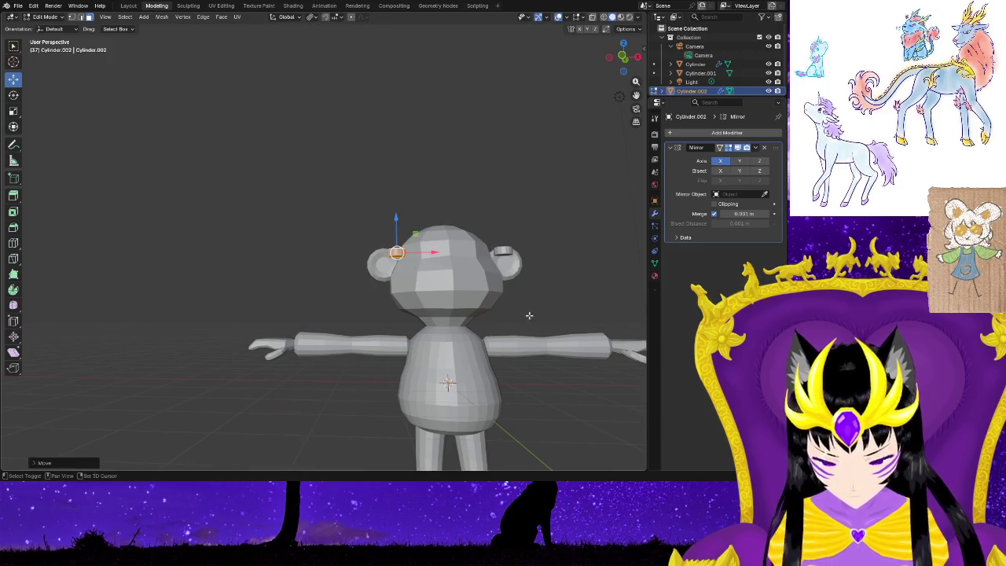
Rotate the cylinder in several passes so it turns toward the front of the head.
scroll(507, 361, up, 5)
mouse_move(503, 378)
middle_down()
mouse_move(484, 414)
mouse_move(528, 454)
mouse_move(423, 364)
middle_up()
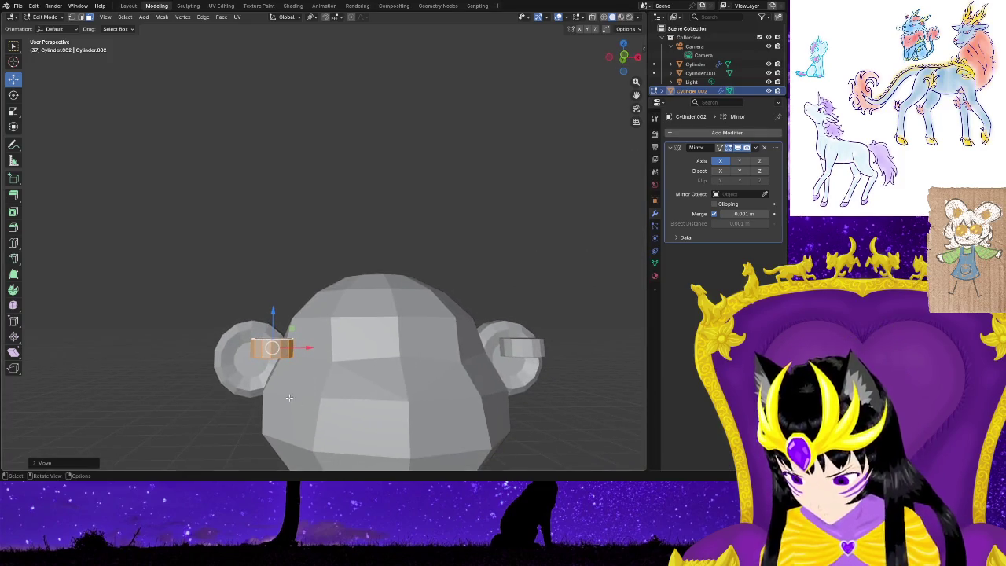
key(r)
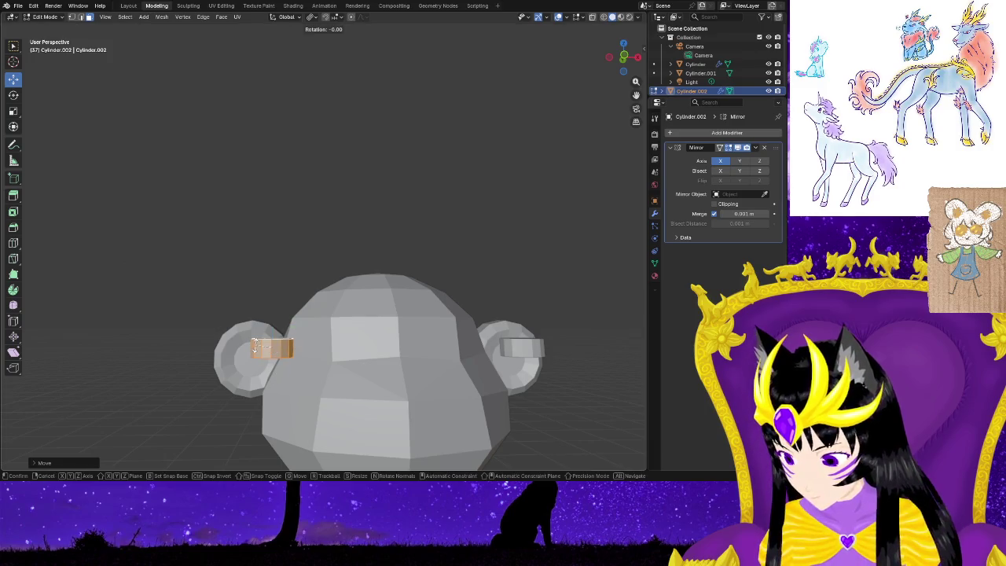
click(273, 374)
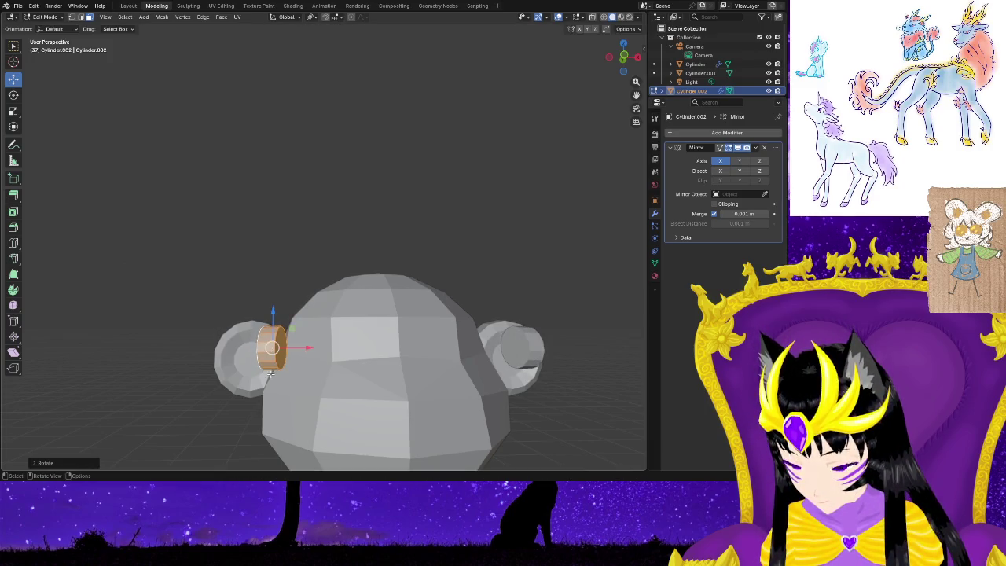
mouse_move(271, 374)
middle_down()
mouse_move(280, 380)
mouse_move(284, 358)
middle_up()
key(r)
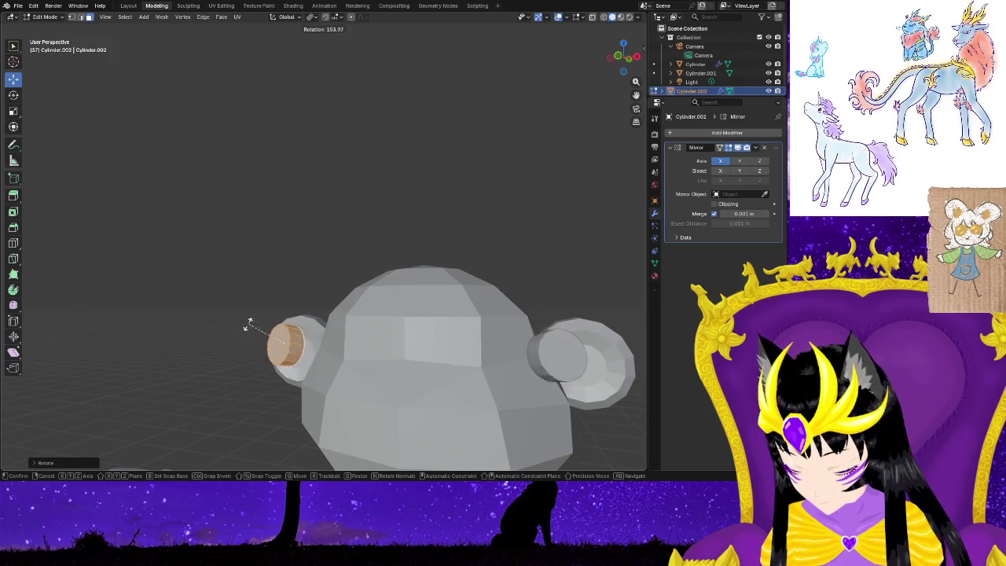
click(274, 341)
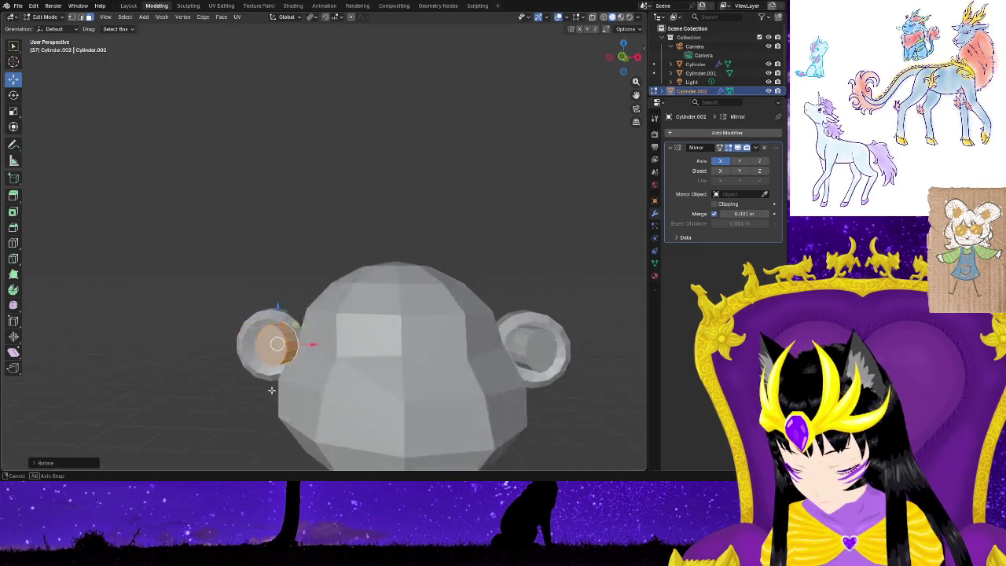
middle_drag(274, 341, 294, 329)
key(r)
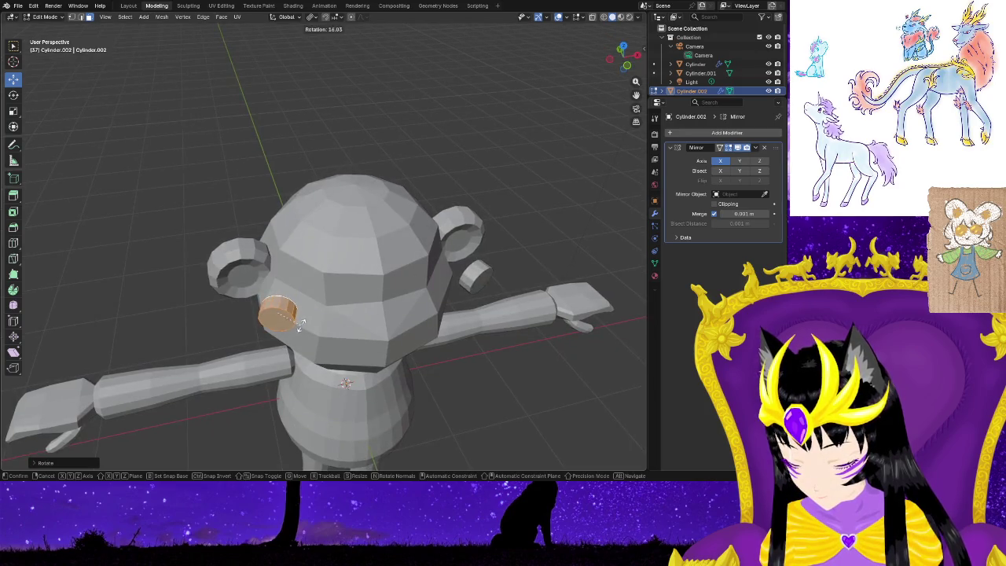
click(311, 321)
Turn the cylinder about the vertical axis and cancel a tilt, leaving it face-on.
middle_drag(311, 320, 232, 338)
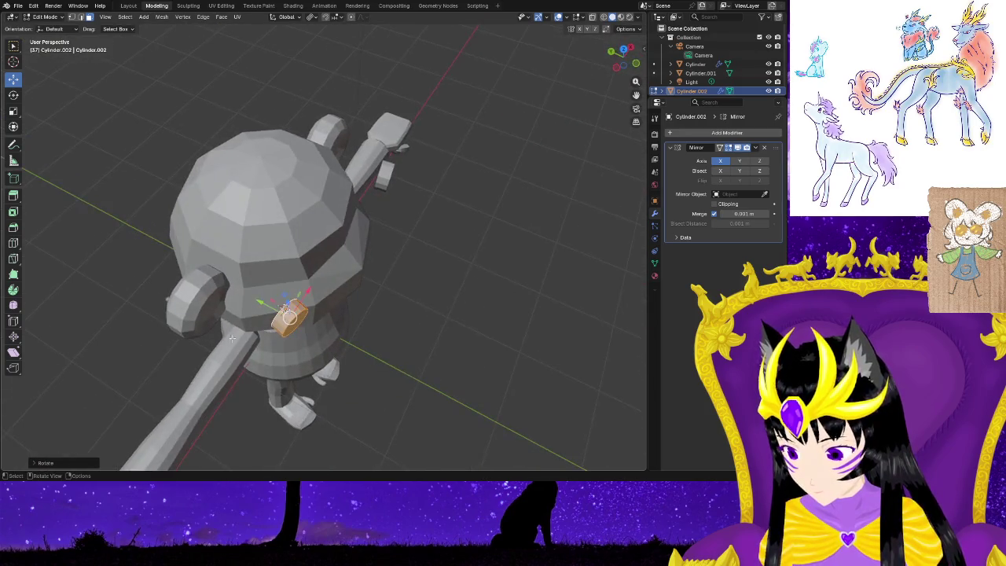
drag(289, 349, 299, 351)
middle_drag(299, 351, 333, 327)
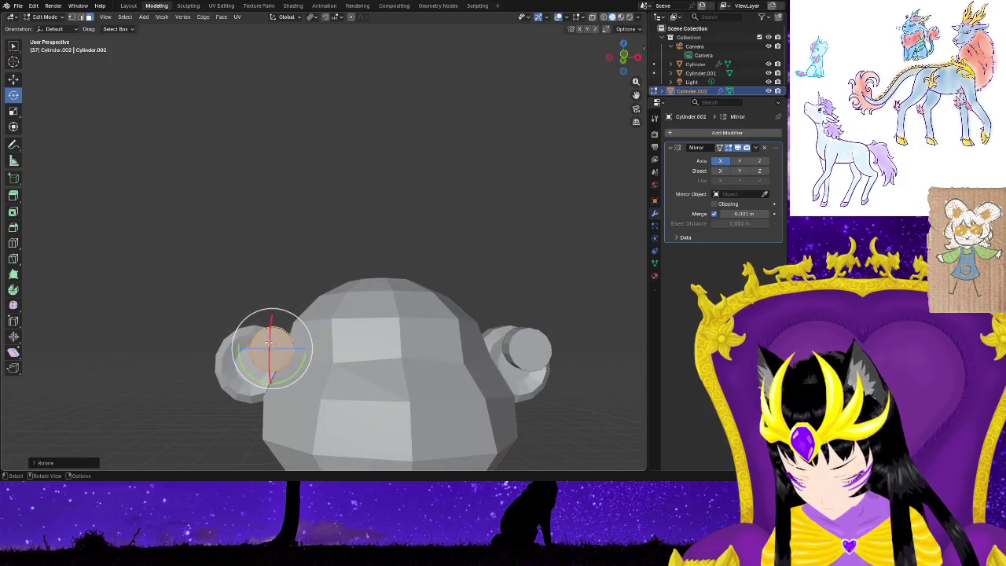
drag(269, 337, 269, 334)
right_click(272, 326)
click(330, 390)
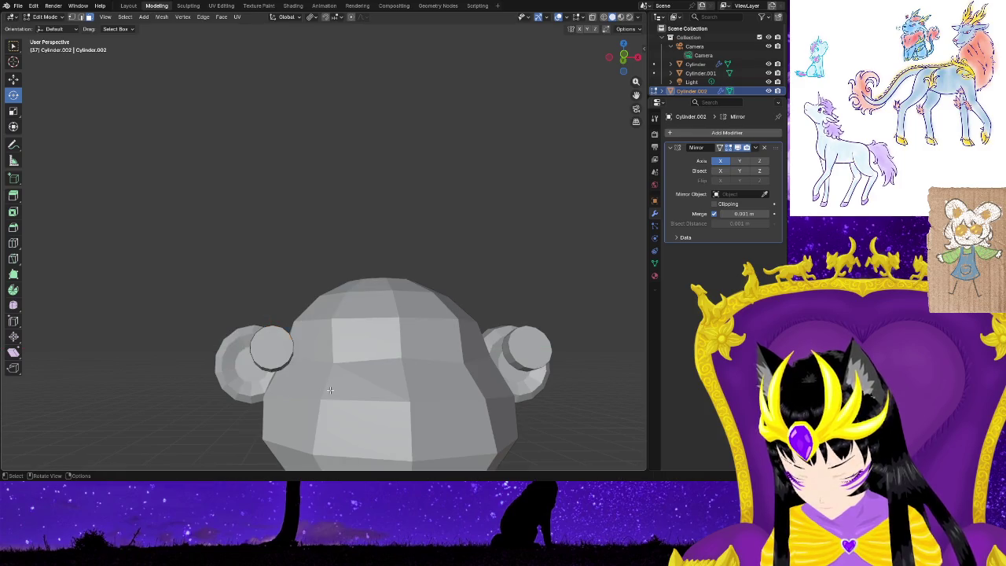
Move the left disc onto the front of the face and turn it flush as an eye.
click(291, 368)
key(g)
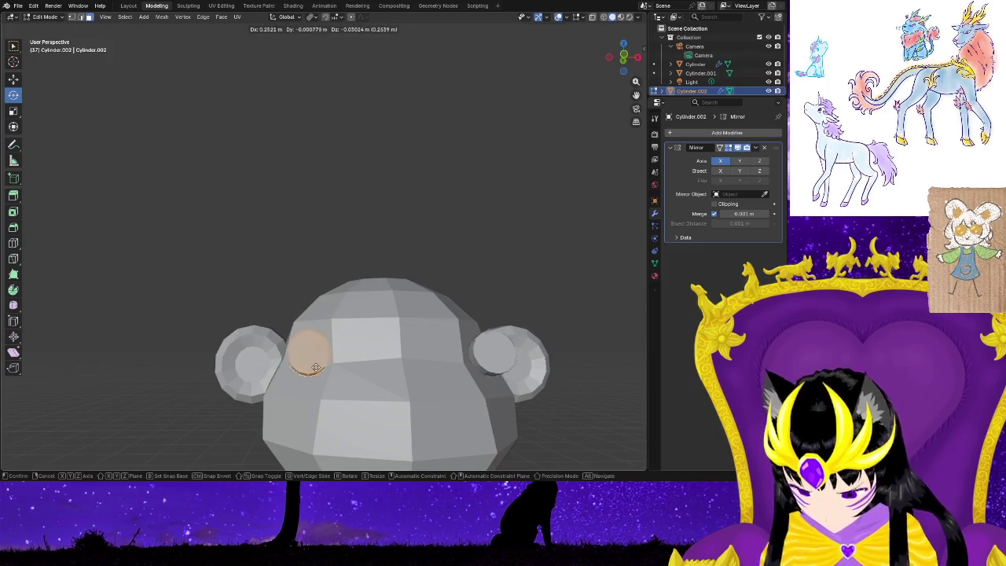
click(355, 362)
mouse_move(355, 362)
middle_down()
mouse_move(314, 346)
mouse_move(297, 374)
middle_up()
key(g)
click(313, 352)
drag(359, 352, 354, 353)
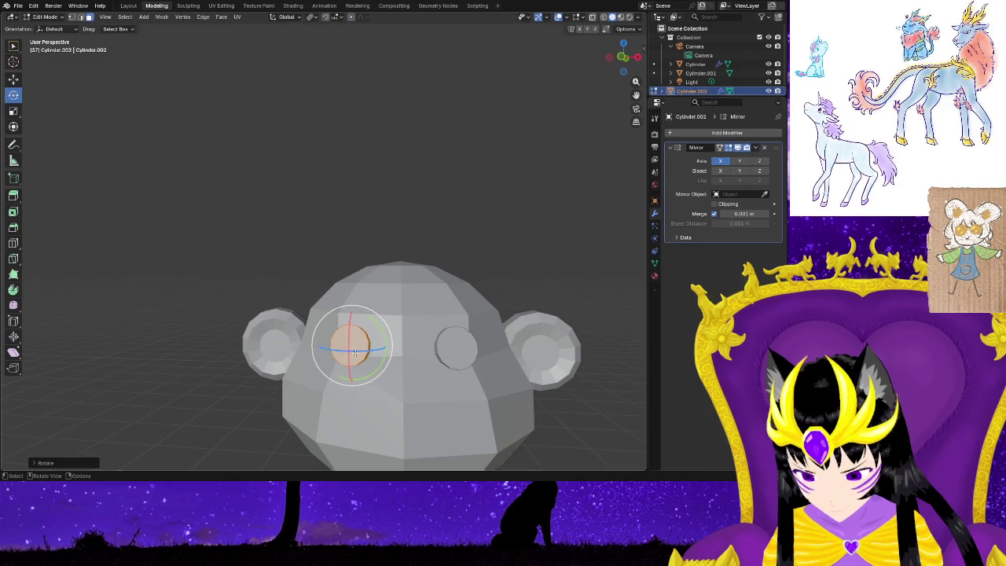
middle_drag(356, 347, 336, 381)
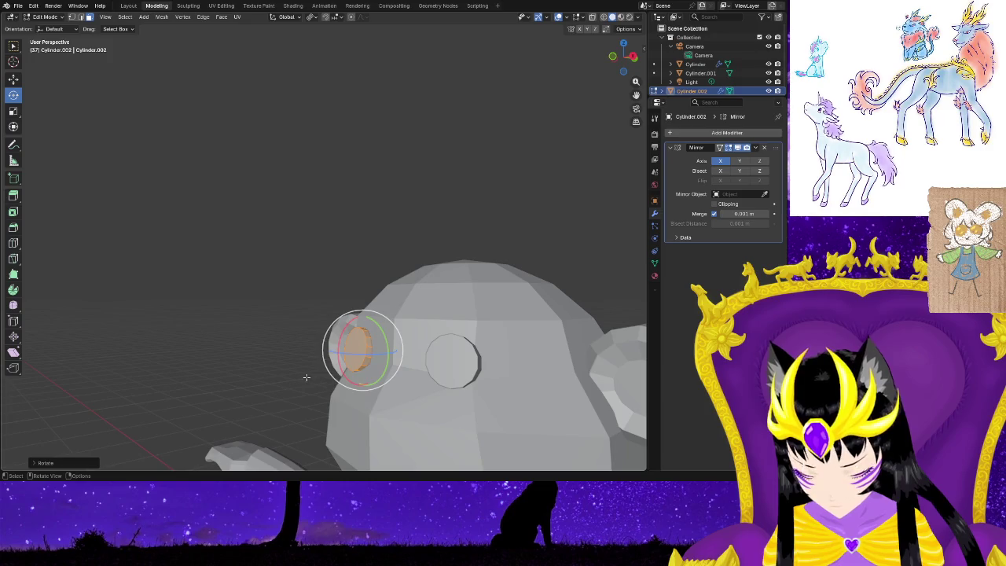
click(306, 377)
Bevel the eye disc's front edge with a single-segment bevel using the Bevel tool.
click(14, 228)
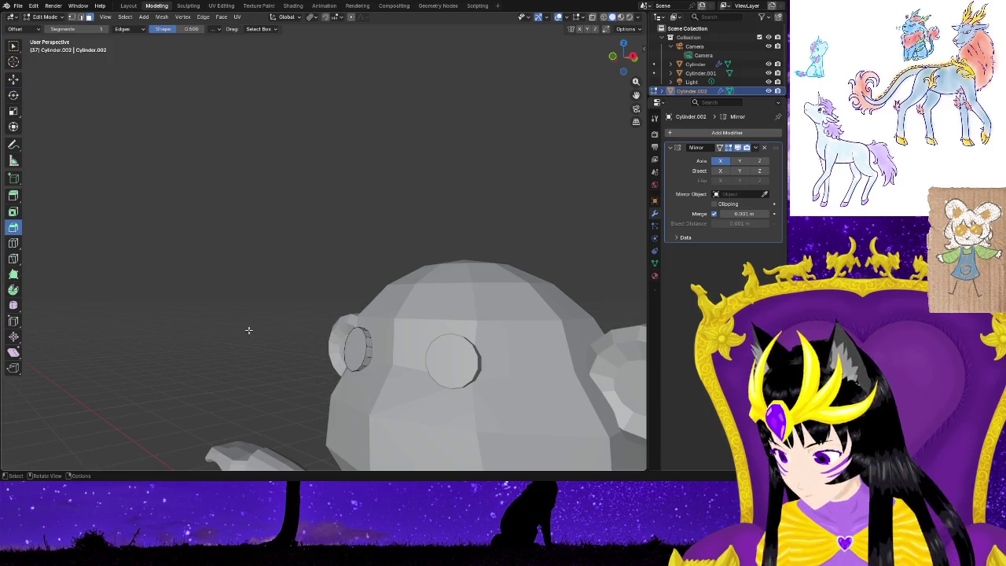
click(354, 350)
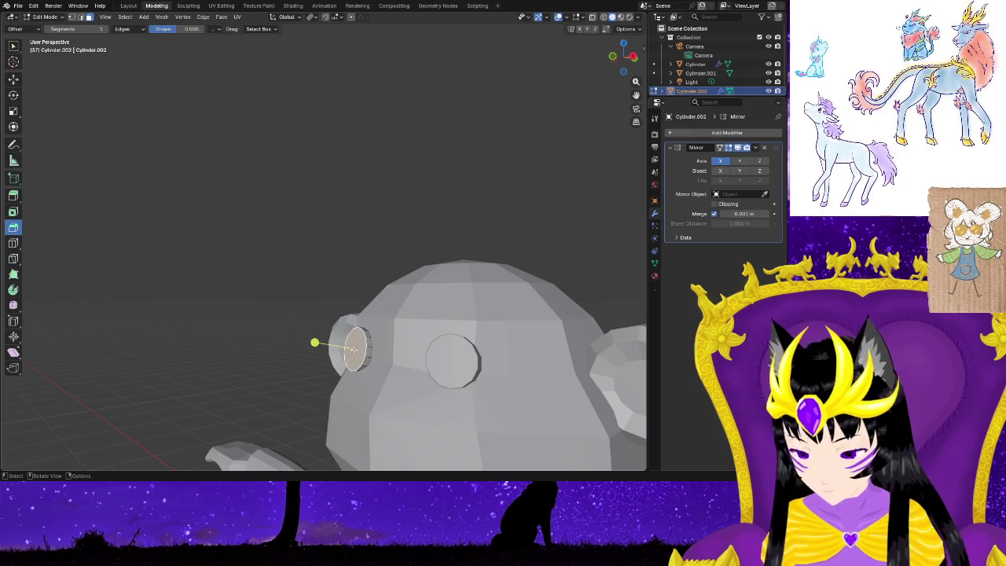
drag(312, 342, 300, 340)
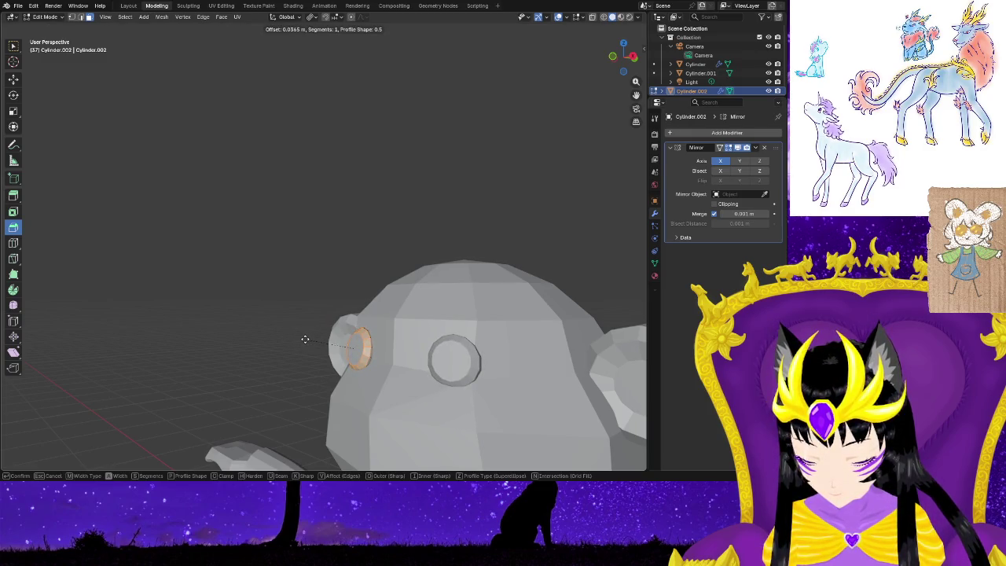
drag(305, 340, 305, 343)
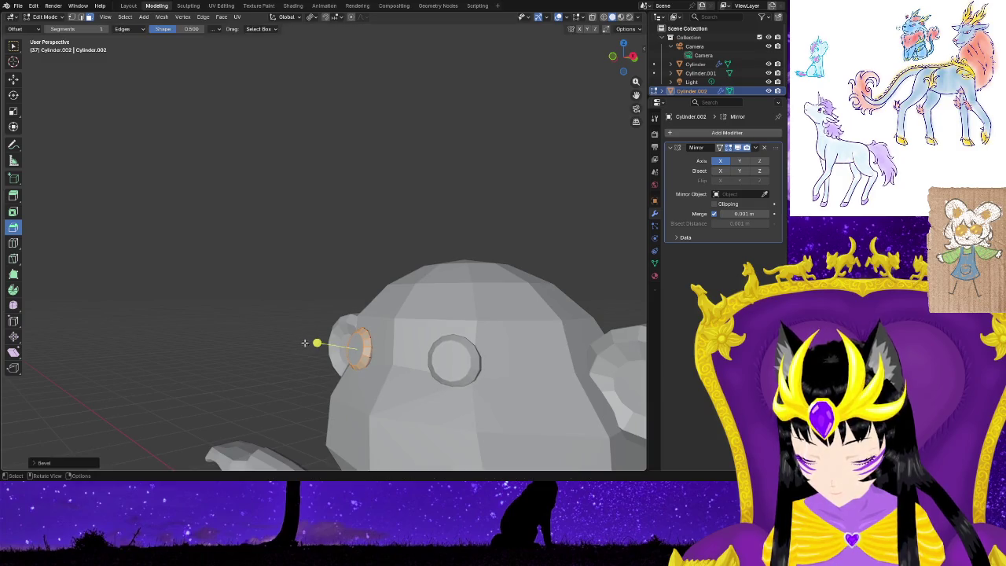
mouse_move(293, 390)
middle_down()
mouse_move(429, 397)
mouse_move(483, 426)
mouse_move(538, 419)
mouse_move(535, 440)
mouse_move(440, 393)
middle_up()
scroll(313, 348, up, 2)
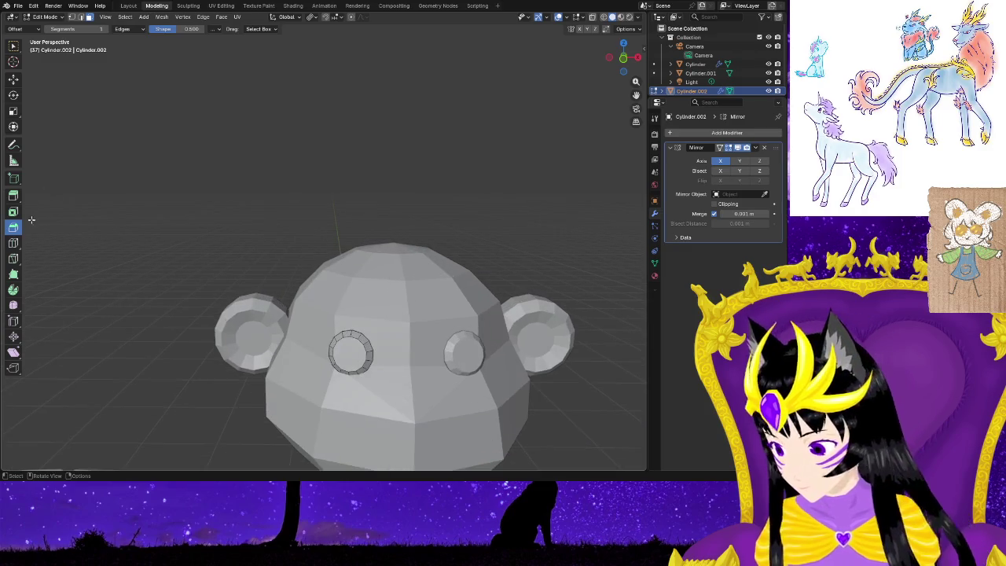
key(shift+space)
Inset the eye disc's front face to form an inner circle within the bevelled rim.
key(i)
click(352, 353)
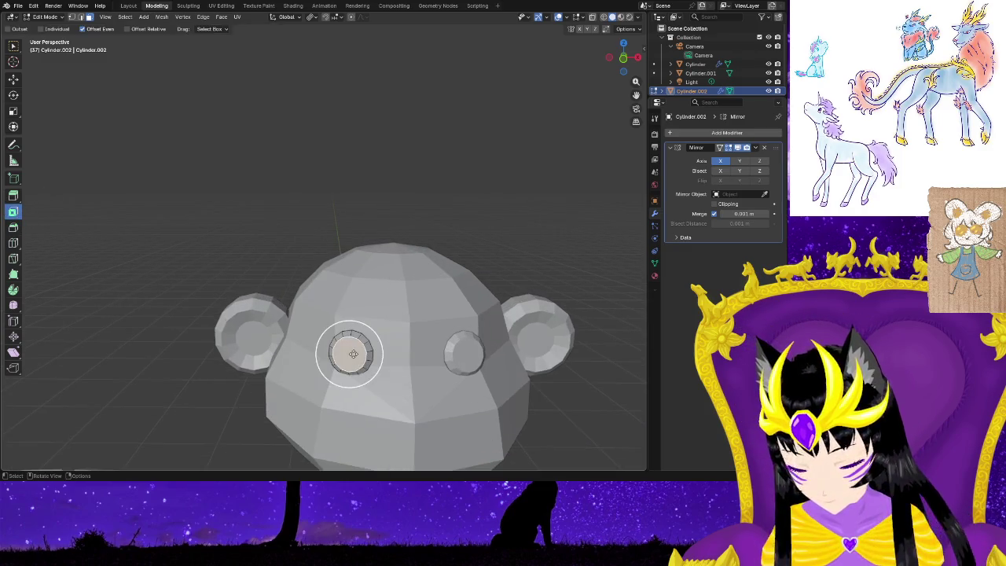
drag(380, 368, 374, 366)
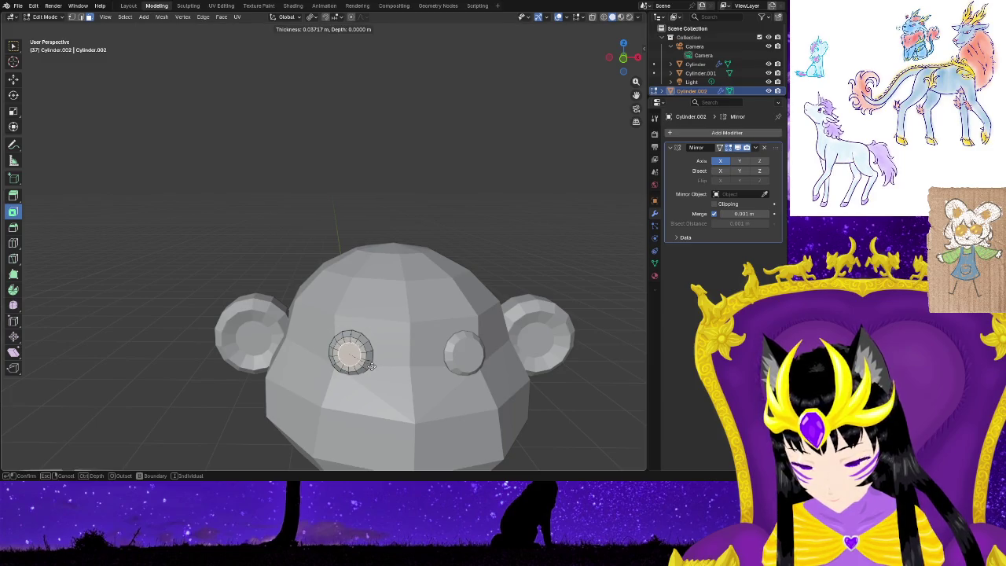
click(367, 366)
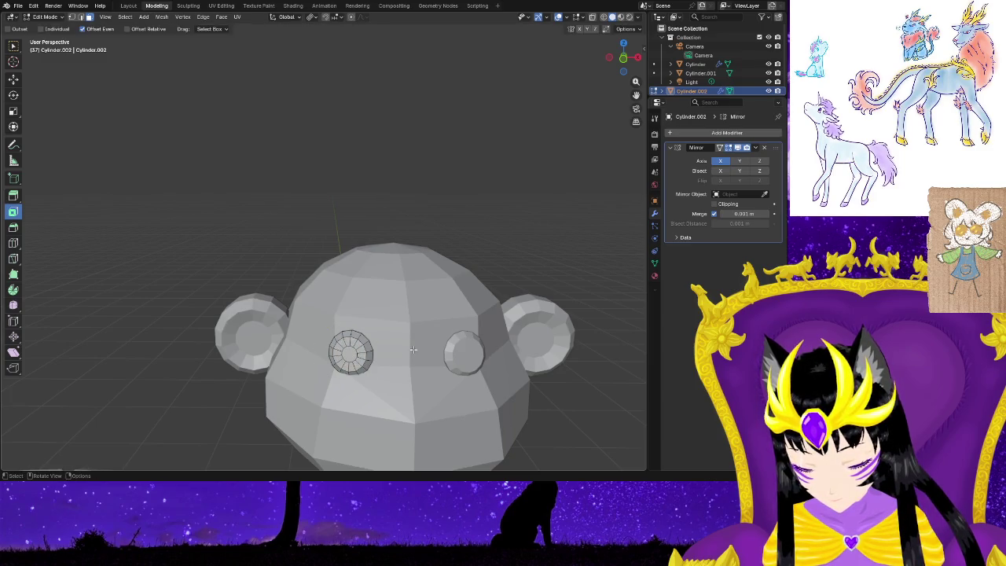
mouse_move(414, 350)
middle_down()
mouse_move(521, 360)
mouse_move(398, 336)
mouse_move(326, 350)
mouse_move(330, 384)
mouse_move(337, 370)
middle_up()
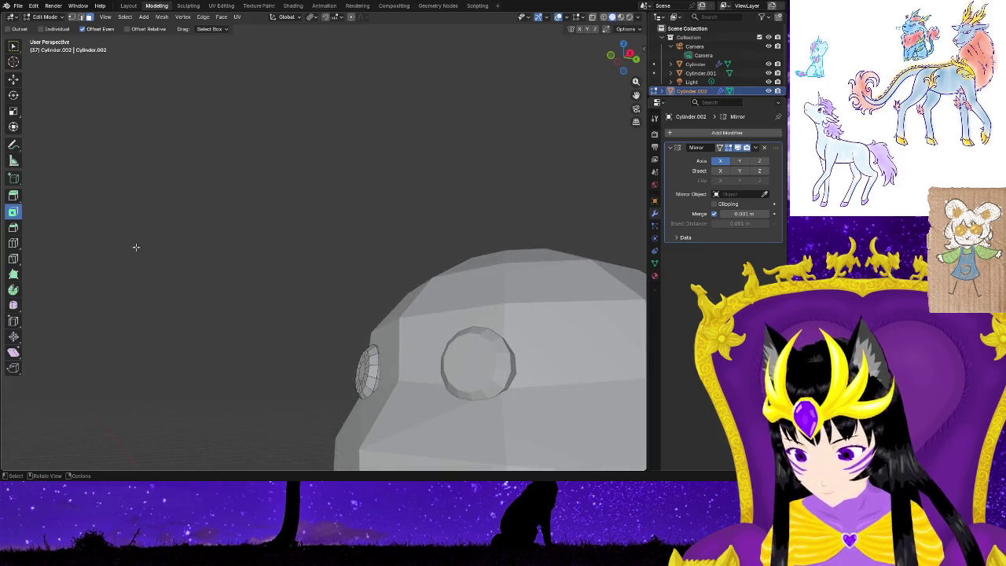
Nudge the eye disc along Y while orbiting to a front view of the head.
click(12, 80)
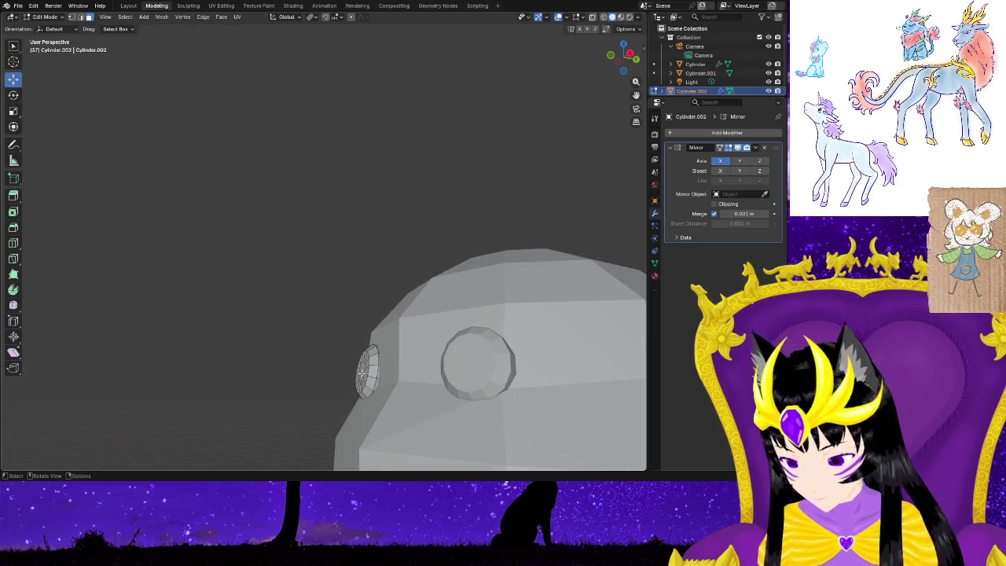
middle_drag(394, 395, 387, 378)
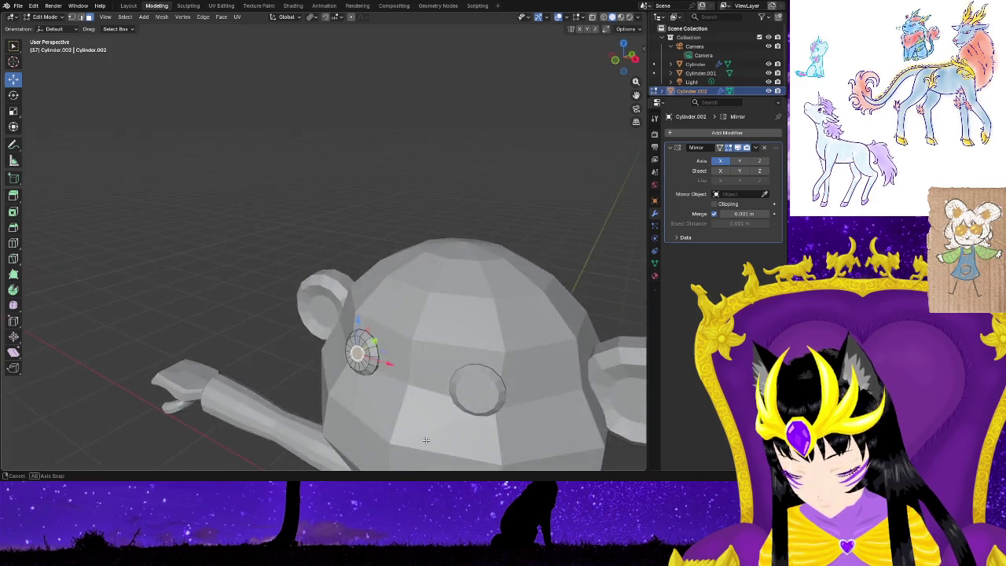
drag(388, 360, 383, 360)
middle_drag(304, 370, 501, 364)
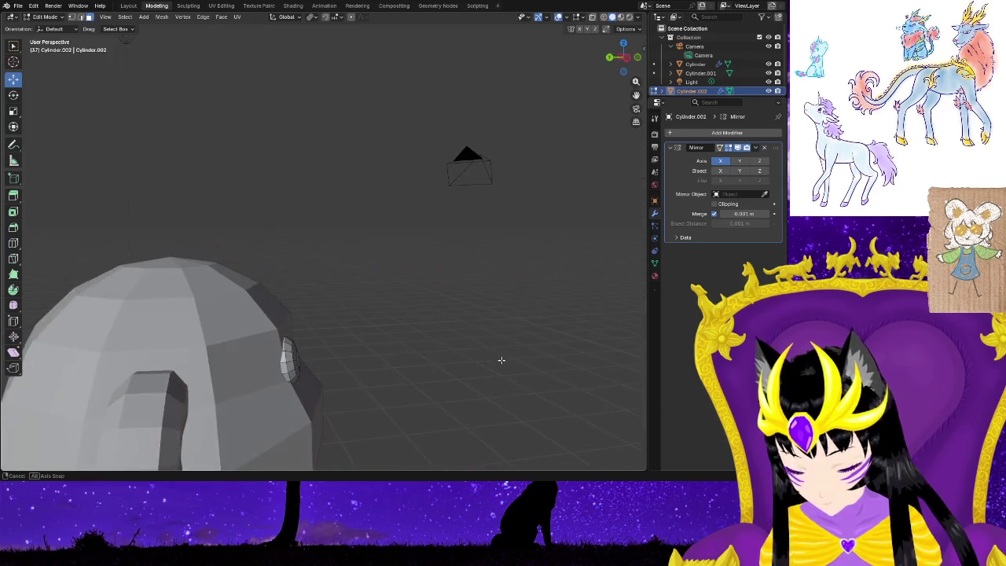
mouse_move(384, 431)
middle_down()
mouse_move(234, 410)
mouse_move(430, 433)
middle_up()
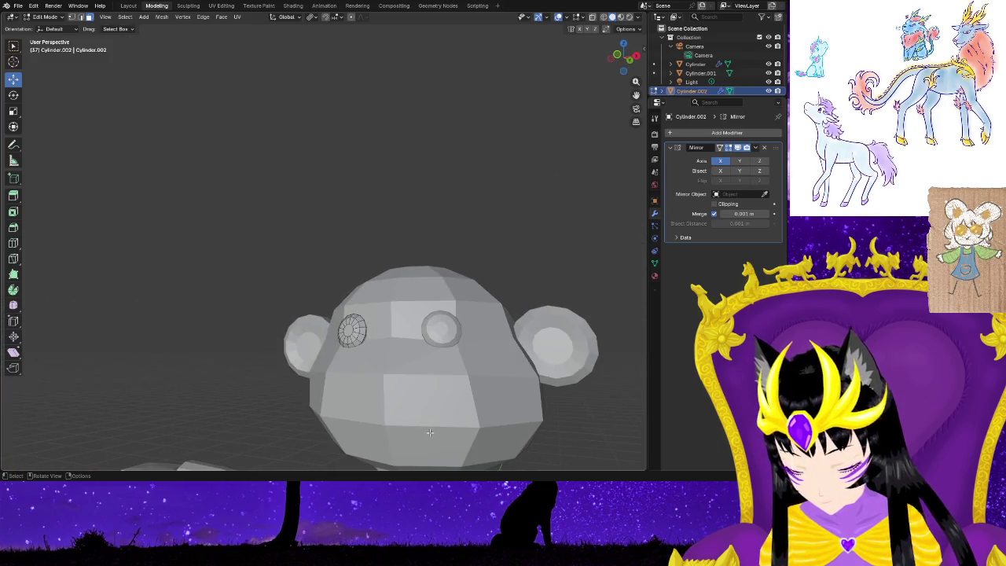
middle_drag(574, 423, 597, 442)
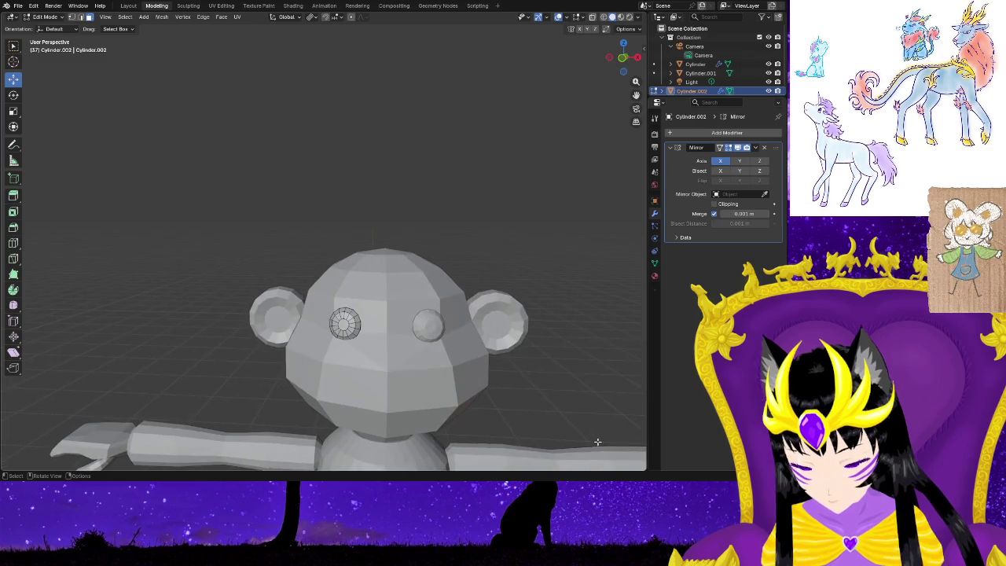
mouse_move(536, 428)
middle_down()
mouse_move(541, 411)
mouse_move(524, 416)
middle_up()
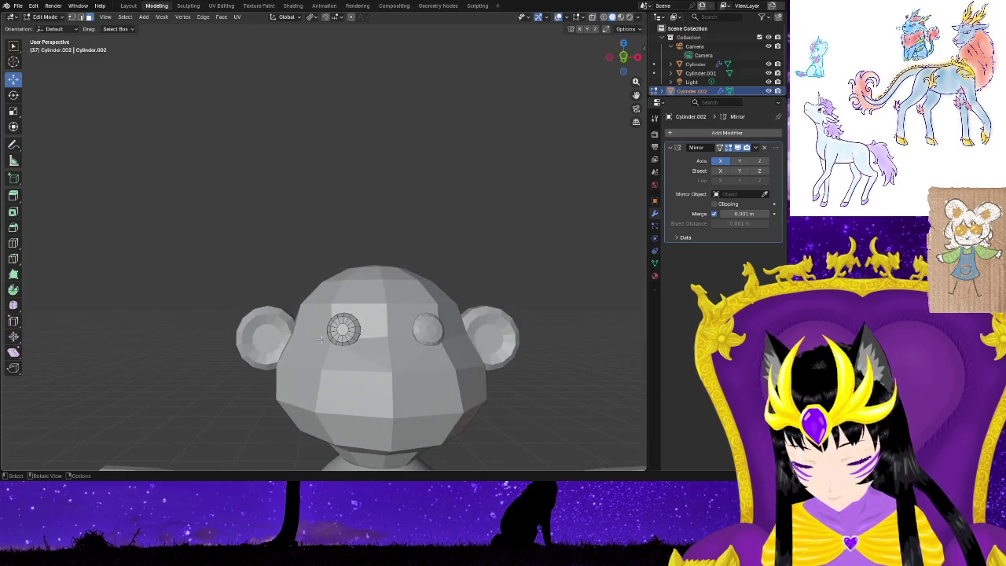
Slide the whole eye disc sideways along X, then return to Object Mode.
key(a)
drag(373, 332, 381, 332)
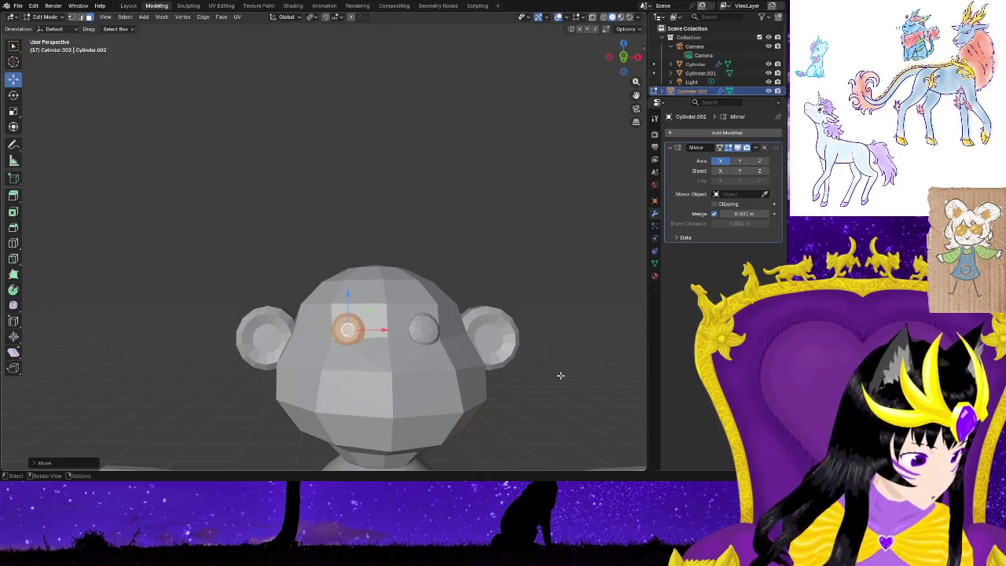
mouse_move(550, 382)
middle_down()
mouse_move(485, 396)
mouse_move(511, 389)
middle_up()
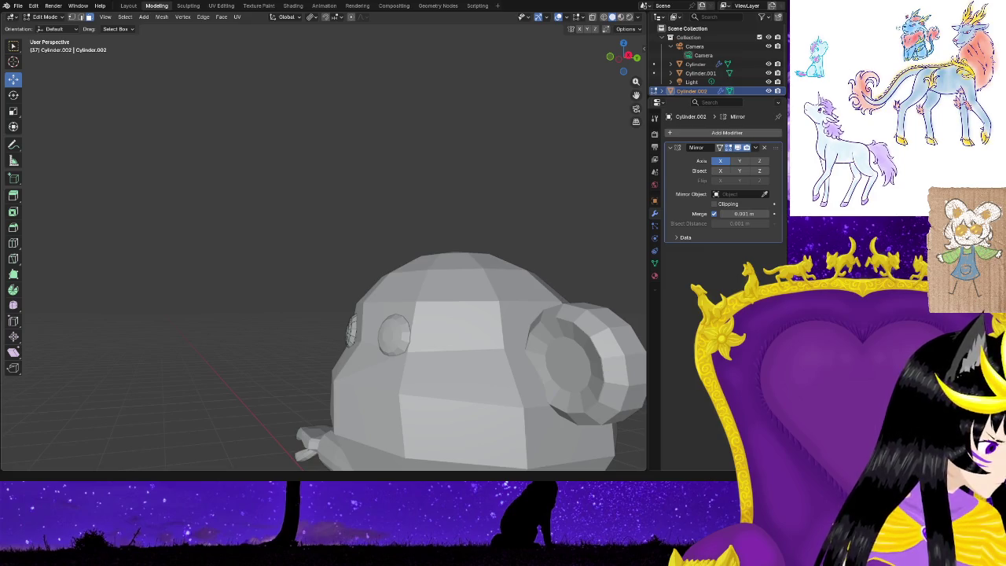
mouse_move(314, 292)
middle_down()
mouse_move(298, 292)
mouse_move(397, 299)
mouse_move(235, 213)
middle_up()
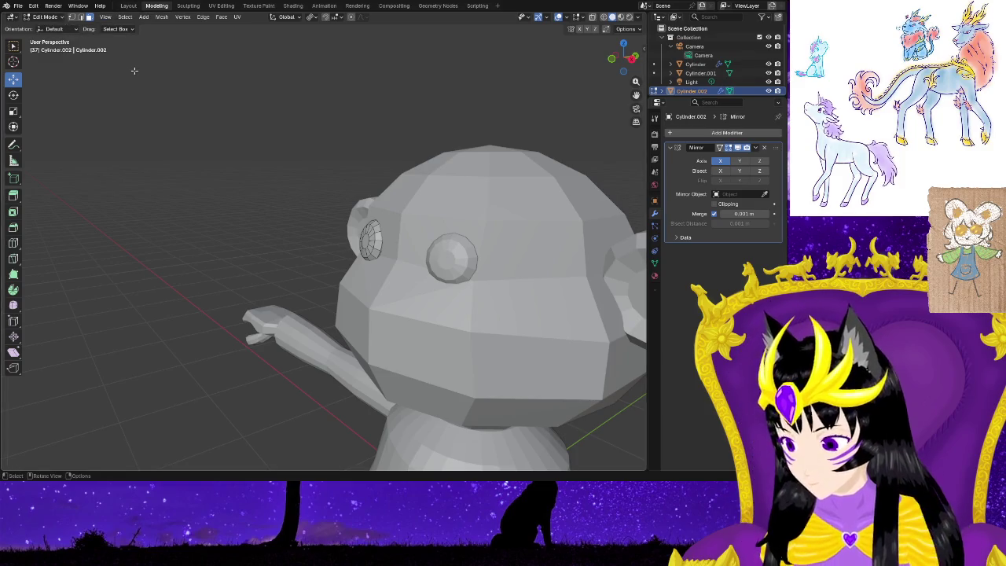
key(Tab)
click(119, 16)
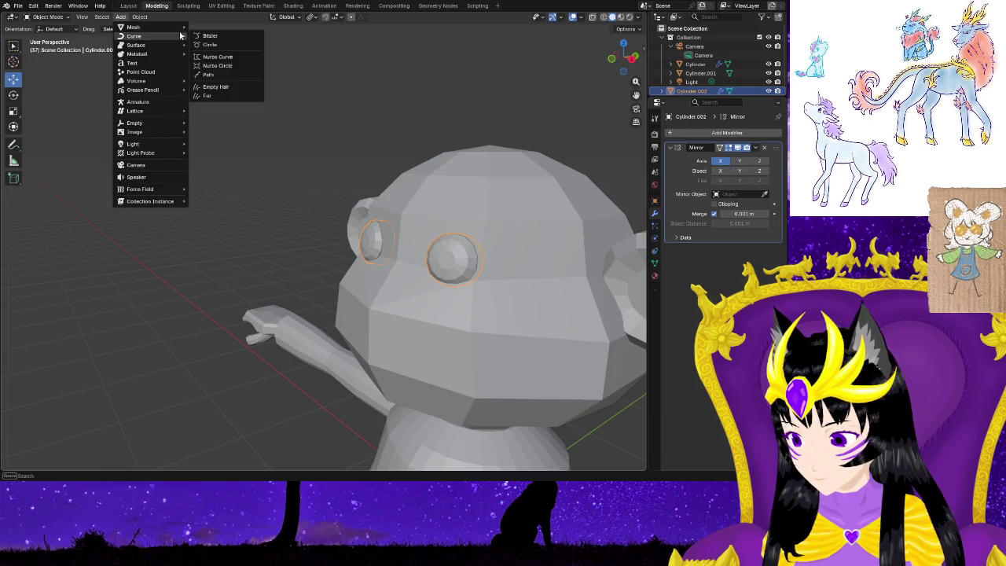
mouse_move(134, 26)
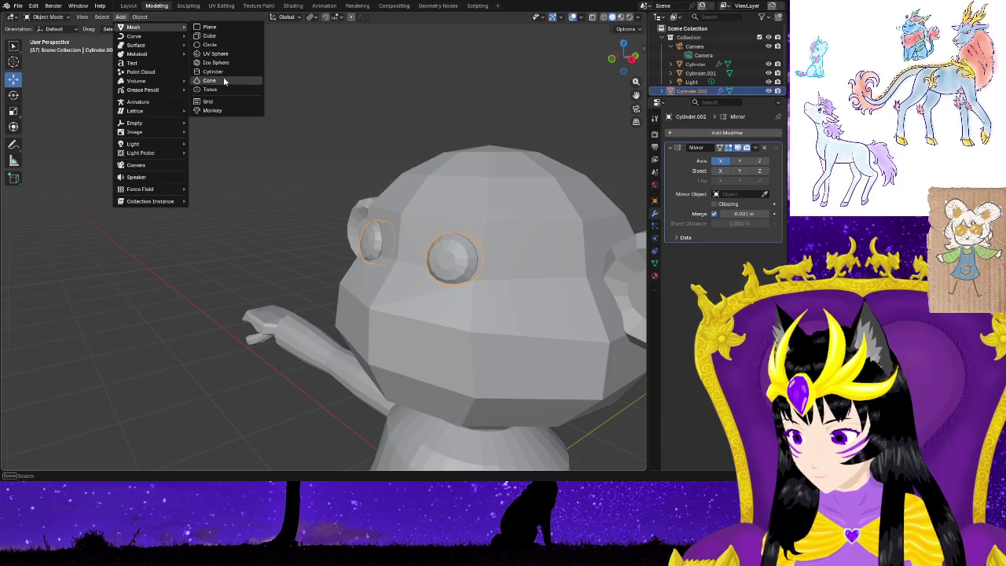
Add a cube from the Mesh menu and scale it down small.
click(221, 38)
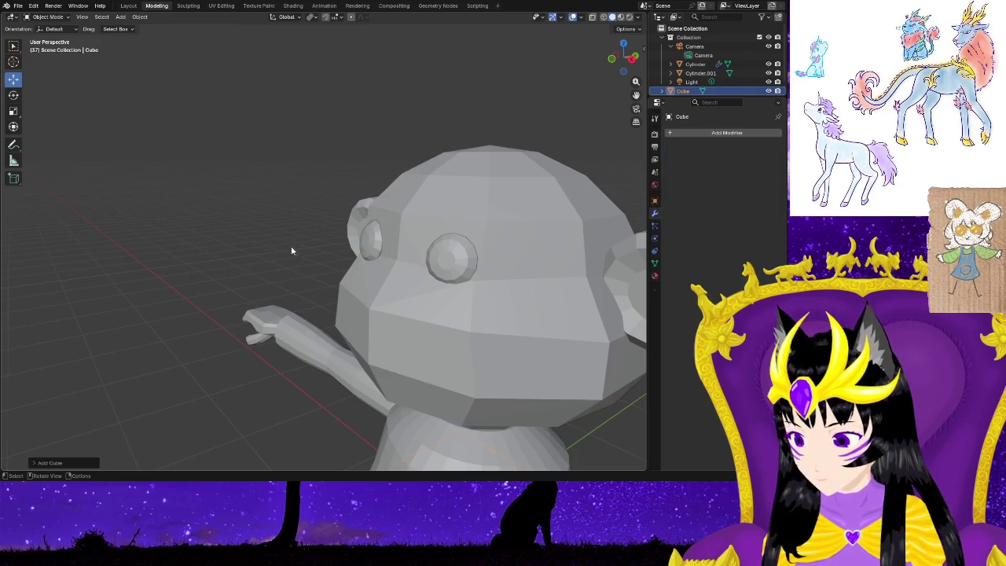
scroll(291, 251, down, 3)
mouse_move(292, 251)
middle_down()
mouse_move(404, 298)
mouse_move(369, 286)
middle_up()
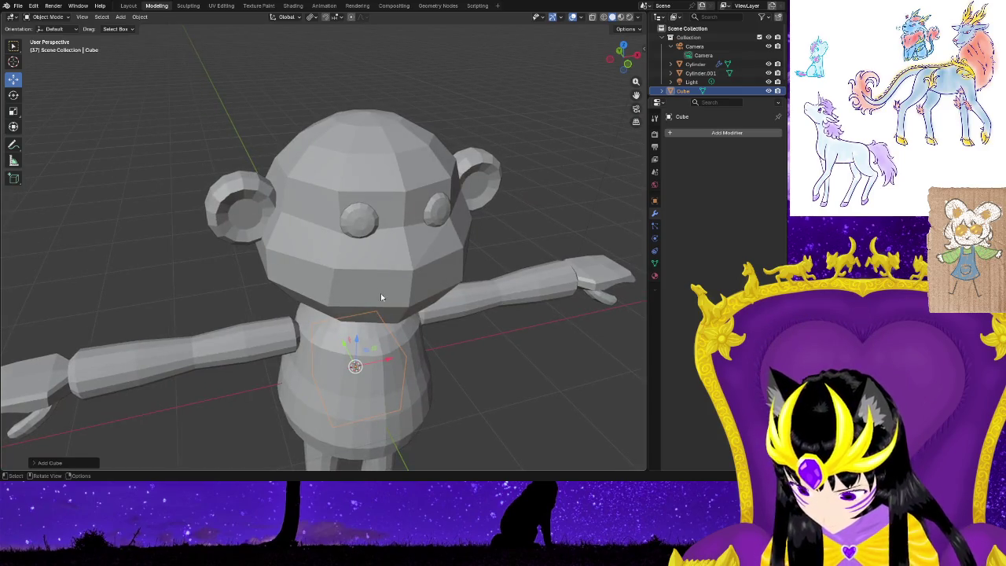
drag(349, 347, 409, 445)
key(s)
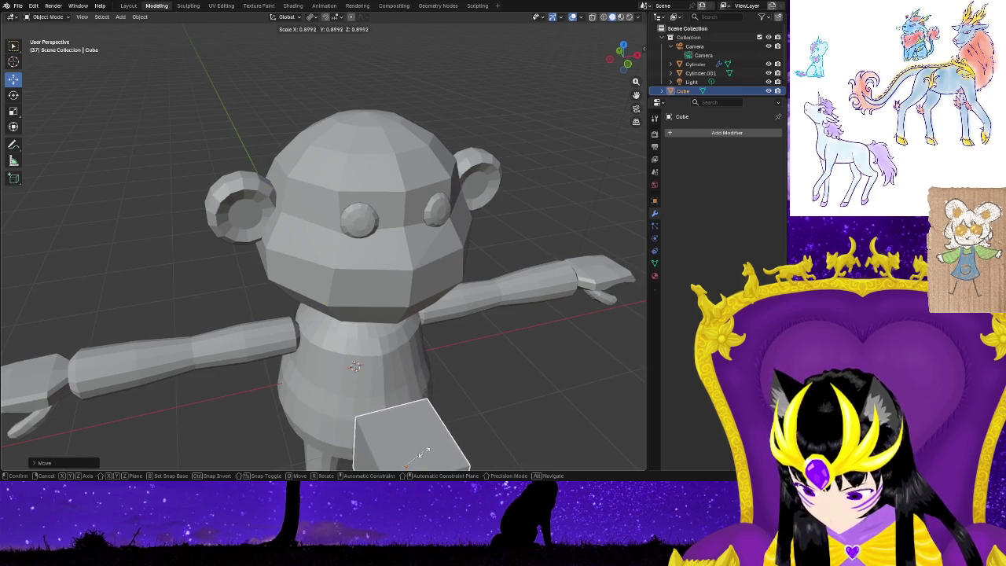
click(408, 459)
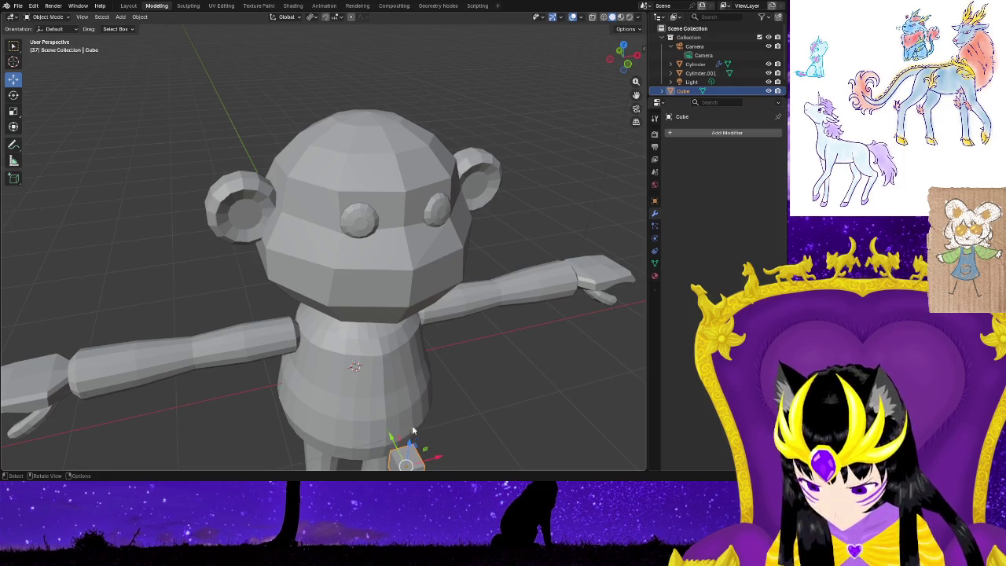
Raise the cube to head height in front of the face, then enter Edit Mode.
drag(412, 450, 411, 294)
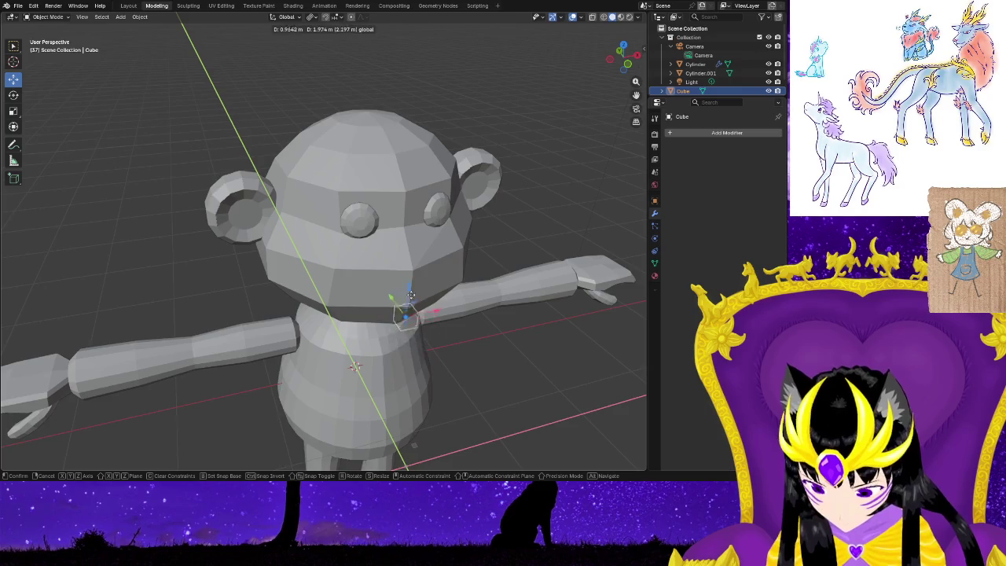
drag(403, 259, 403, 260)
mouse_move(415, 381)
middle_down()
mouse_move(467, 395)
mouse_move(415, 398)
middle_up()
key(ctrl+z)
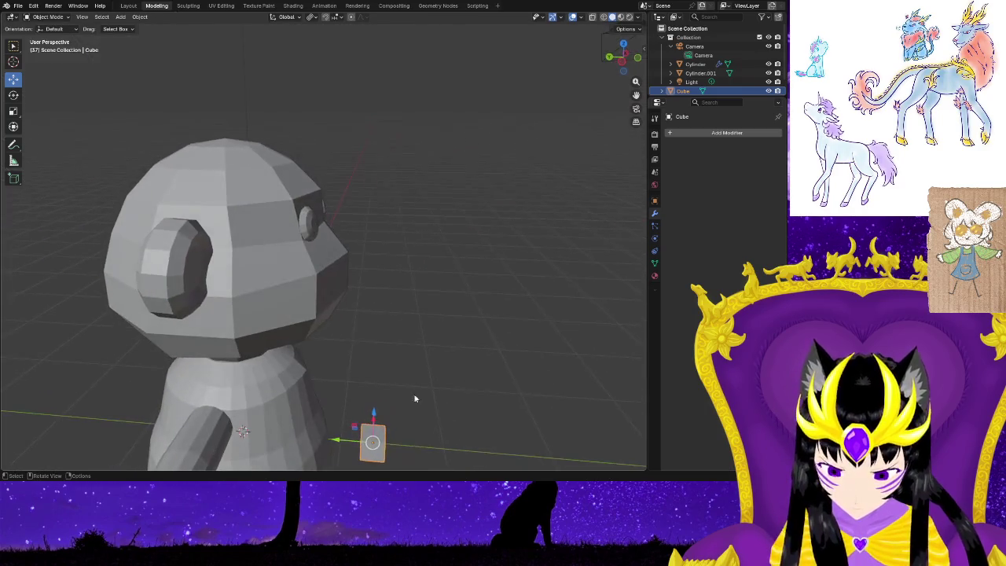
drag(373, 417, 382, 214)
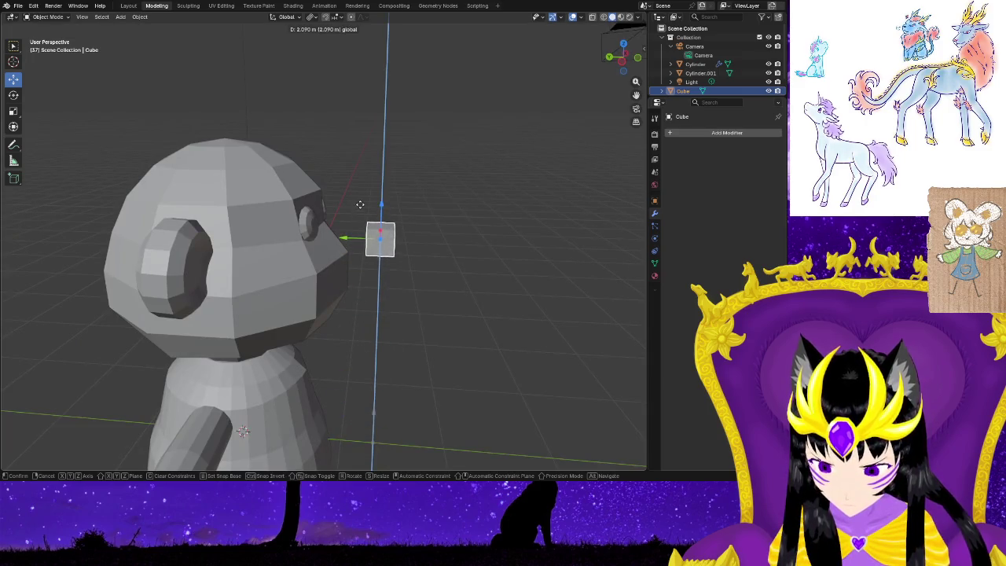
middle_drag(450, 310, 286, 296)
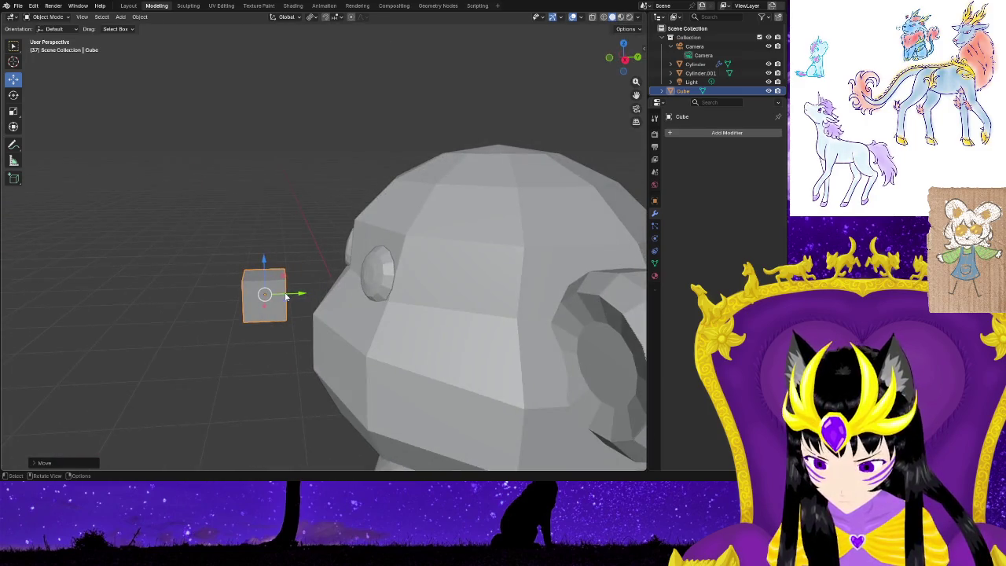
drag(323, 296, 363, 298)
mouse_move(262, 386)
middle_down()
mouse_move(283, 411)
mouse_move(438, 392)
middle_up()
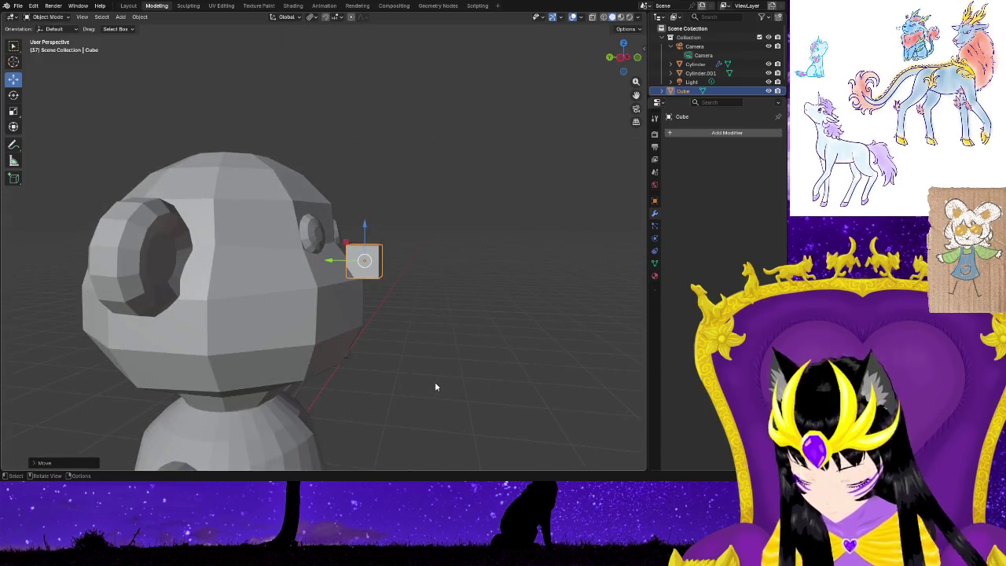
key(ctrl+z)
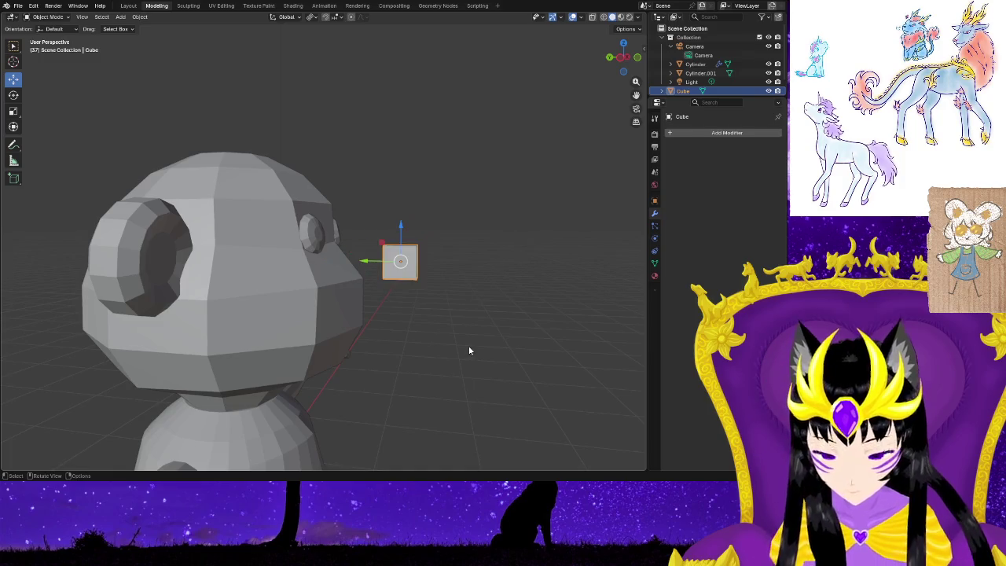
click(469, 351)
mouse_move(470, 350)
middle_down()
mouse_move(427, 386)
mouse_move(469, 402)
mouse_move(502, 440)
middle_up()
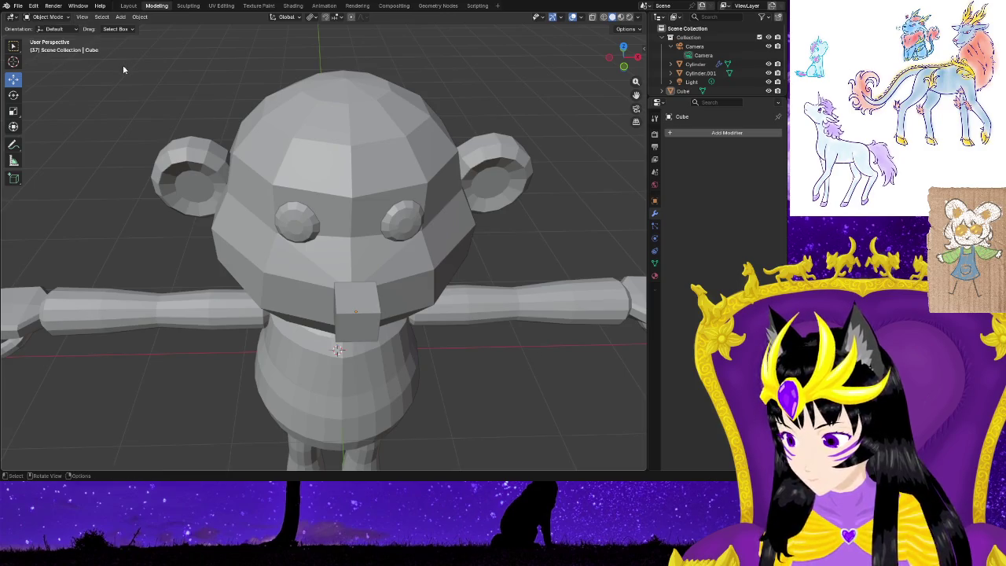
key(Tab)
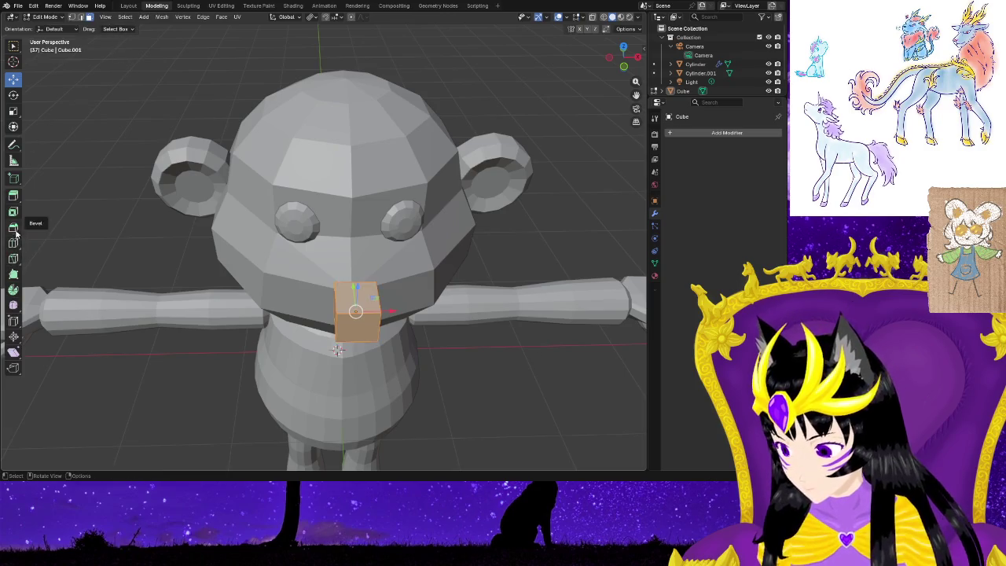
With the Bevel tool, bevel the edges of the cube's top face.
click(13, 227)
click(371, 302)
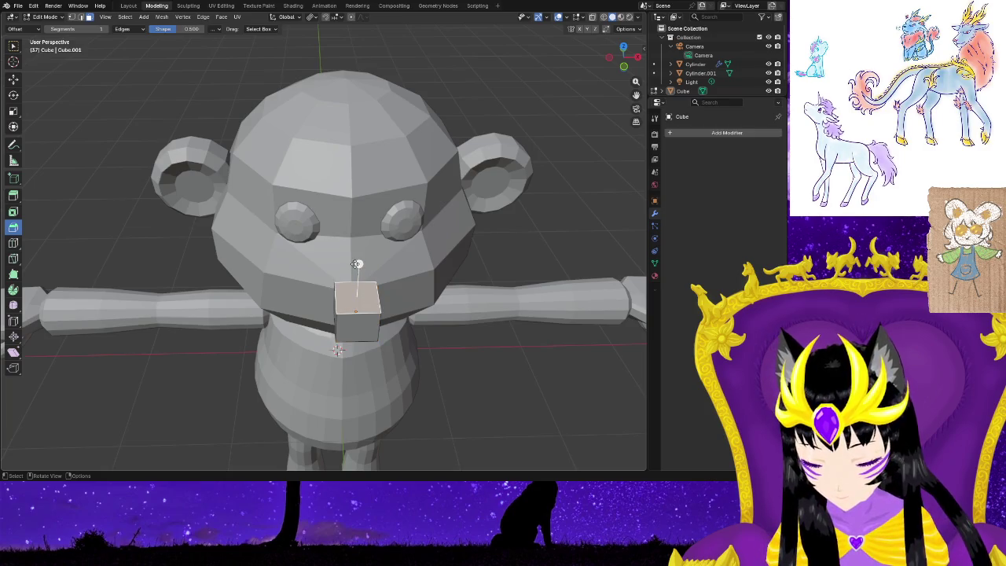
mouse_move(358, 264)
mouse_down()
mouse_move(355, 280)
mouse_move(359, 256)
mouse_up()
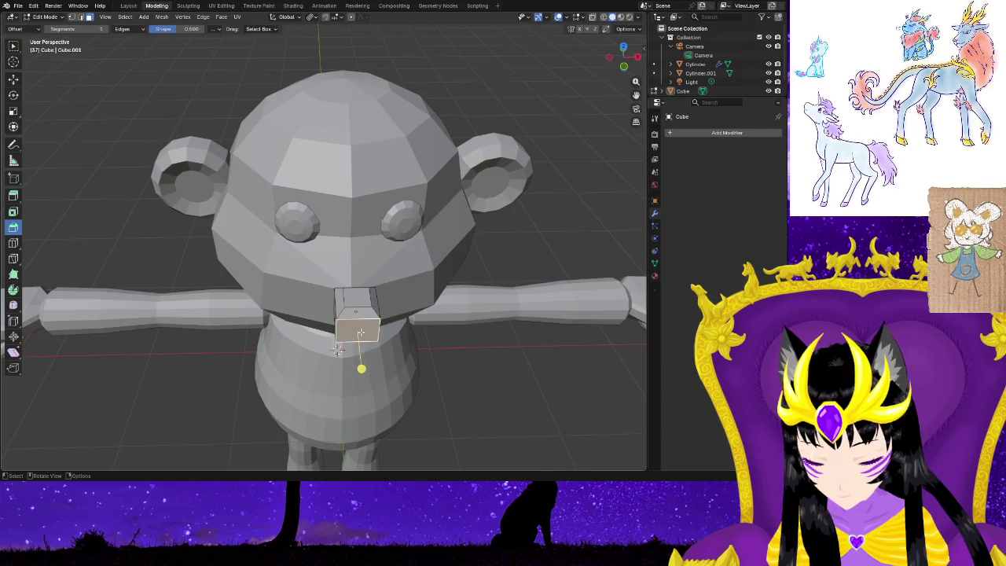
drag(361, 368, 365, 379)
mouse_move(478, 393)
middle_down()
mouse_move(390, 348)
mouse_move(286, 369)
middle_up()
Bevel the cube's outward-facing side with one segment, offset about 0.0621 m.
click(279, 318)
click(293, 297)
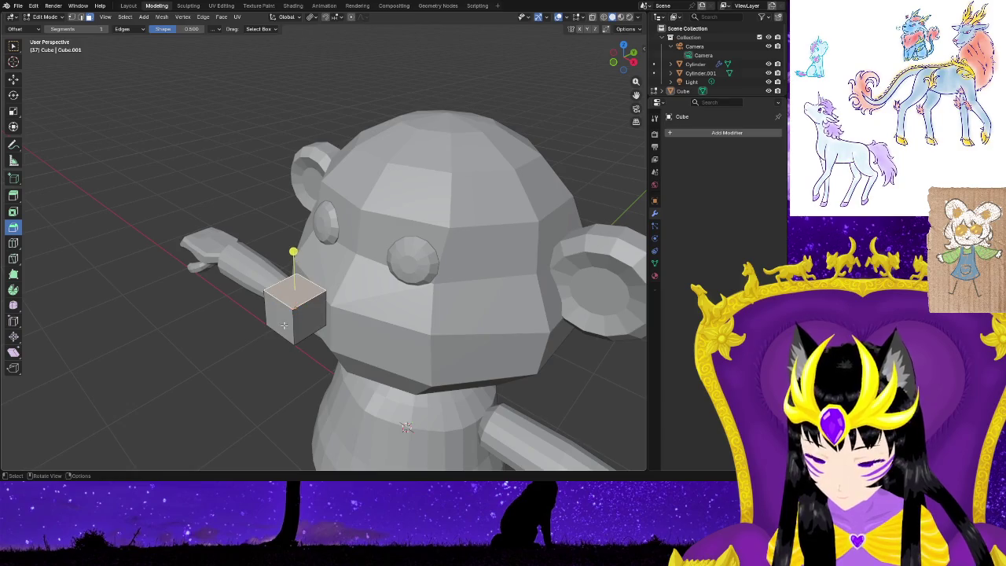
click(279, 322)
drag(243, 338, 235, 343)
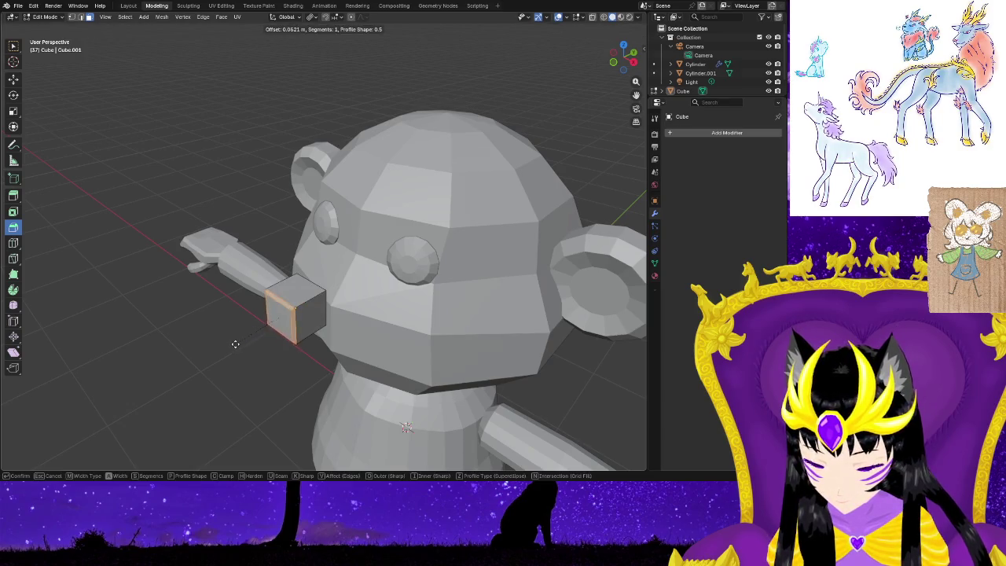
click(236, 345)
middle_drag(281, 377, 393, 342)
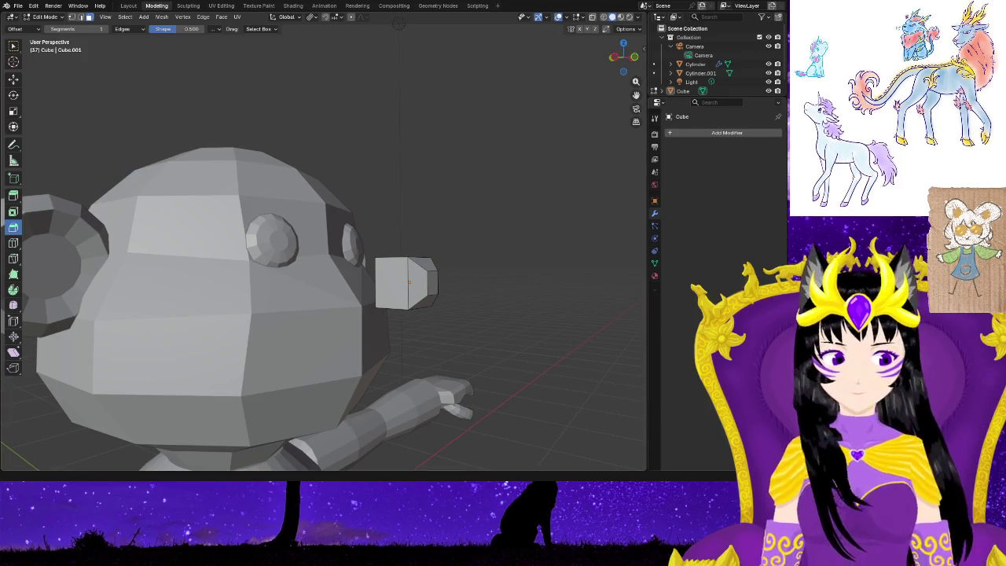
Deepen the outer-face bevel to about 0.115 m, leaving a smaller square tip.
scroll(551, 377, up, 2)
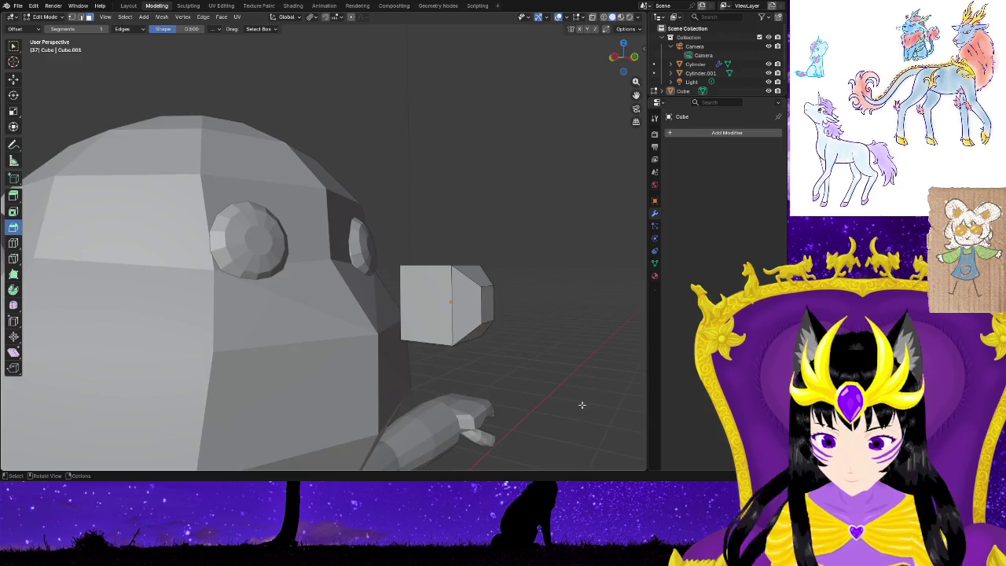
scroll(579, 406, up, 2)
mouse_move(595, 407)
middle_down()
mouse_move(554, 389)
mouse_move(179, 358)
middle_up()
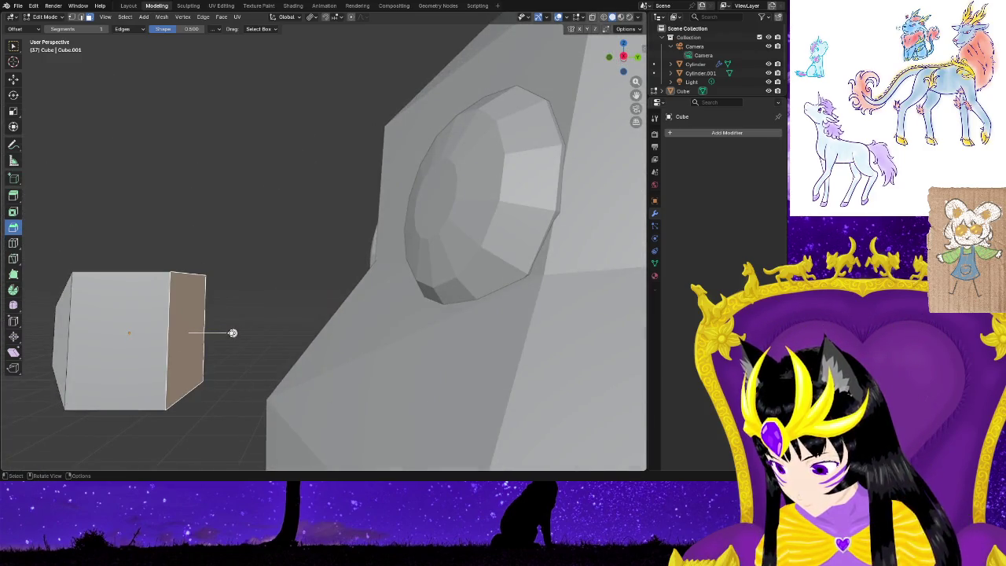
drag(233, 333, 252, 340)
click(252, 340)
mouse_move(222, 375)
middle_down()
mouse_move(291, 385)
mouse_move(42, 216)
middle_up()
click(14, 260)
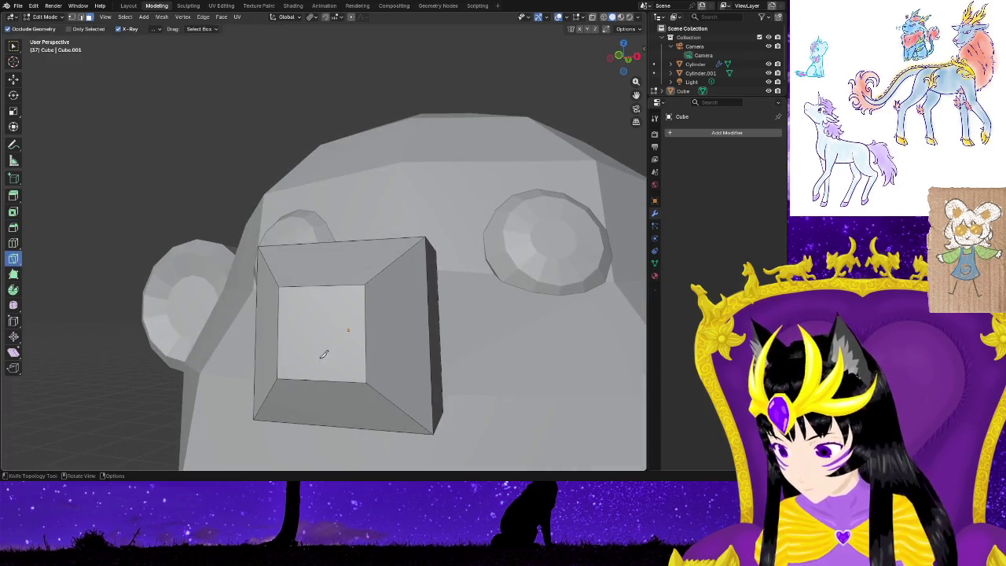
click(13, 243)
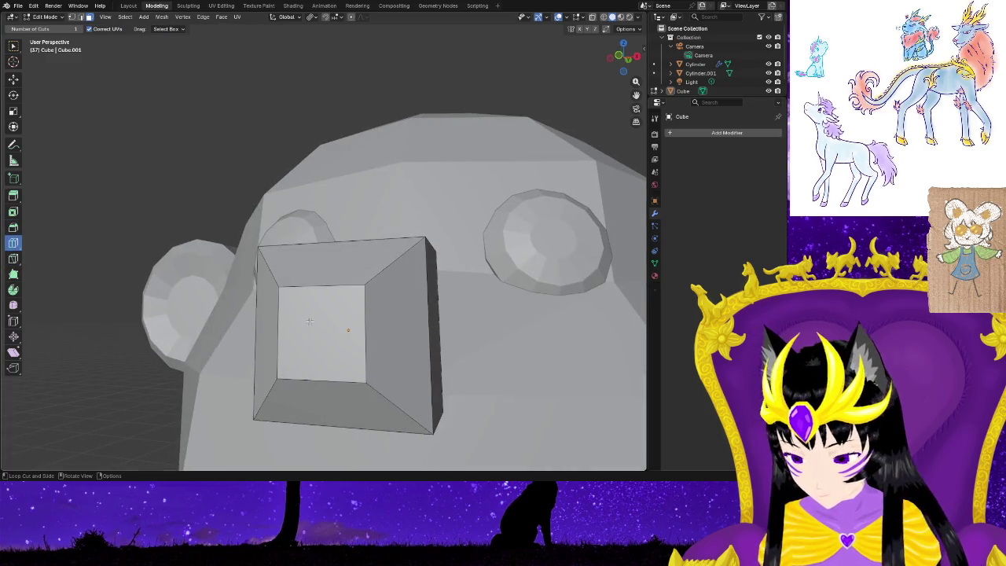
Add one horizontal and one vertical edge loop around the snout cube.
click(279, 331)
click(310, 325)
scroll(522, 397, down, 2)
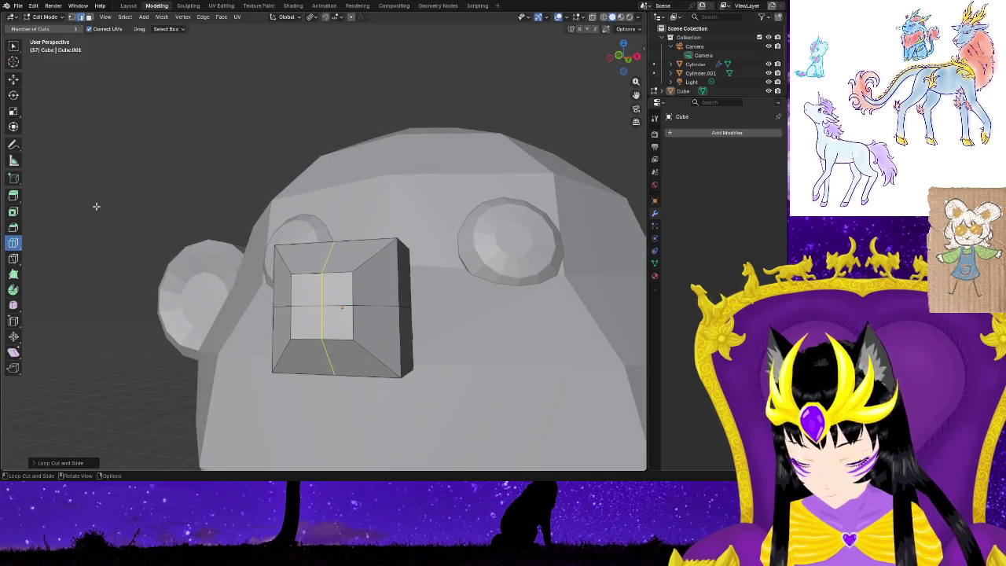
middle_drag(172, 154, 184, 153)
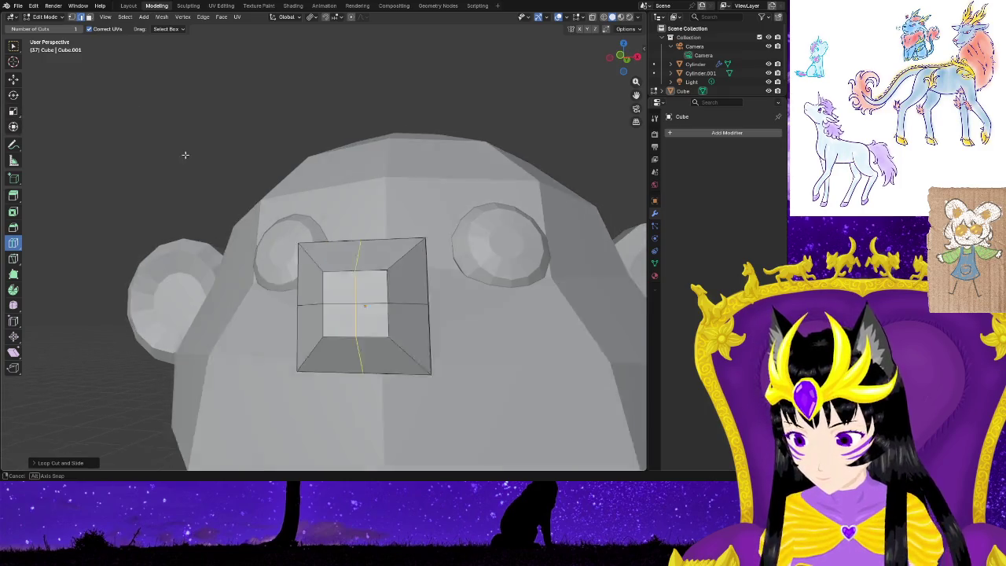
Select the cube's bottom vertex and raise it slightly with the Move tool.
key(shift+space)
key(g)
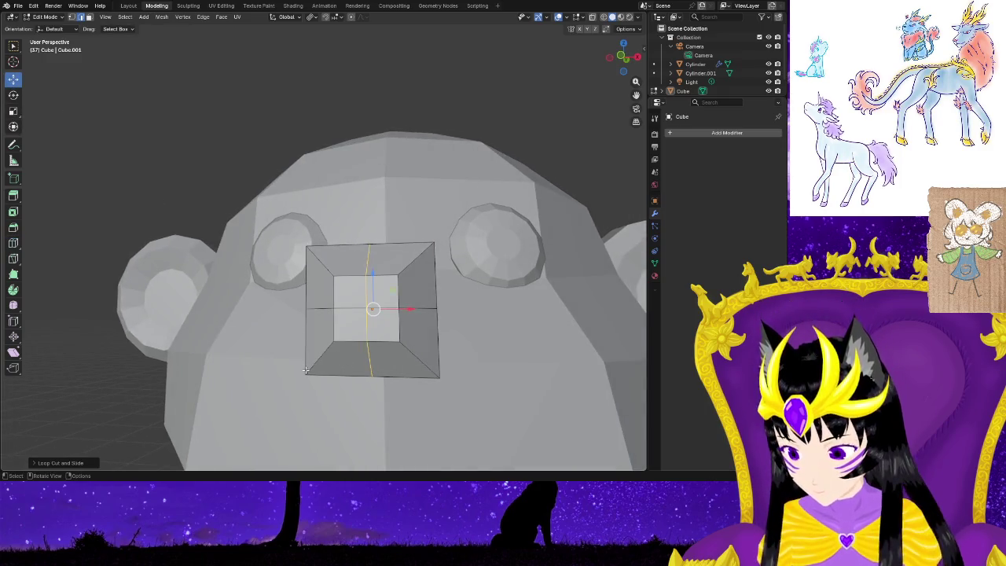
middle_drag(213, 296, 465, 384)
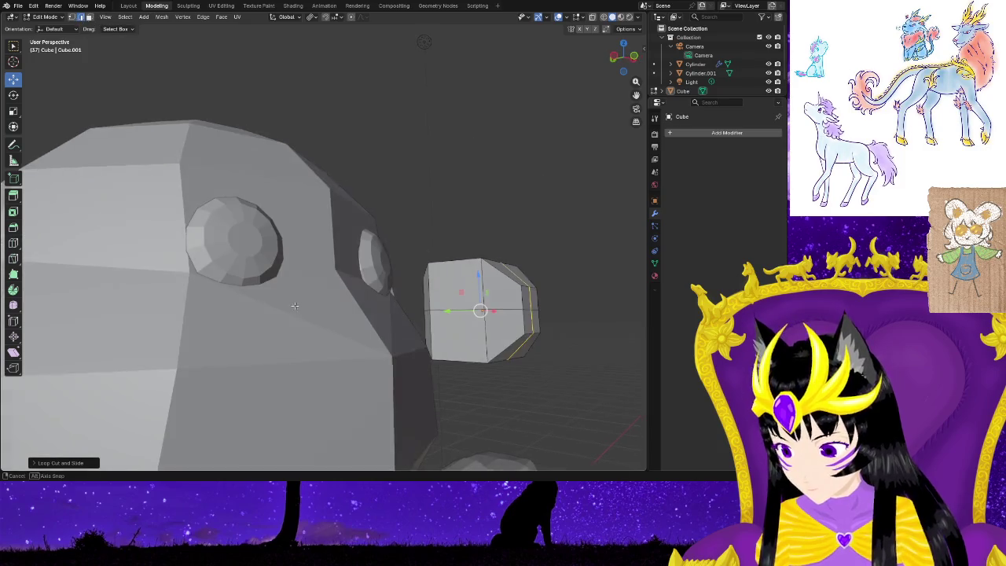
click(475, 360)
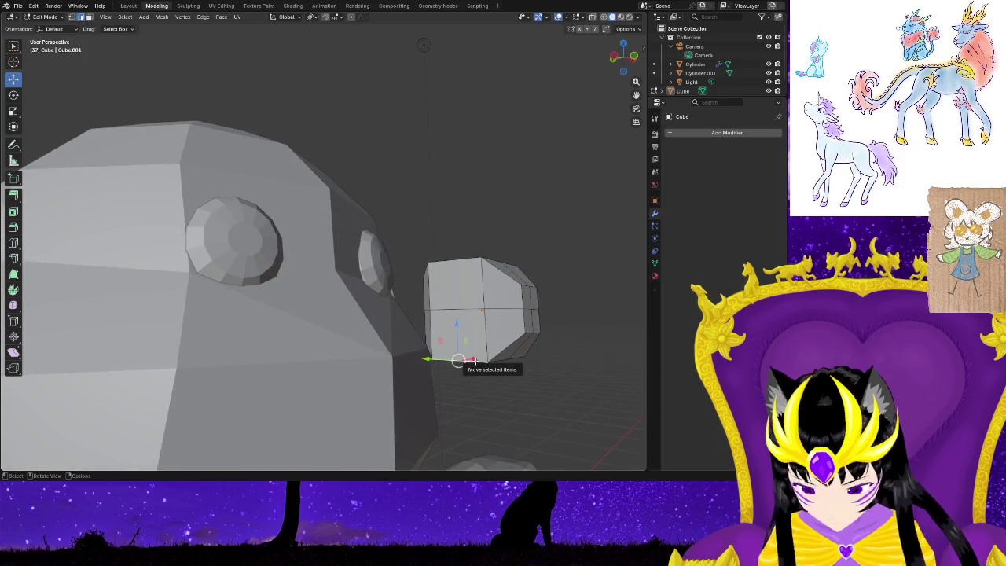
drag(458, 361, 467, 344)
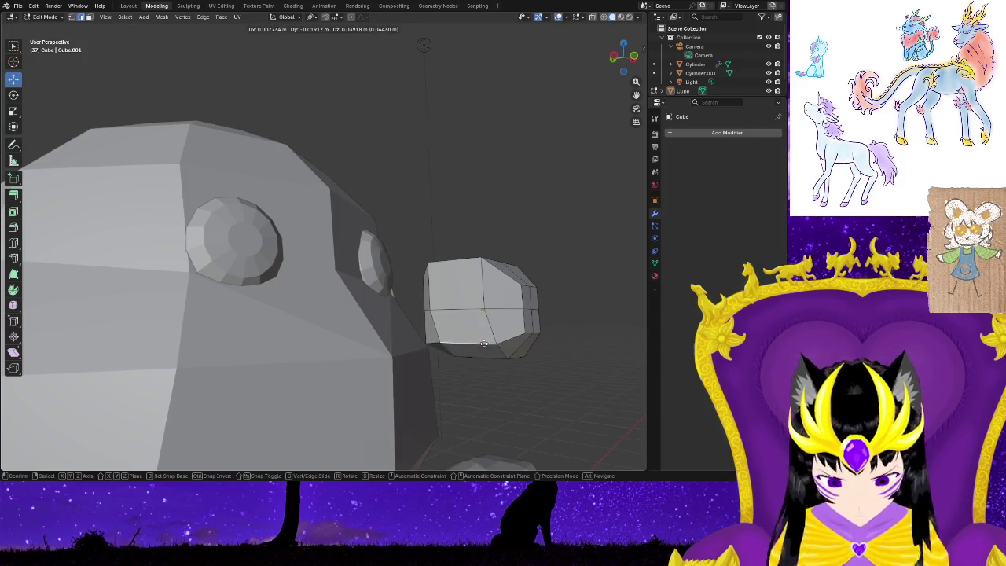
key(ctrl+z)
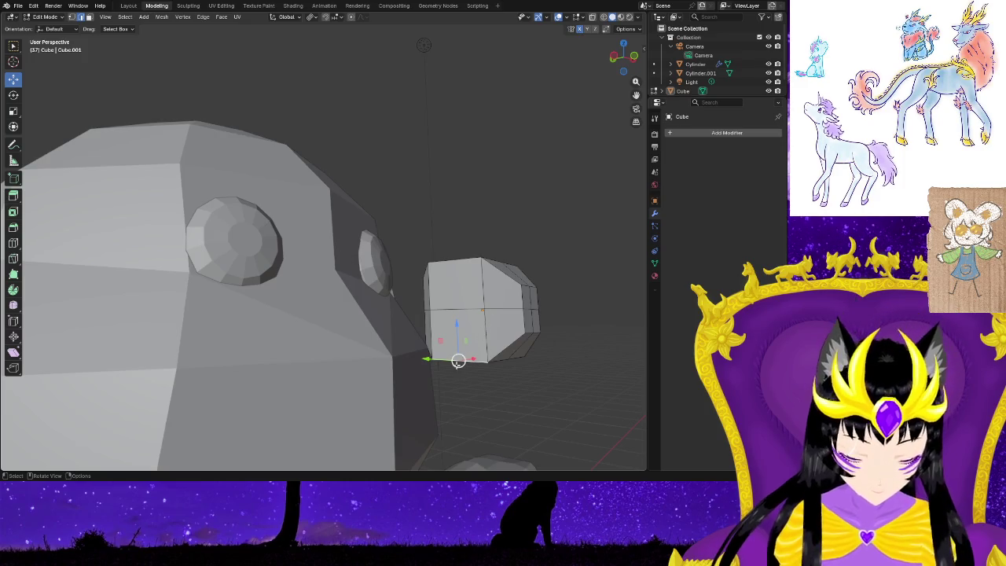
drag(458, 361, 463, 340)
key(ctrl+z)
mouse_move(519, 346)
middle_down()
mouse_move(520, 399)
mouse_move(333, 318)
mouse_move(190, 211)
middle_up()
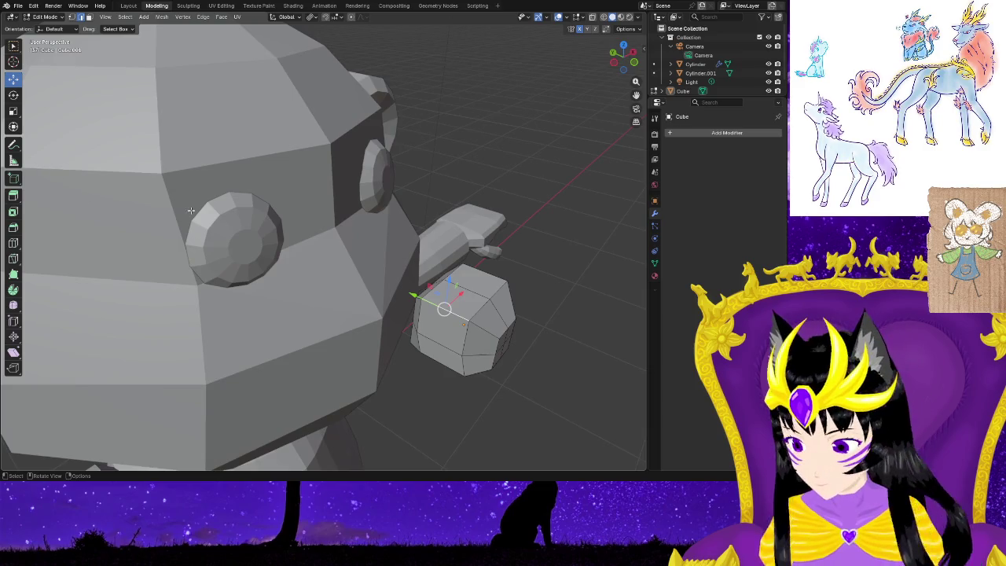
mouse_move(550, 370)
middle_down()
mouse_move(522, 387)
mouse_move(416, 371)
middle_up()
Move the snout cube against the monkey's face and raise it slightly on Z.
drag(327, 360, 328, 362)
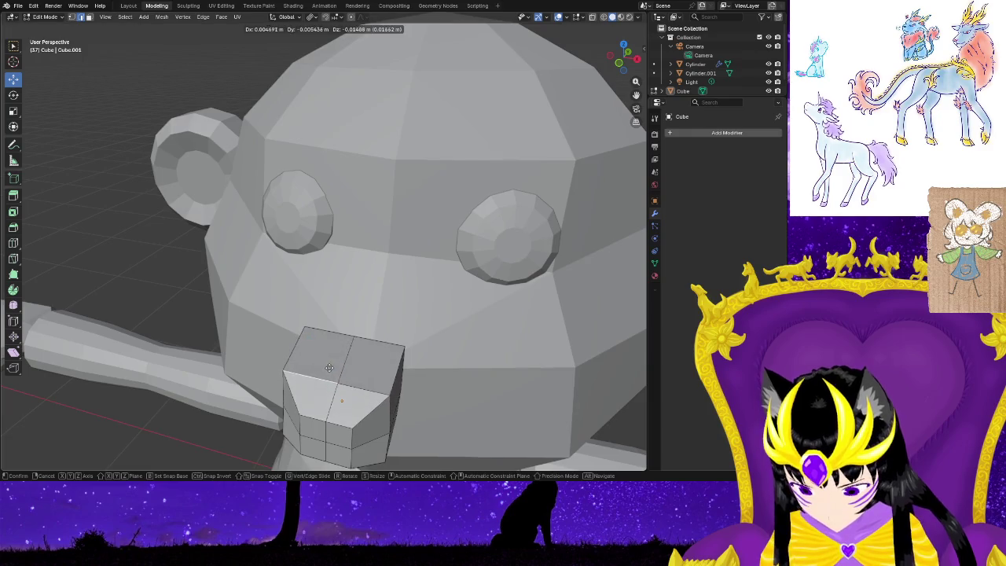
middle_drag(328, 363, 350, 399)
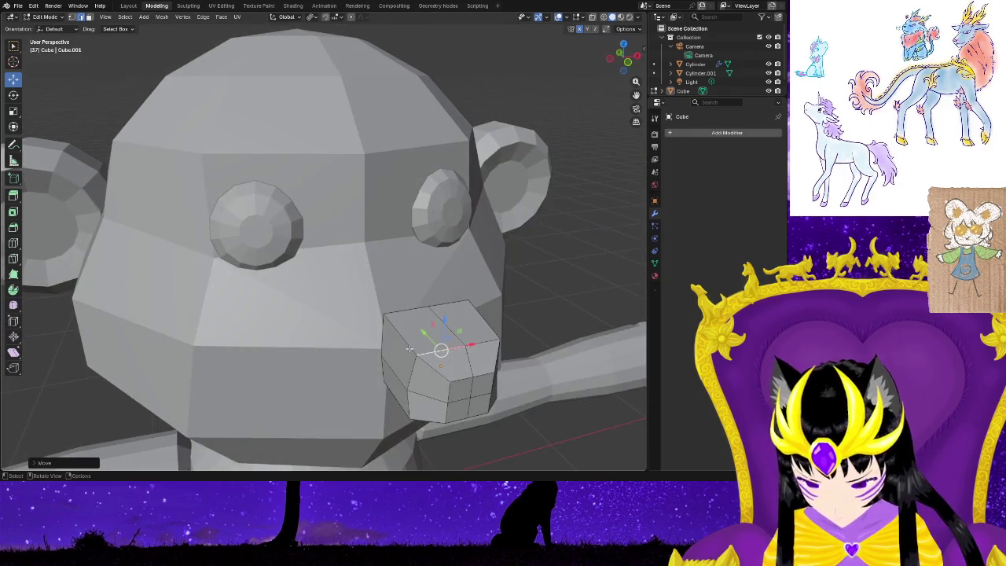
key(g)
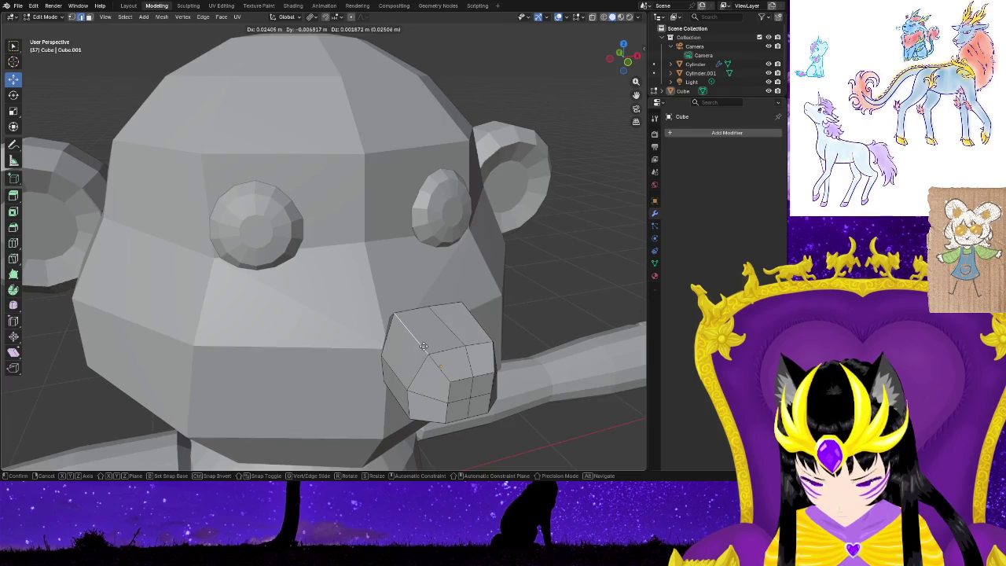
click(424, 346)
mouse_move(424, 347)
middle_down()
mouse_move(460, 391)
mouse_move(347, 364)
middle_up()
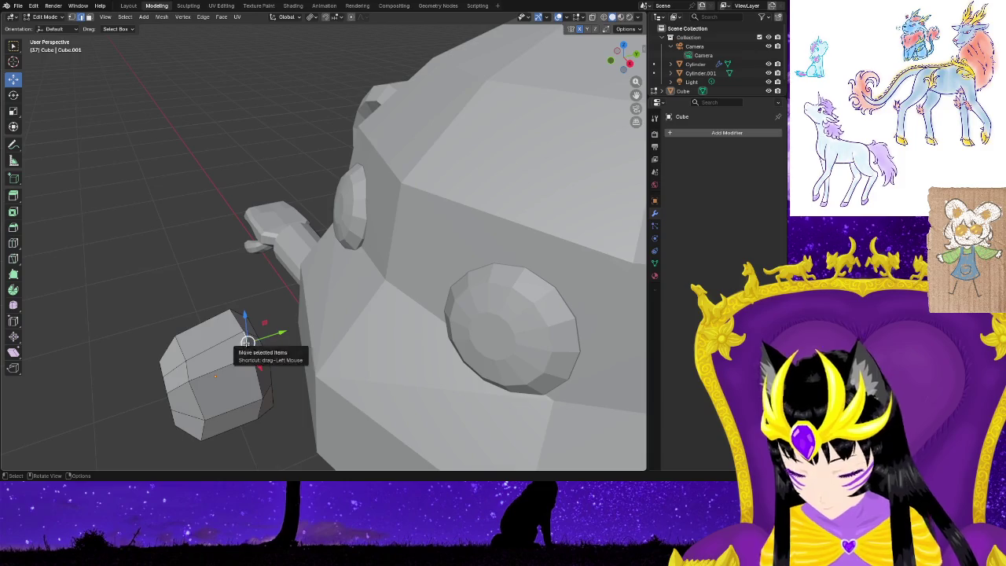
drag(247, 324, 247, 316)
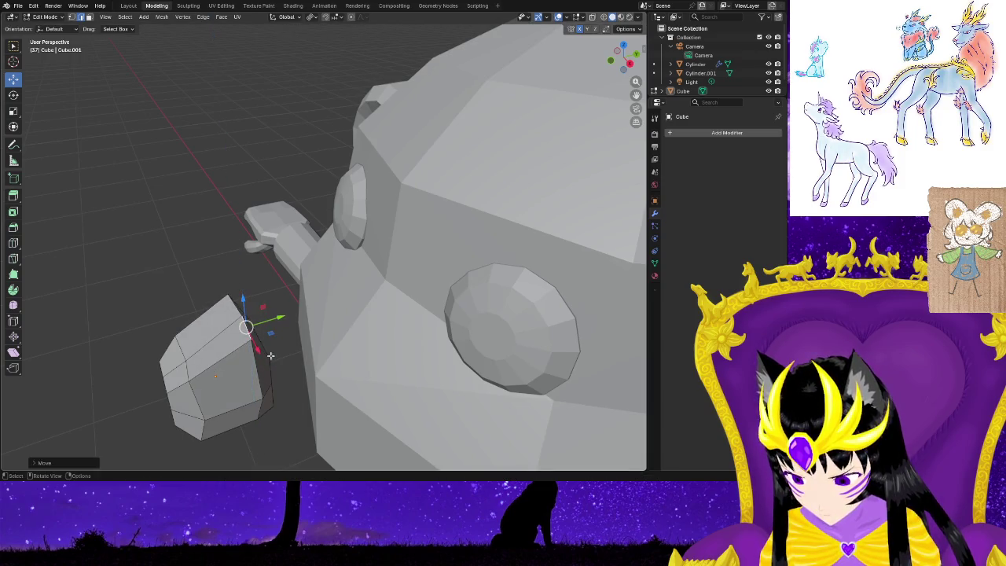
mouse_move(271, 381)
middle_down()
mouse_move(252, 378)
mouse_move(210, 289)
middle_up()
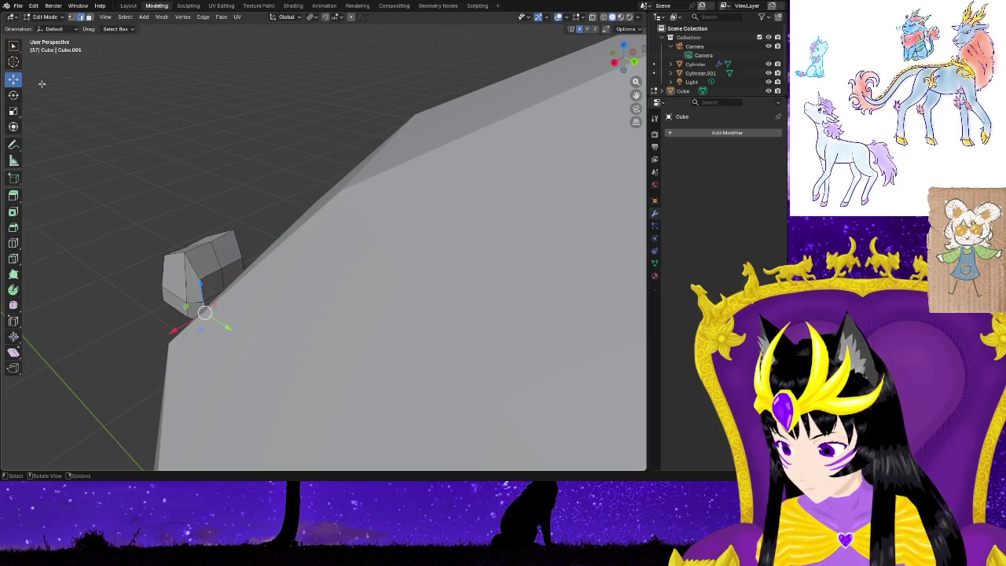
Box-select the snout's top vertices and pull them inward to taper it.
click(14, 47)
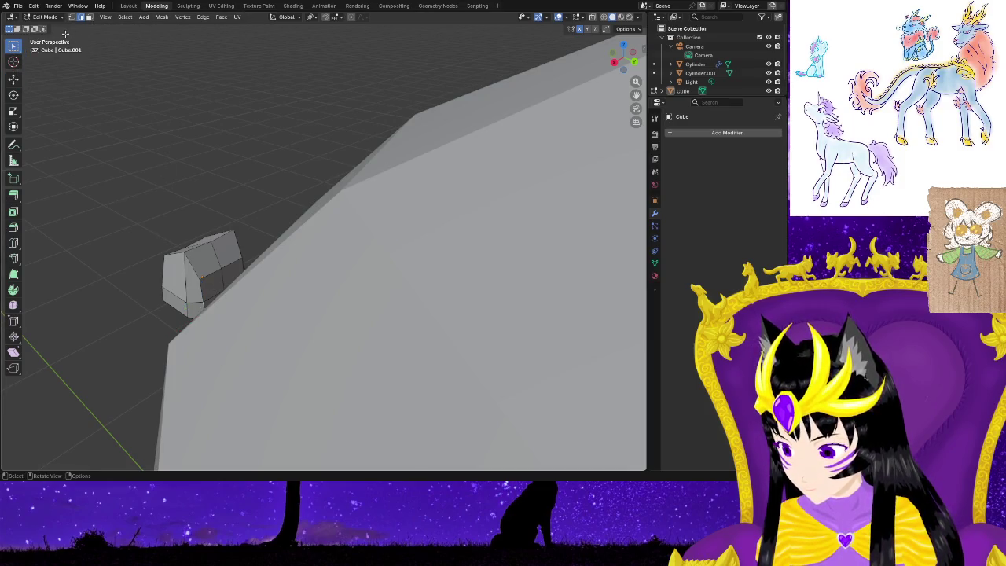
key(g)
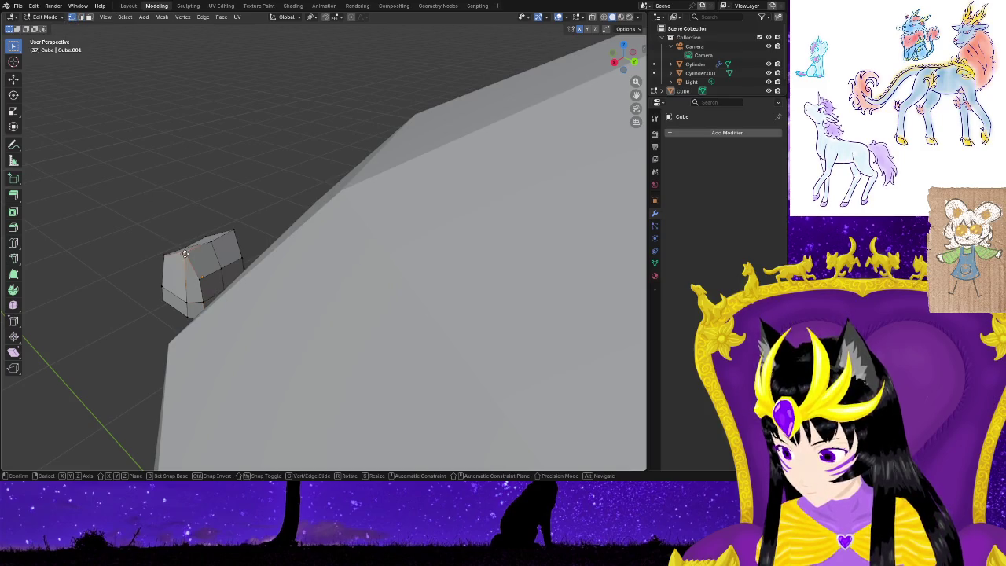
click(196, 255)
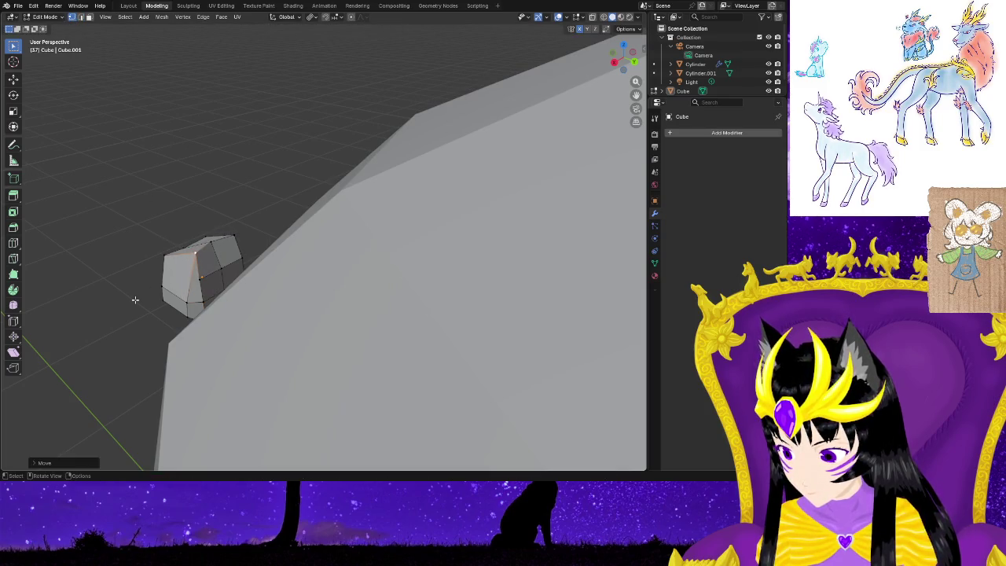
mouse_move(79, 307)
middle_down()
mouse_move(475, 368)
mouse_move(450, 364)
mouse_move(470, 389)
middle_up()
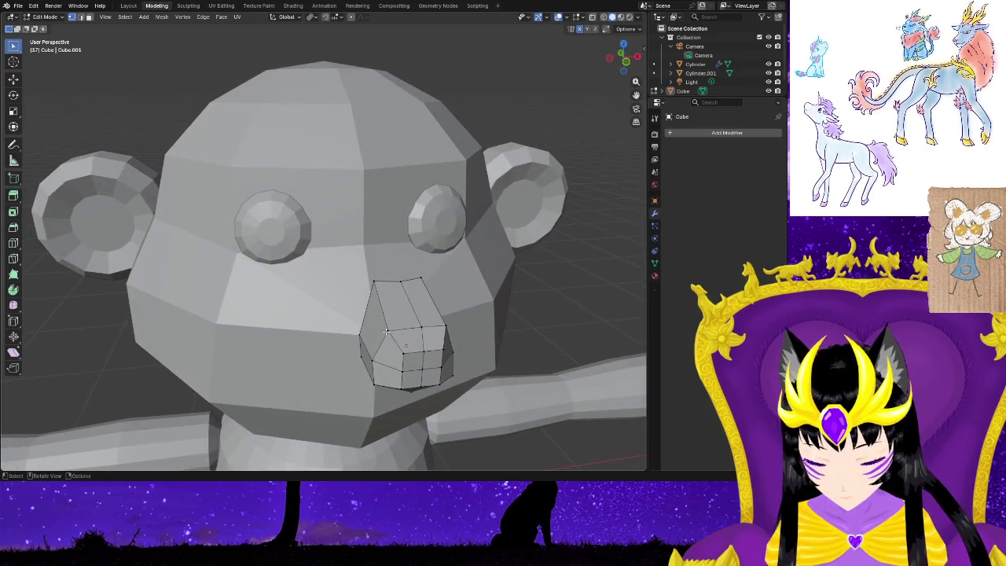
Nudge the selected nose faces and edges with G to reshape the snout.
key(g)
click(389, 322)
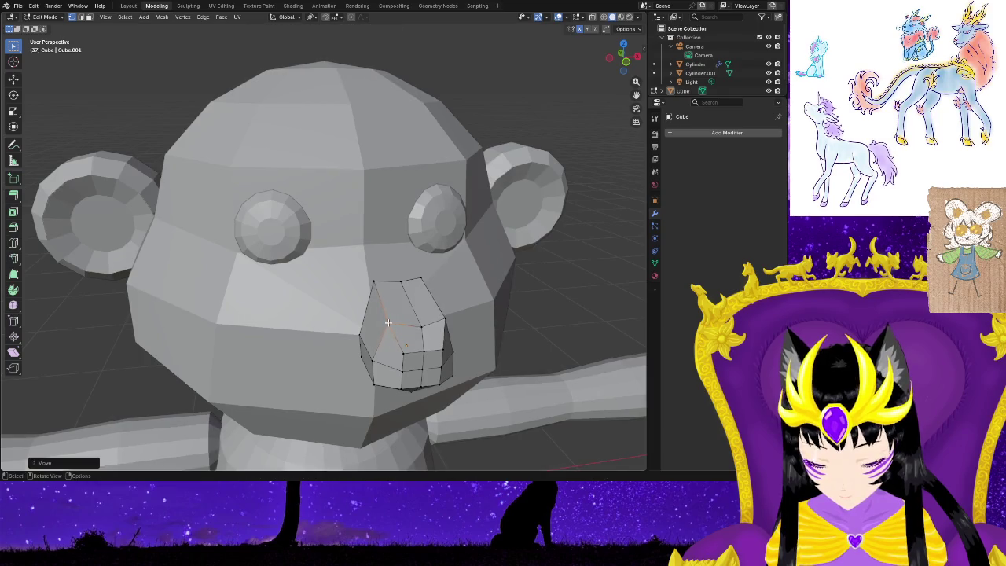
key(g)
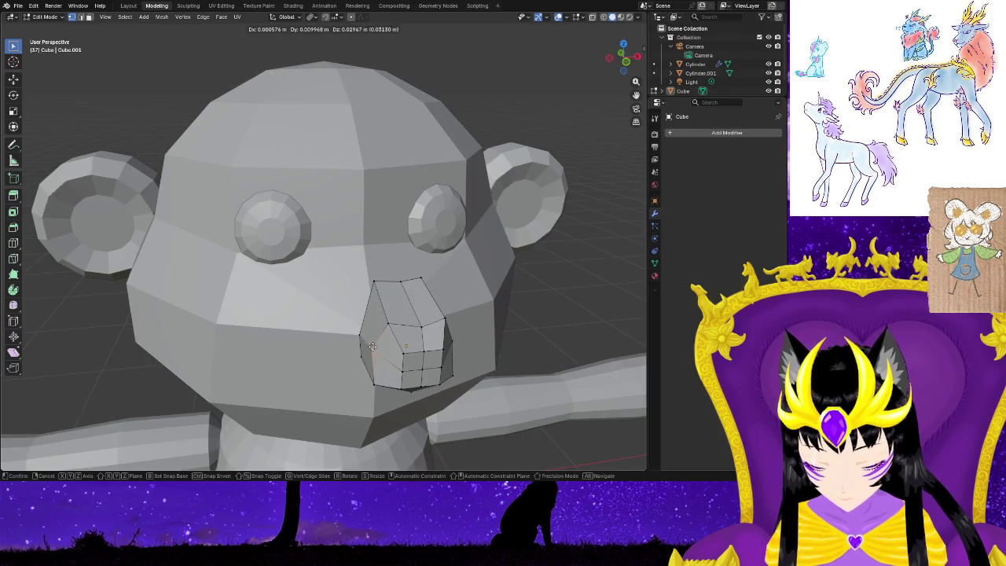
click(377, 350)
key(g)
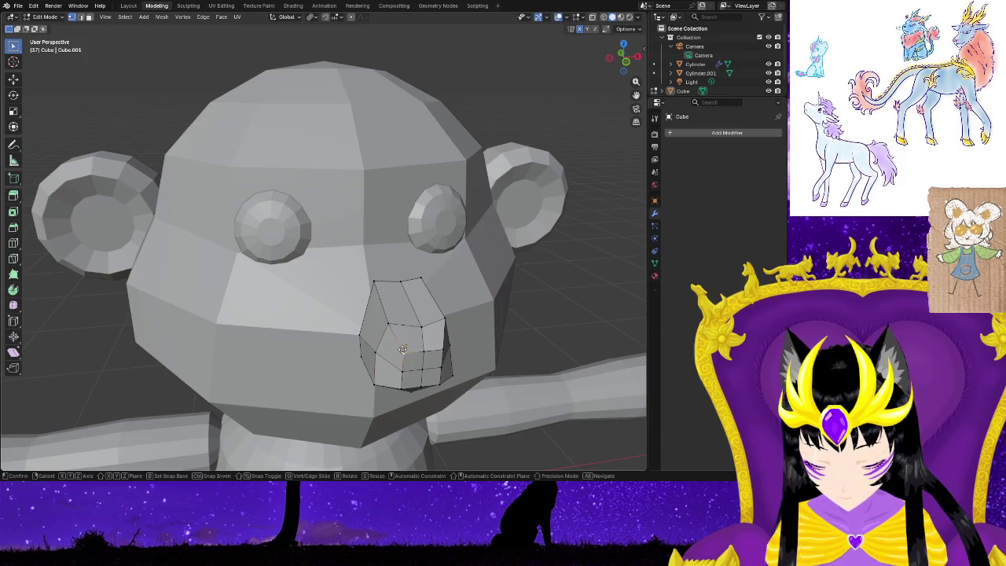
click(402, 344)
mouse_move(440, 399)
middle_down()
mouse_move(549, 391)
mouse_move(506, 394)
middle_up()
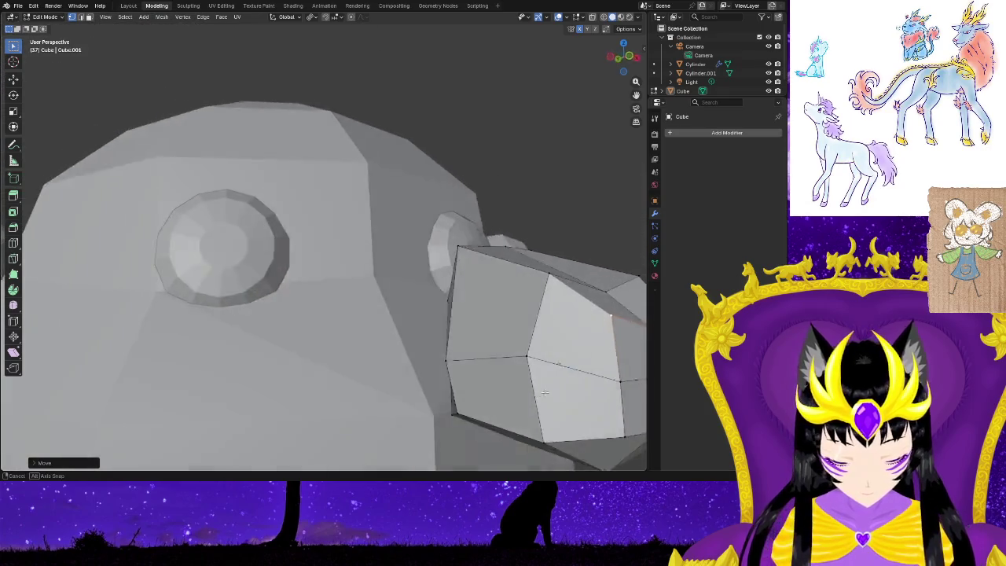
Move the snout's bottom edge upward and along one axis with the gizmo.
click(465, 421)
key(g)
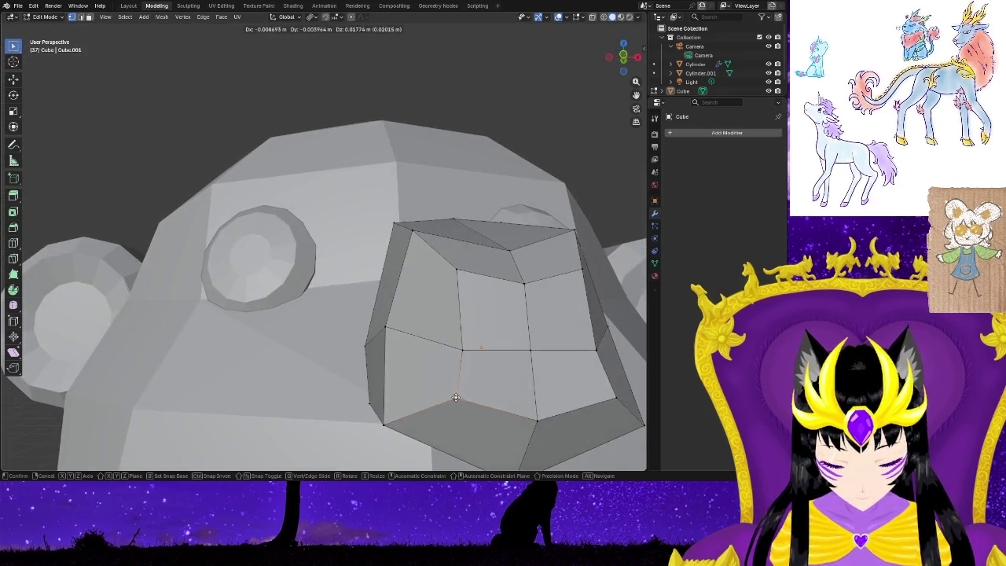
click(468, 390)
middle_drag(468, 391, 476, 409)
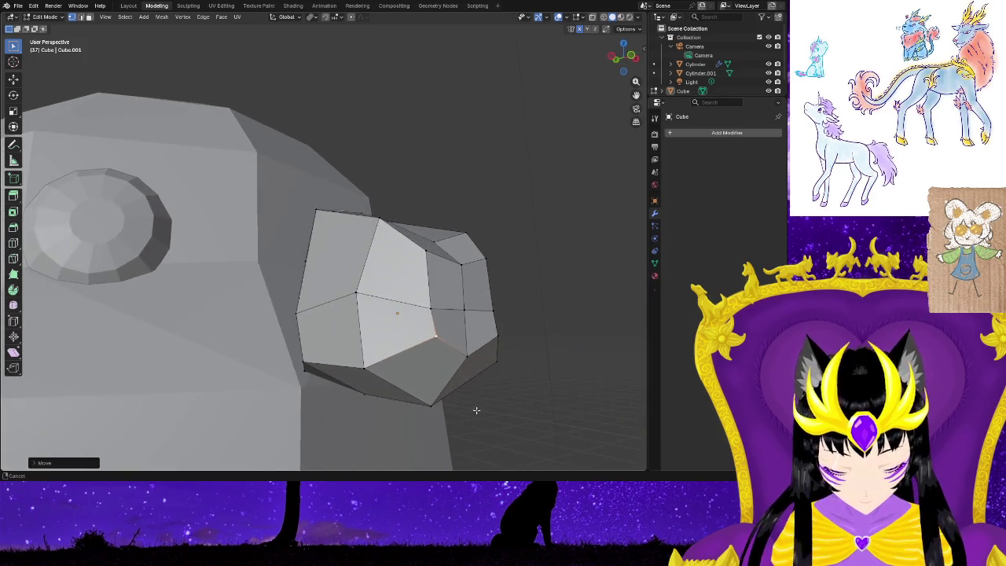
key(g)
click(419, 347)
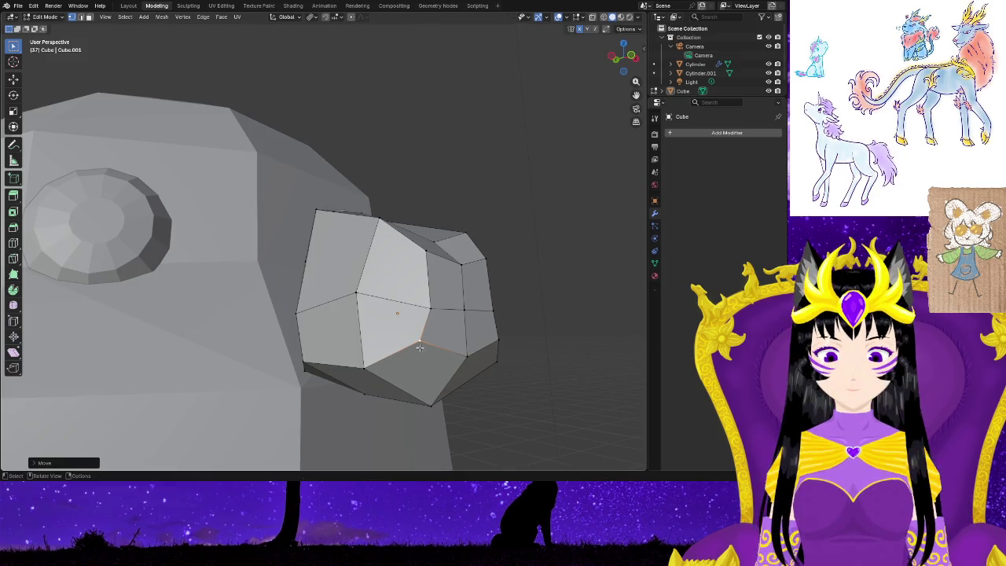
key(shift+space)
key(g)
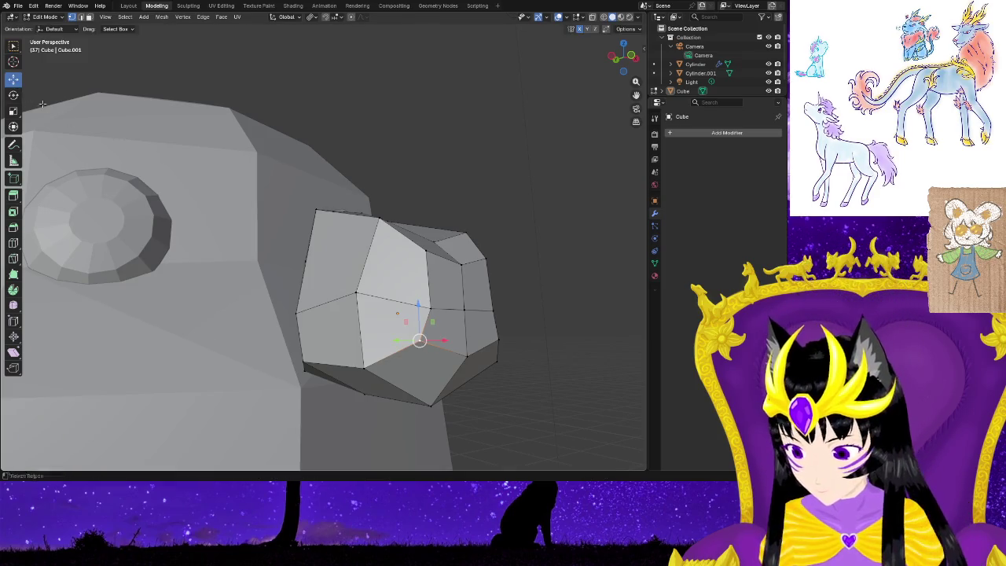
mouse_move(444, 333)
mouse_down()
mouse_move(391, 339)
mouse_move(407, 307)
mouse_up()
Raise the snout's bottom vertex further up, checking it from the front.
click(431, 404)
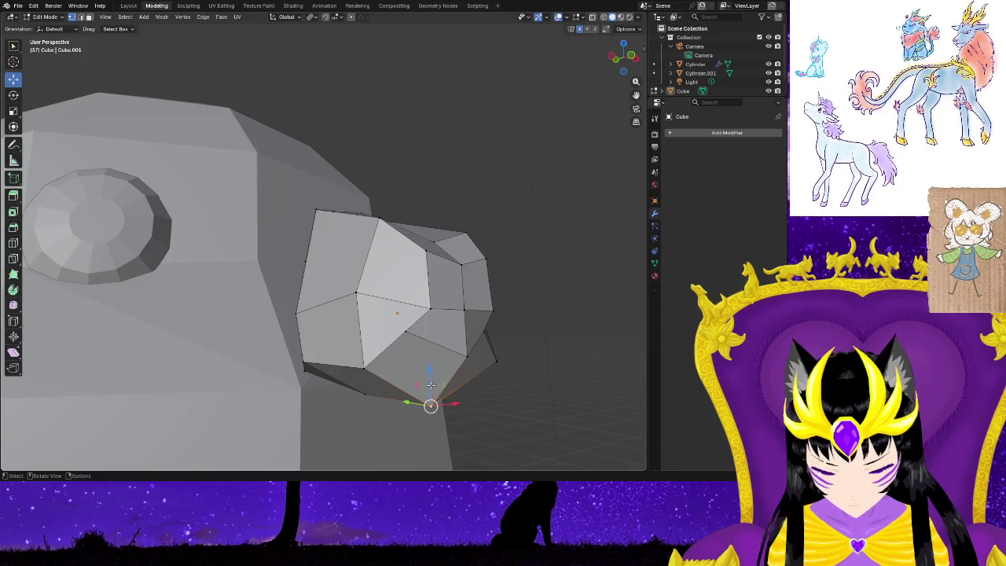
drag(431, 384, 427, 371)
mouse_move(427, 370)
middle_down()
mouse_move(455, 407)
mouse_move(332, 385)
middle_up()
mouse_move(340, 369)
mouse_down()
mouse_move(332, 362)
mouse_move(364, 362)
mouse_move(275, 343)
mouse_up()
click(289, 350)
mouse_move(275, 343)
middle_down()
mouse_move(310, 418)
mouse_move(469, 351)
mouse_move(400, 397)
middle_up()
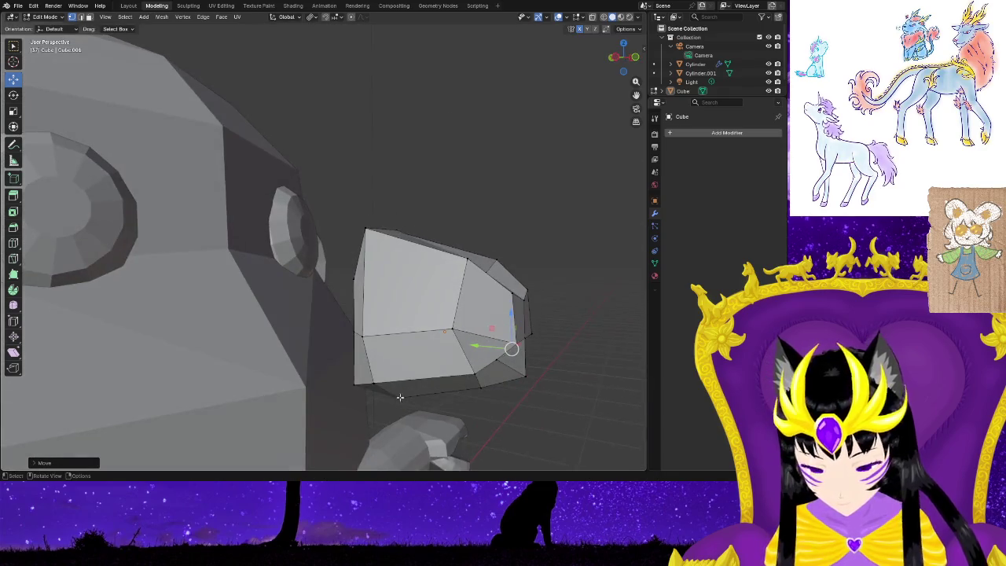
Shift two lower snout vertices along the depth axis by about 0.02–0.03 m.
click(474, 373)
mouse_move(440, 371)
mouse_down()
mouse_move(420, 364)
mouse_move(467, 339)
mouse_up()
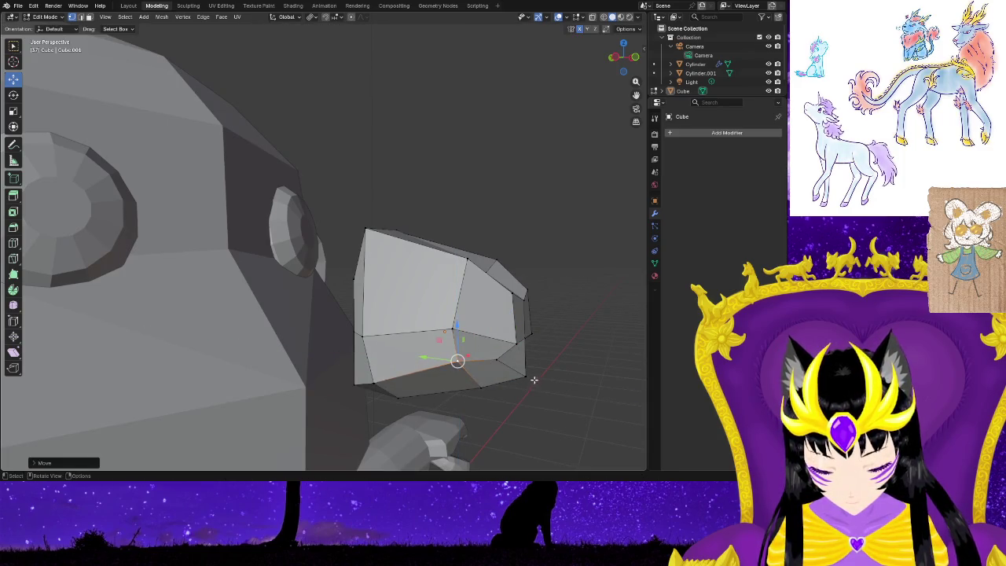
click(526, 376)
drag(491, 374, 471, 371)
middle_drag(534, 415, 325, 396)
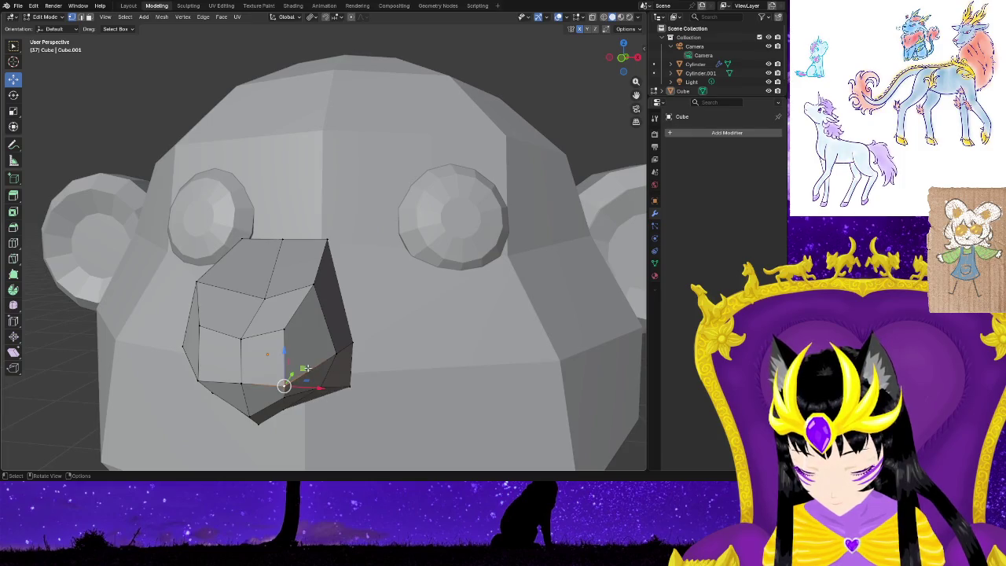
Try moving the lower snout vertices with a Shift+X plane constraint, then undo it.
drag(305, 368, 320, 359)
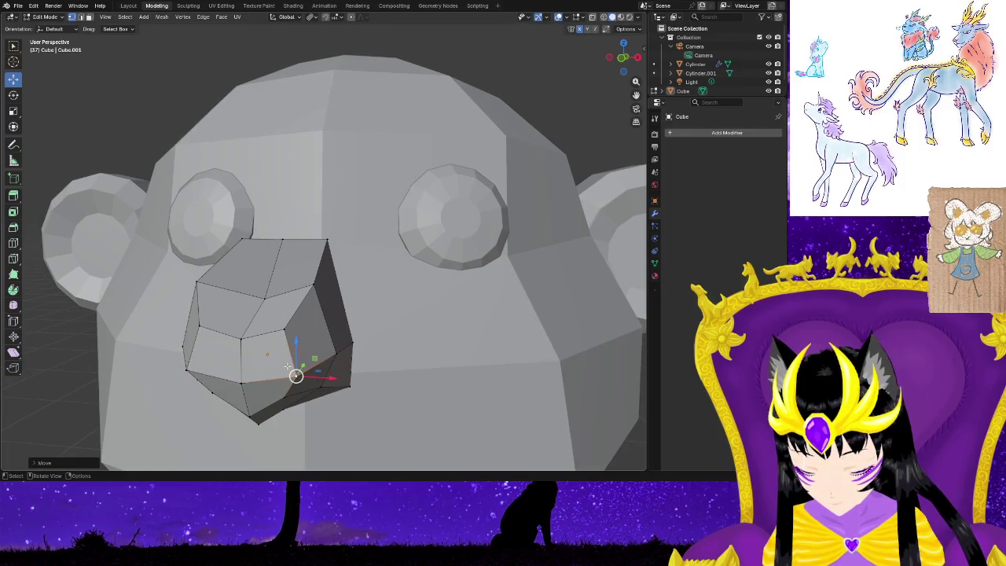
key(g)
key(shift+x)
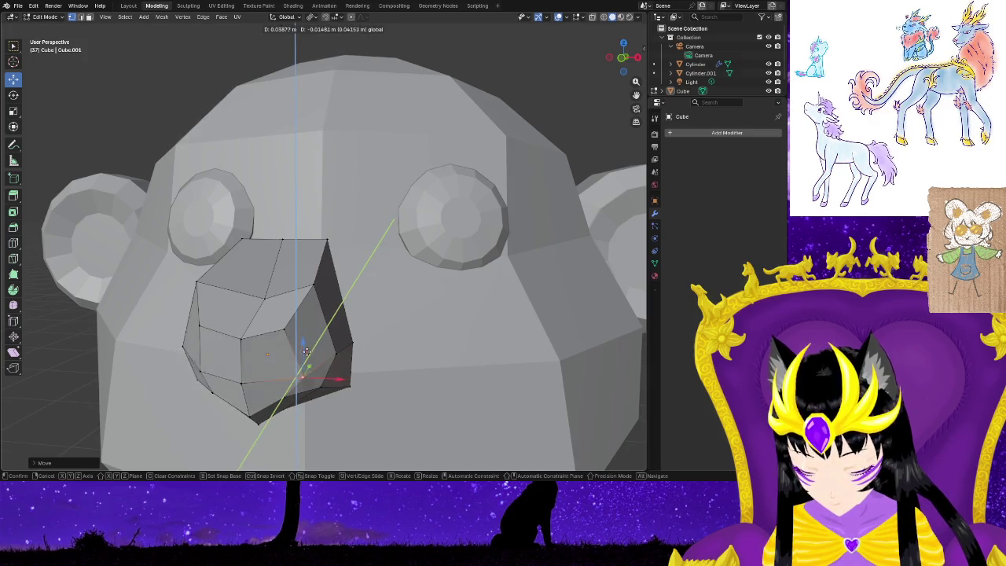
click(330, 368)
key(ctrl+z)
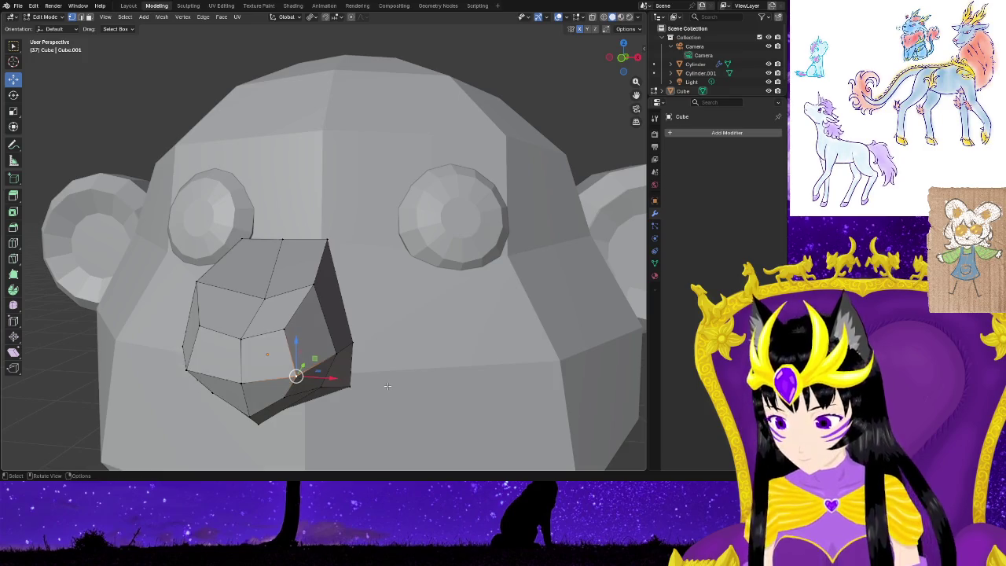
key(ctrl+z)
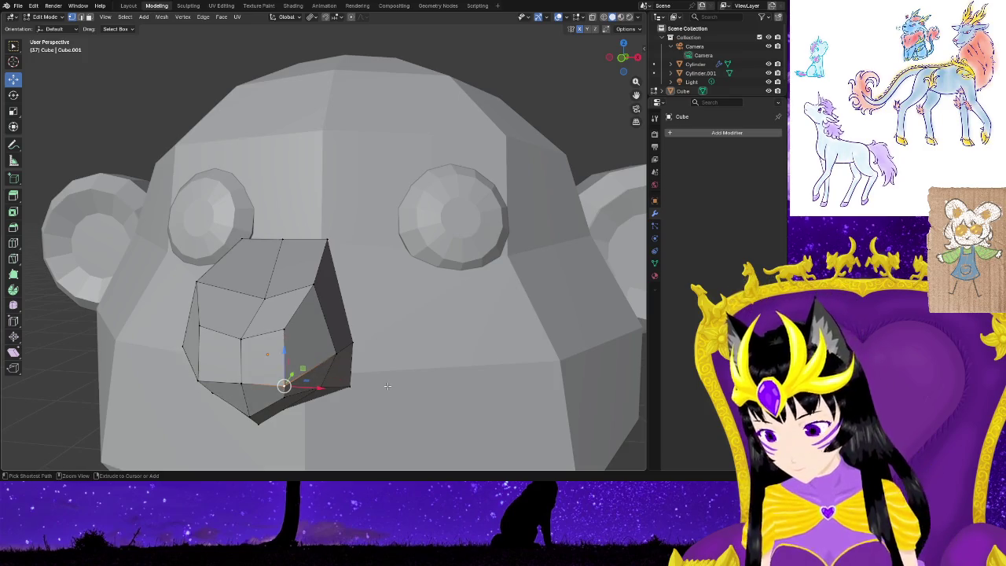
Shift a side snout vertex about 0.026 m along Y to taper the muzzle.
mouse_move(387, 386)
middle_down()
mouse_move(431, 351)
mouse_move(545, 359)
middle_up()
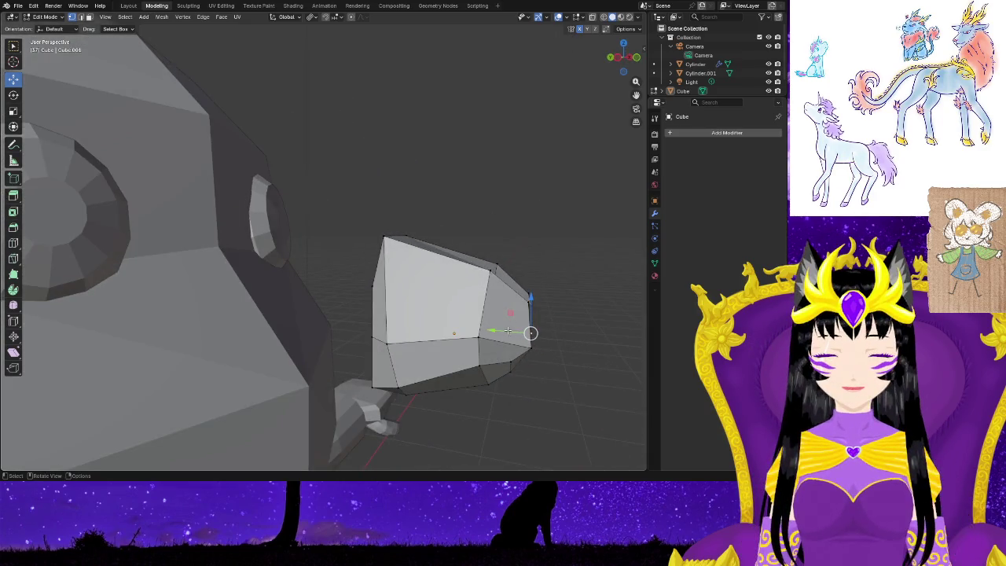
mouse_move(502, 331)
mouse_down()
mouse_move(494, 328)
mouse_move(511, 332)
mouse_up()
middle_drag(512, 333, 453, 366)
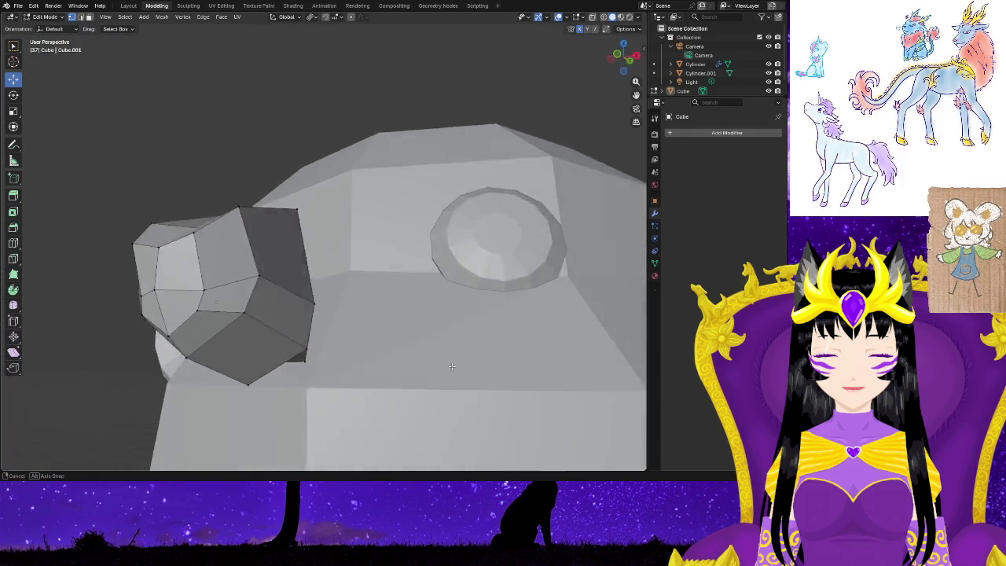
mouse_move(452, 366)
middle_down()
mouse_move(225, 375)
mouse_move(385, 368)
mouse_move(387, 381)
middle_up()
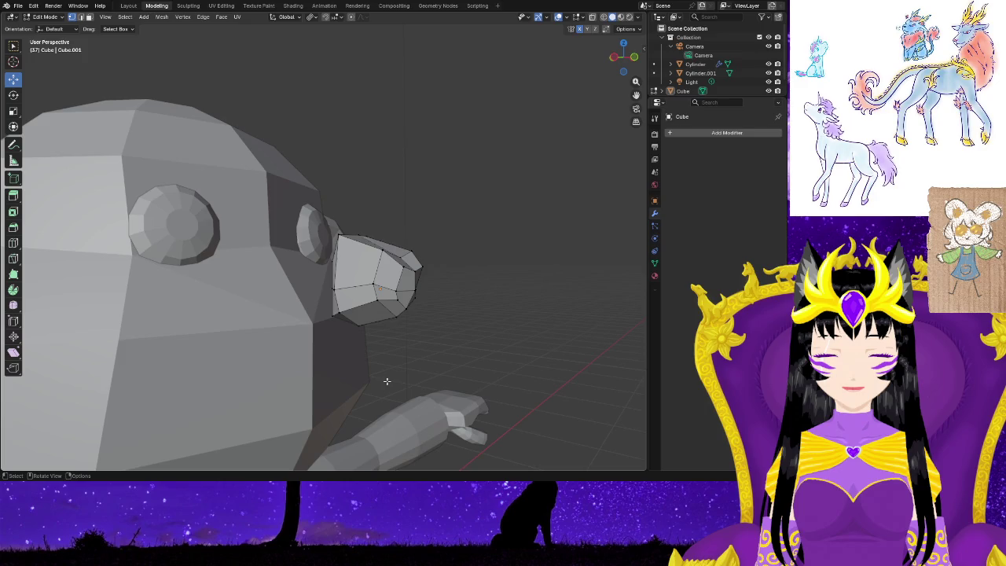
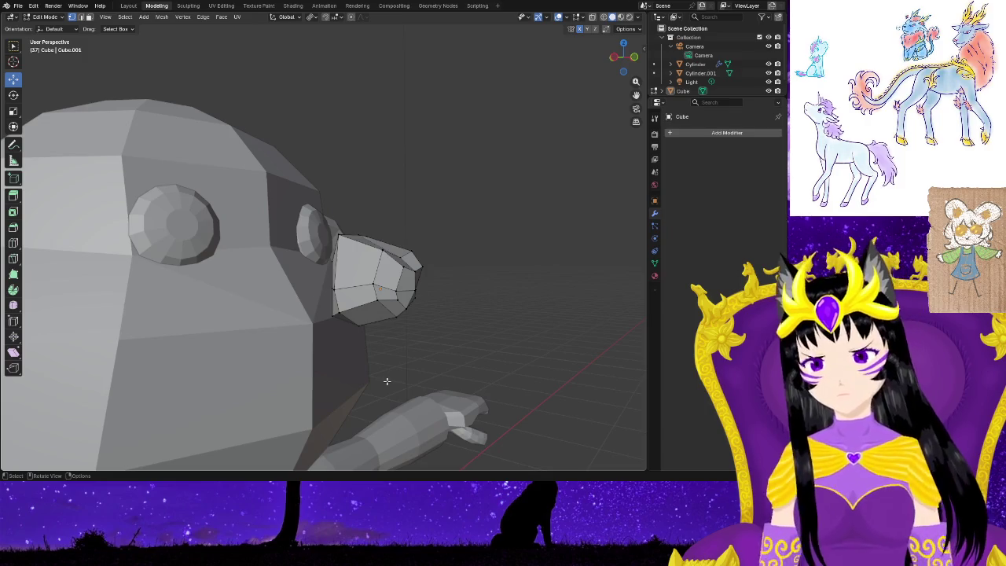
Slide the whole nose mesh back into the monkey's face.
mouse_move(511, 372)
middle_down()
mouse_move(459, 391)
mouse_move(383, 389)
mouse_move(459, 390)
middle_up()
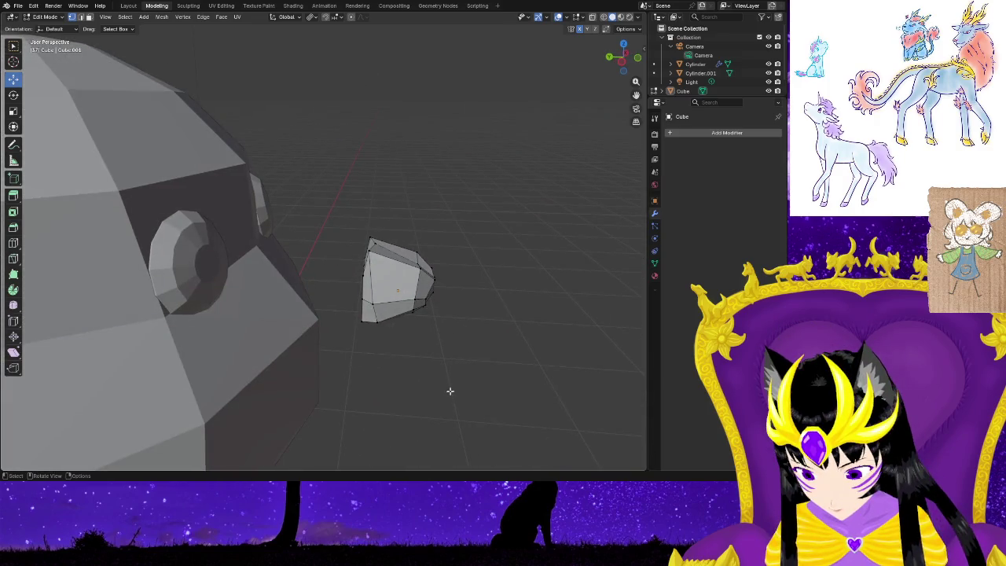
key(a)
drag(368, 285, 239, 276)
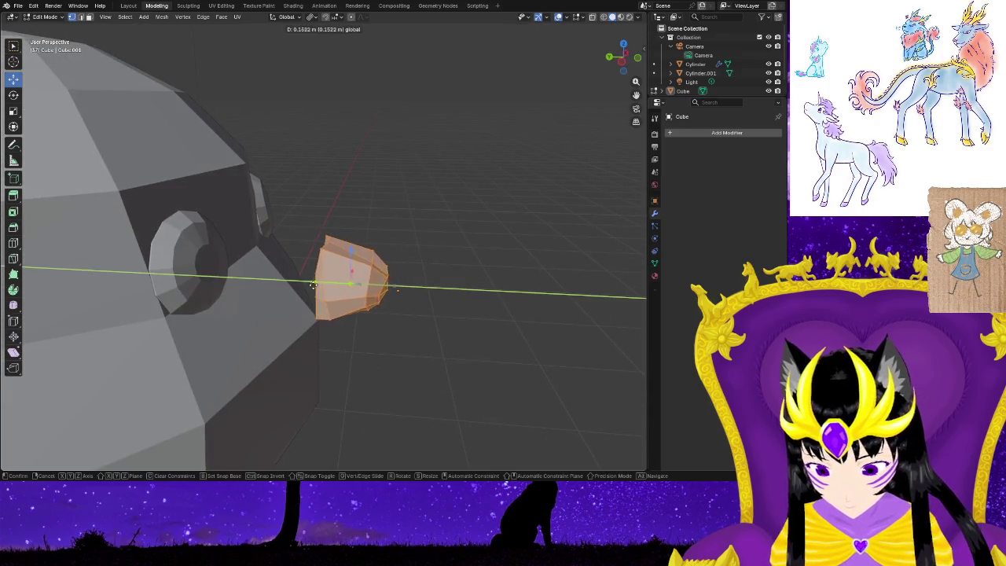
key(alt+a)
mouse_move(239, 276)
middle_down()
mouse_move(233, 328)
mouse_move(222, 330)
mouse_move(248, 320)
middle_up()
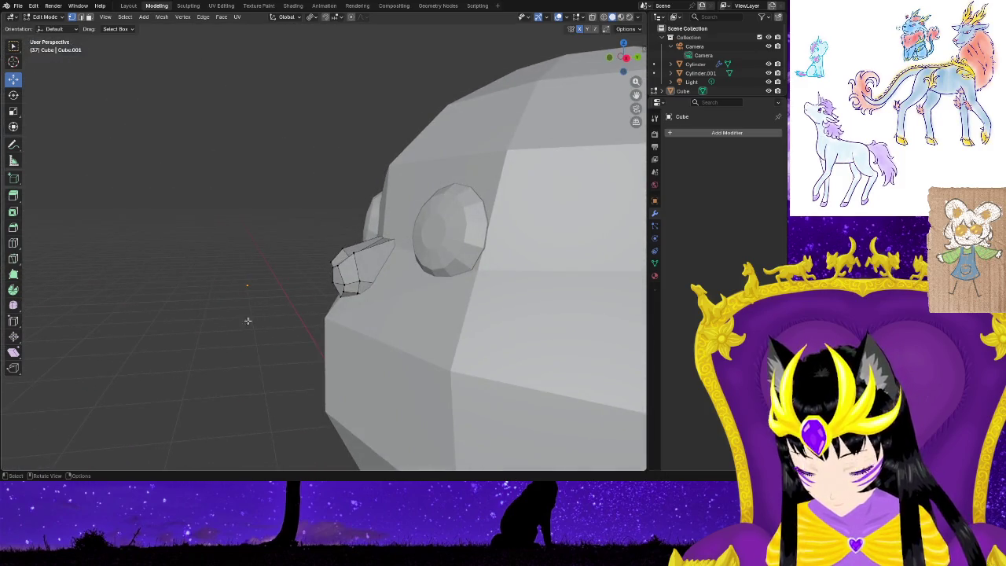
Centre the nose horizontally and fine-tune its height just below the eyes.
key(l)
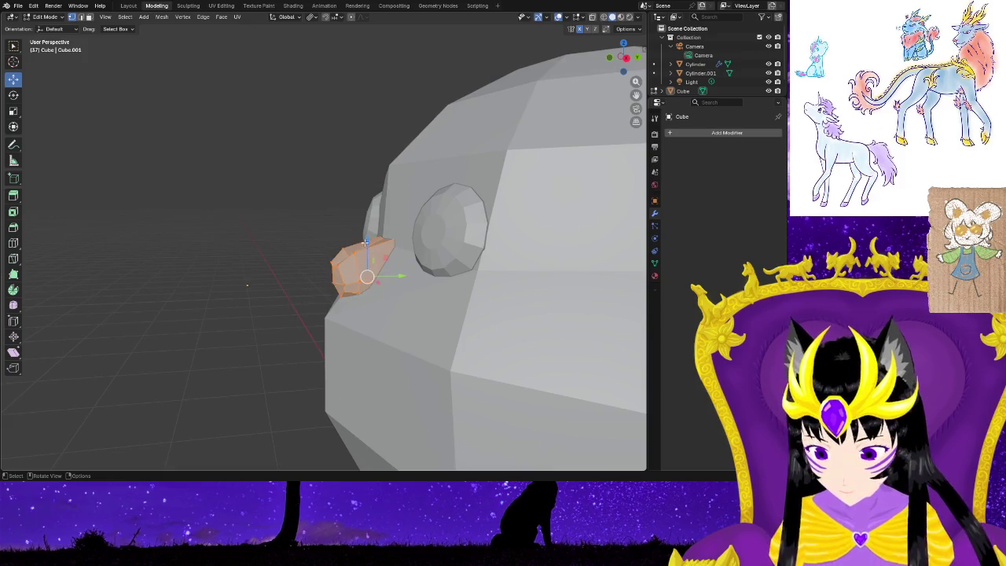
drag(366, 239, 364, 252)
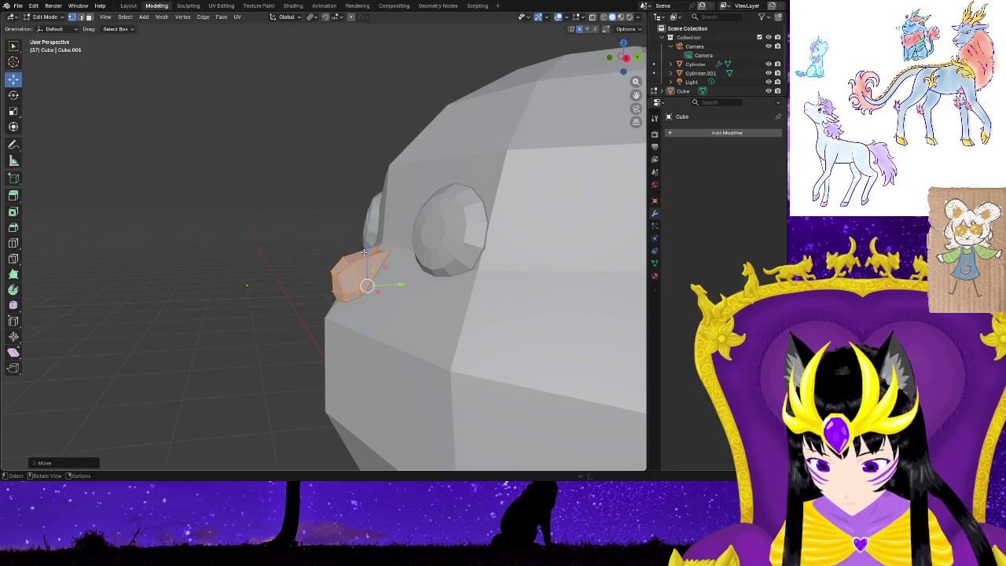
drag(398, 285, 382, 284)
drag(356, 251, 353, 267)
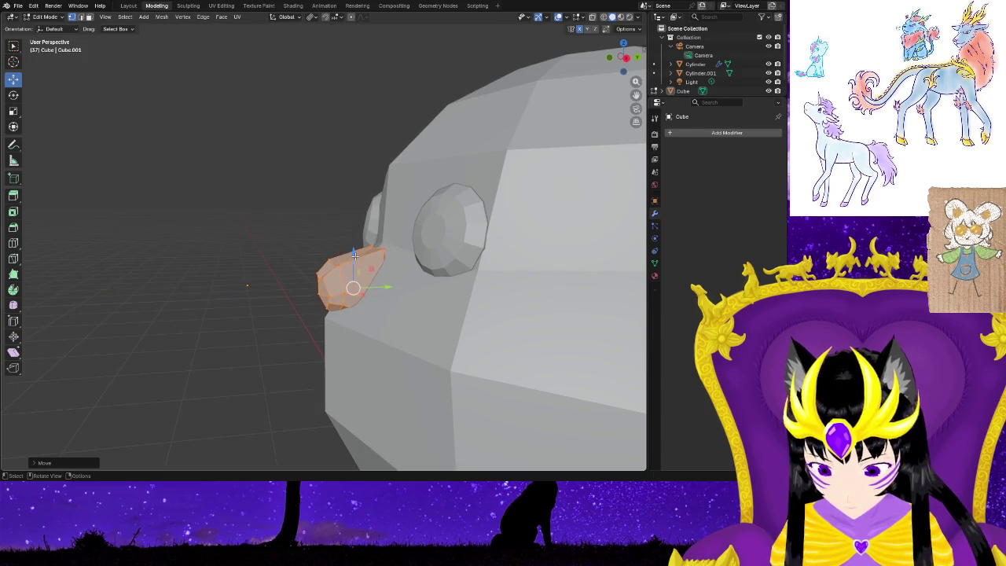
Tilt the nose around its horizontal axis, checking it from side and three-quarter views.
key(r)
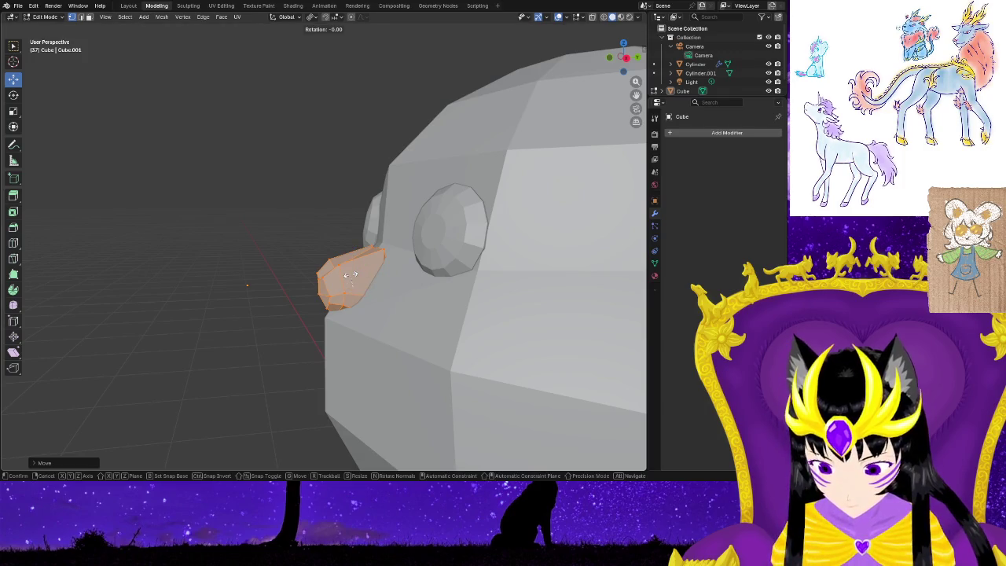
click(356, 275)
middle_drag(356, 274, 353, 351)
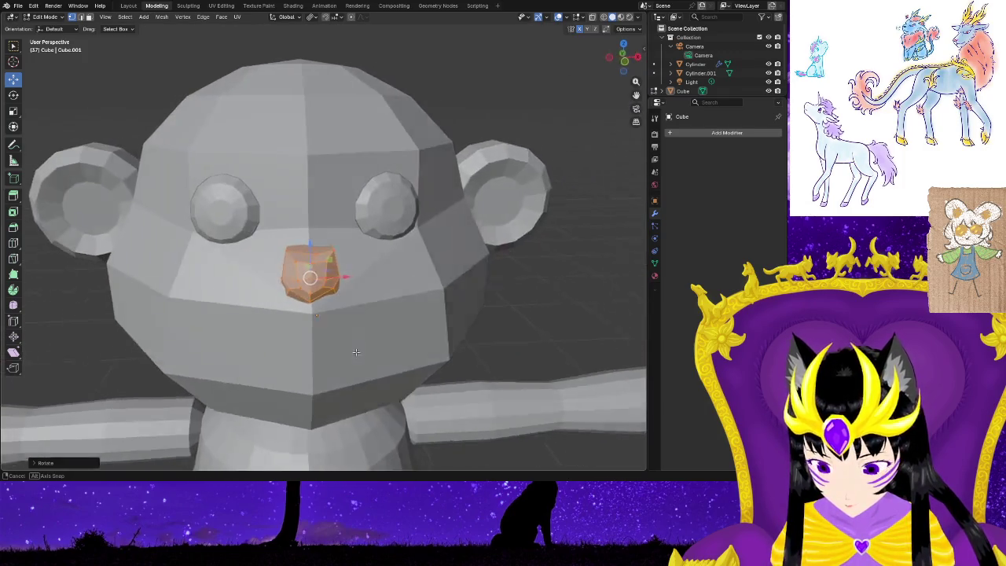
key(ctrl+z)
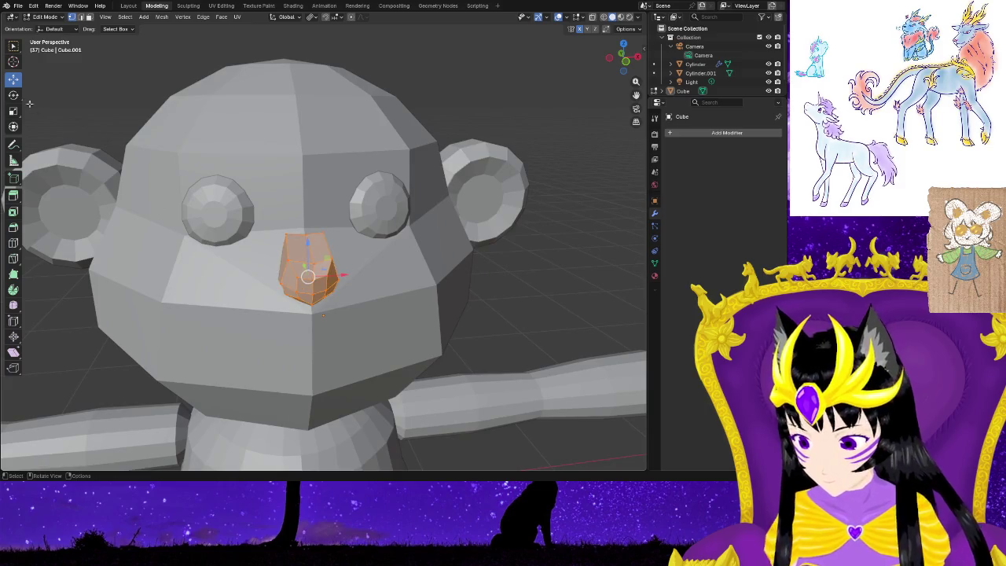
click(12, 96)
drag(310, 253, 315, 245)
mouse_move(331, 260)
middle_down()
mouse_move(496, 319)
mouse_move(366, 308)
mouse_move(204, 346)
mouse_move(469, 406)
middle_up()
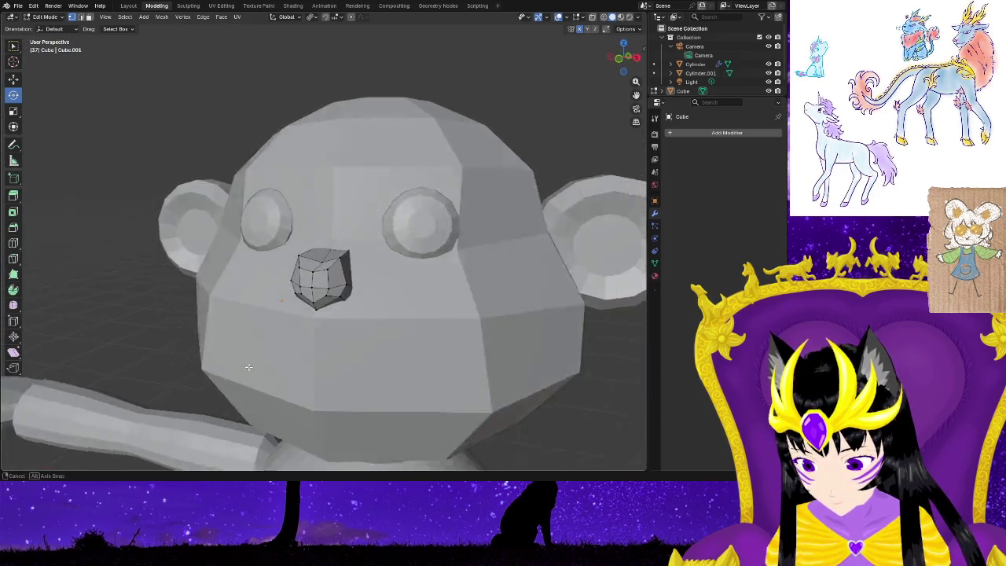
scroll(468, 406, down, 3)
scroll(469, 407, down, 2)
mouse_move(400, 368)
middle_down()
mouse_move(442, 378)
mouse_move(326, 294)
middle_up()
mouse_move(397, 294)
middle_down()
mouse_move(386, 253)
mouse_move(483, 296)
mouse_move(458, 283)
mouse_move(338, 291)
mouse_move(378, 298)
mouse_move(354, 293)
mouse_move(401, 329)
mouse_move(440, 299)
middle_up()
scroll(354, 292, up, 8)
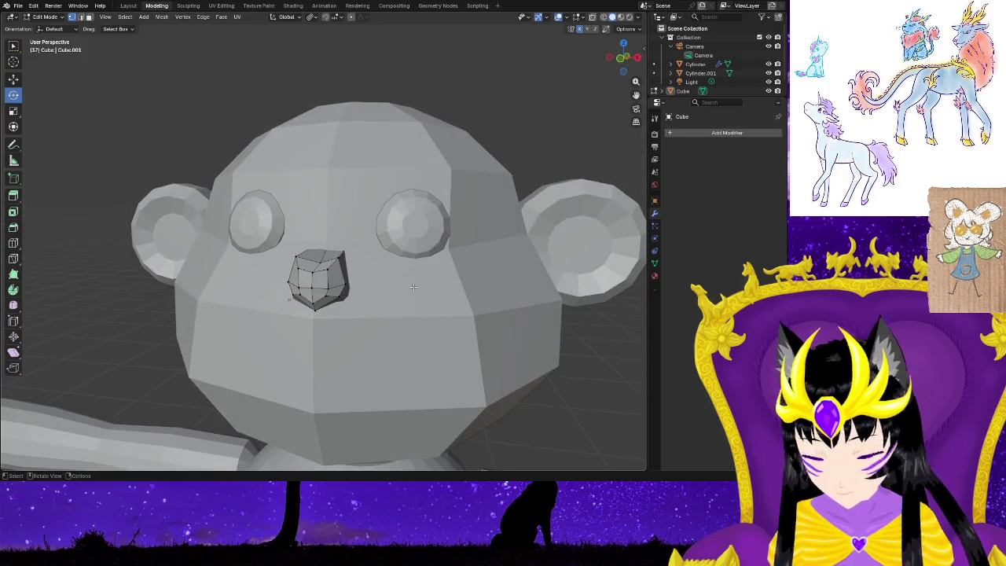
Return to Object Mode, then re-enter Edit Mode on the nose and select its top face.
click(704, 64)
key(ctrl+z)
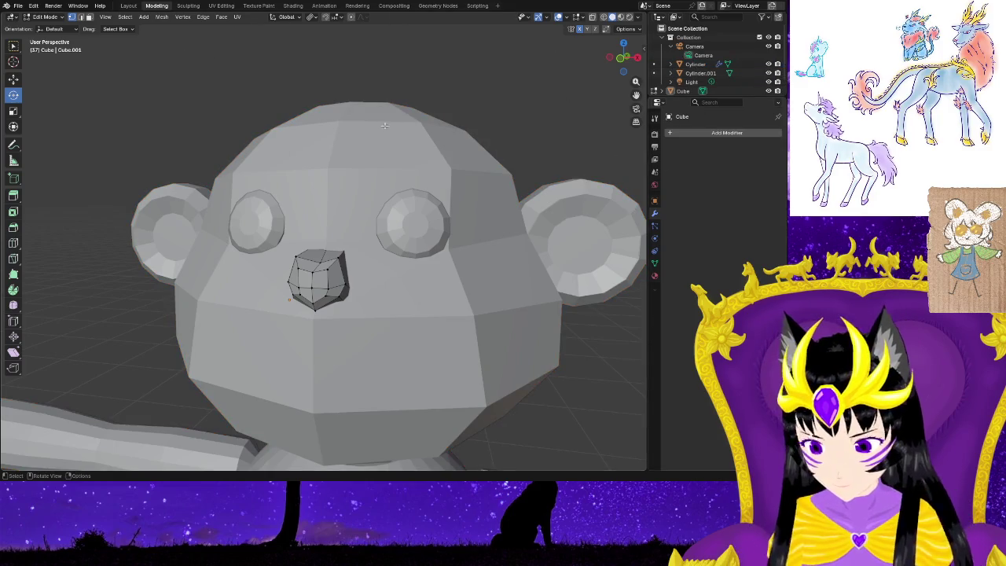
key(Tab)
mouse_move(499, 240)
middle_down()
mouse_move(440, 330)
mouse_move(357, 301)
mouse_move(454, 291)
mouse_move(382, 307)
middle_up()
scroll(395, 308, up, 2)
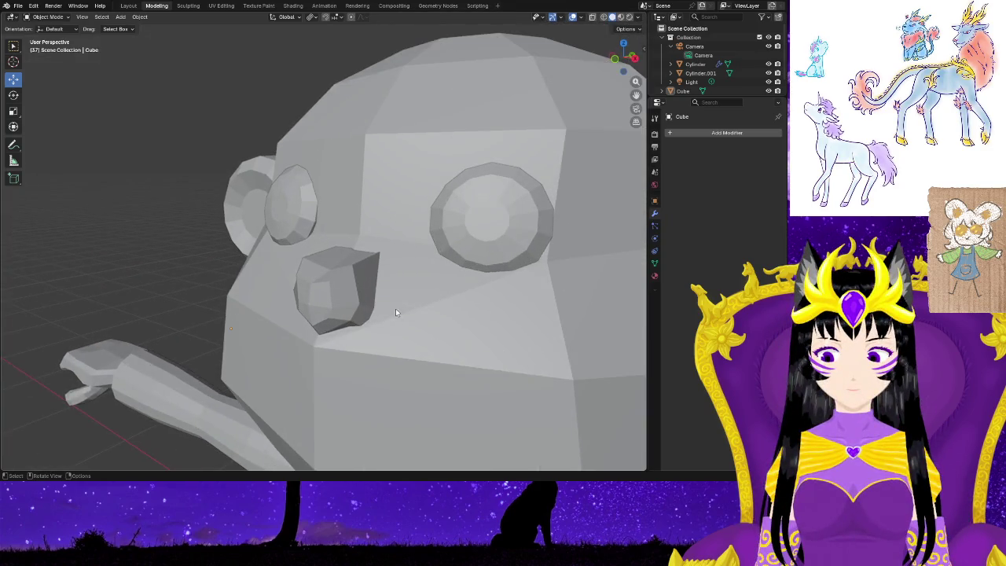
key(Tab)
click(352, 266)
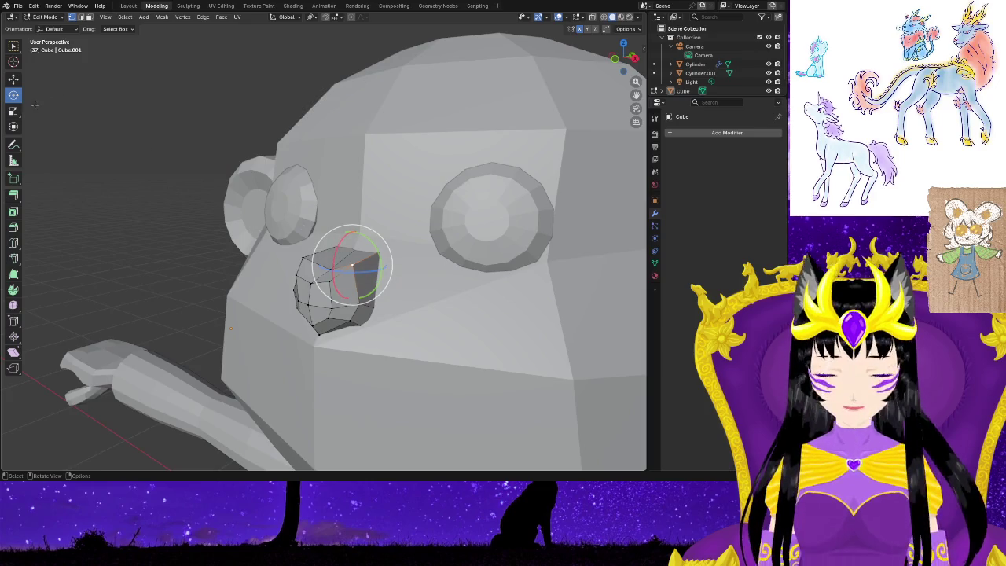
Shift the nose's top face along X and lower its upper corner vertex.
click(16, 82)
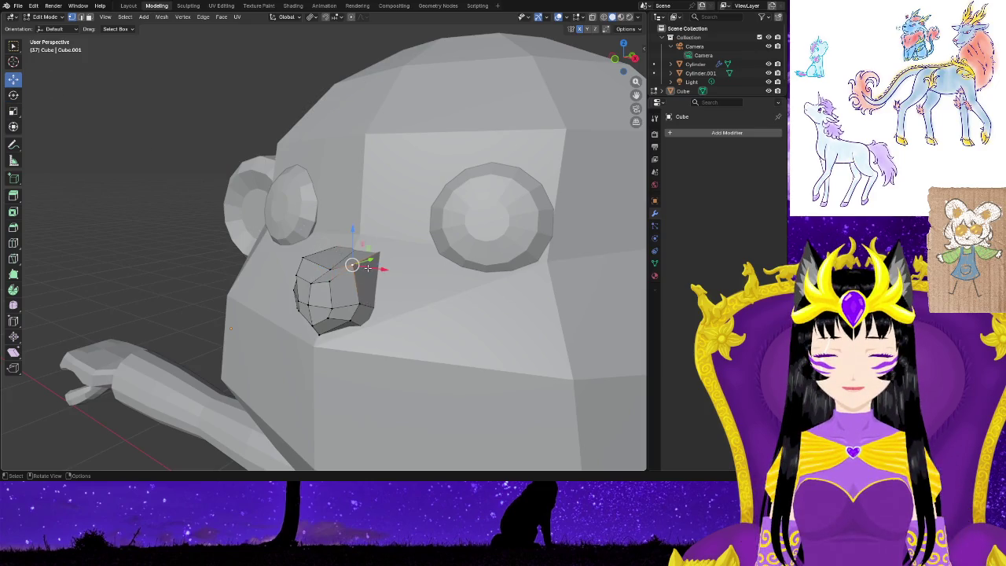
drag(362, 266, 371, 266)
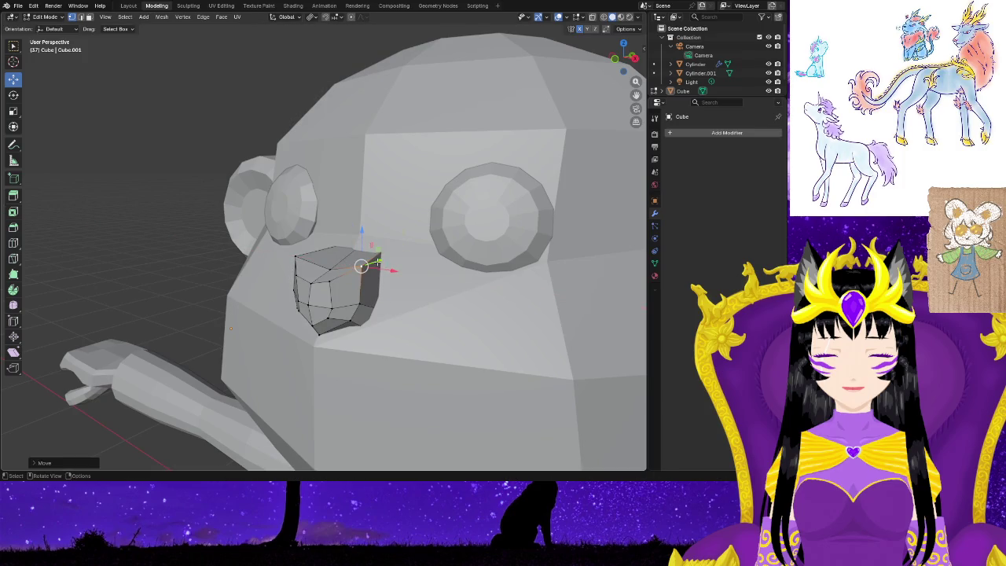
click(371, 245)
mouse_move(360, 233)
mouse_down()
mouse_move(361, 260)
mouse_move(412, 318)
mouse_up()
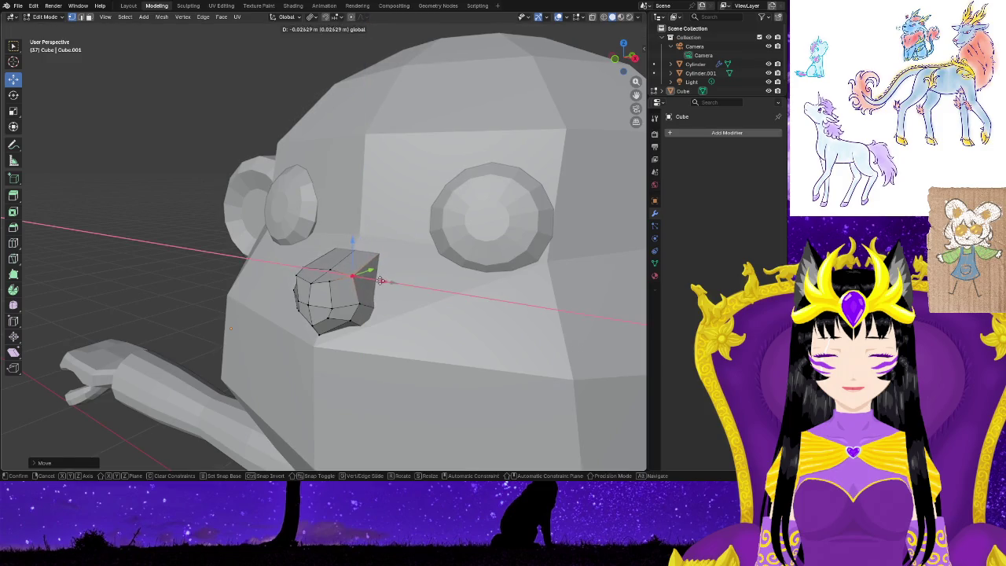
middle_drag(412, 318, 351, 290)
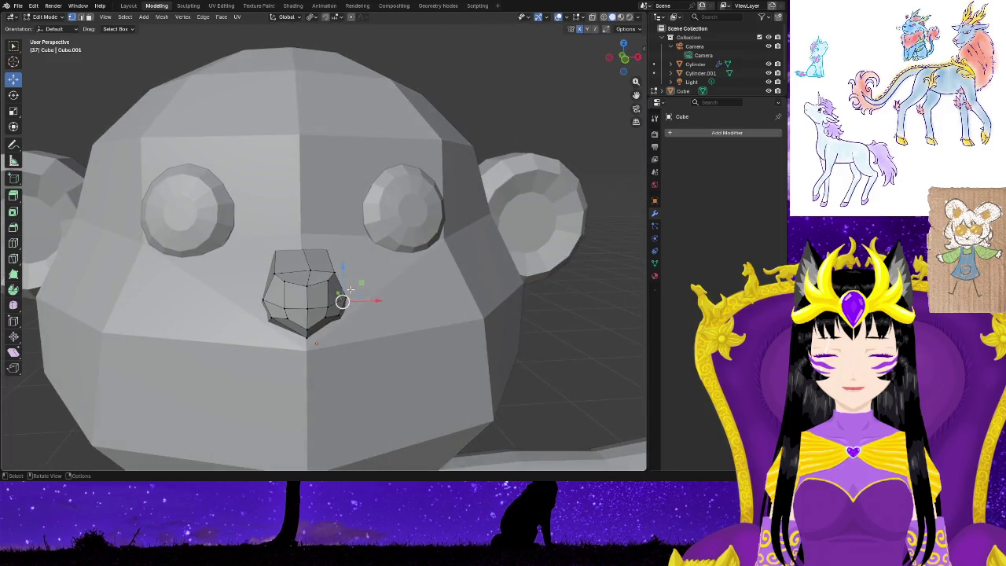
drag(328, 248, 329, 255)
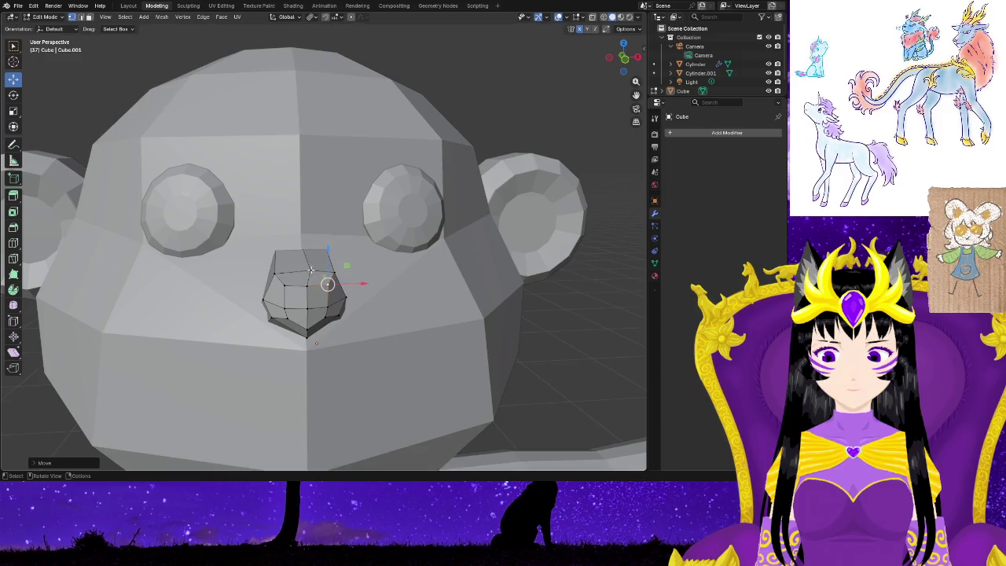
Move the nose vertices along X and Y to broaden the snout.
middle_drag(311, 270, 348, 341)
drag(339, 256, 336, 257)
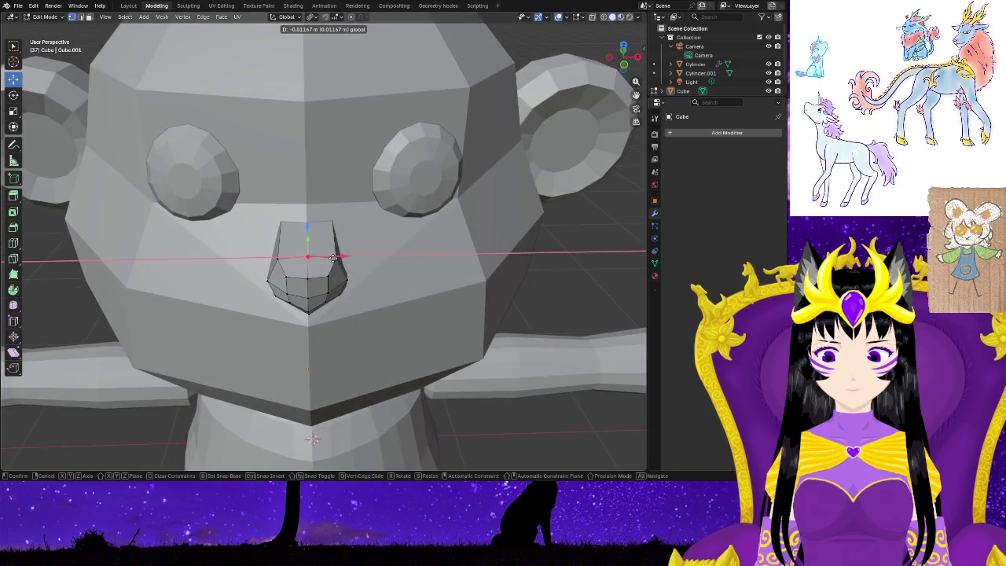
drag(332, 257, 332, 258)
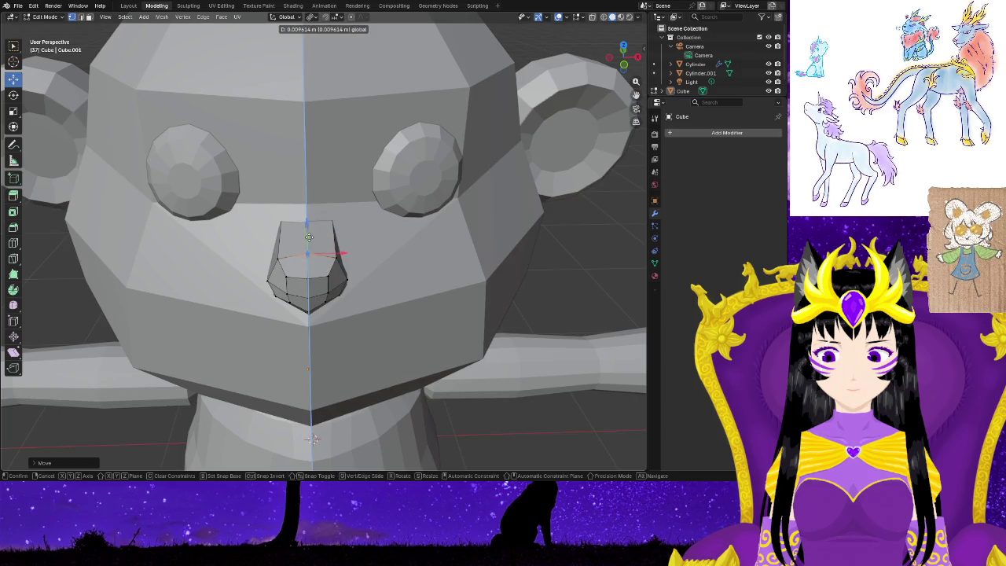
mouse_move(341, 348)
middle_down()
mouse_move(438, 309)
mouse_move(241, 339)
mouse_move(307, 353)
mouse_move(320, 292)
middle_up()
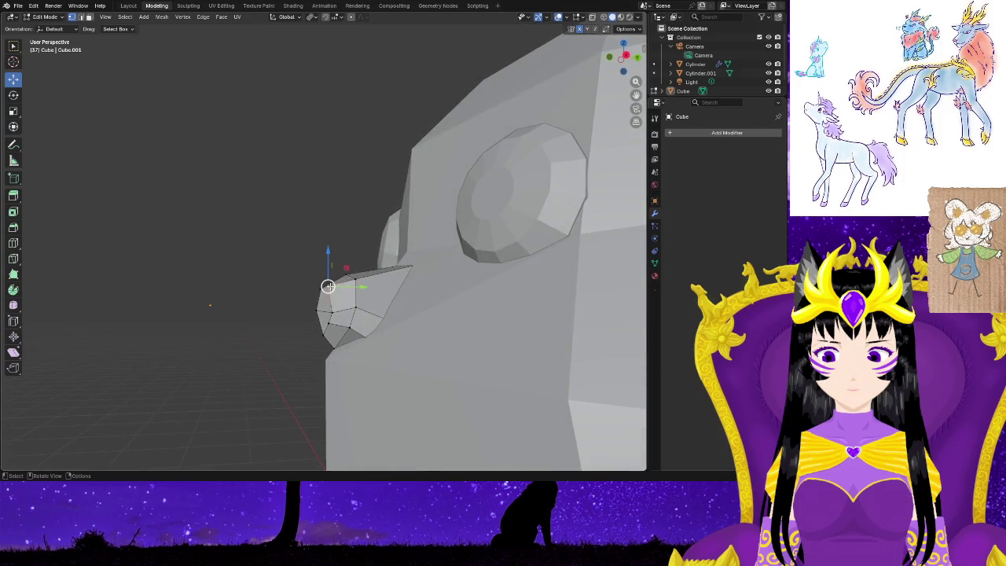
drag(342, 288, 346, 288)
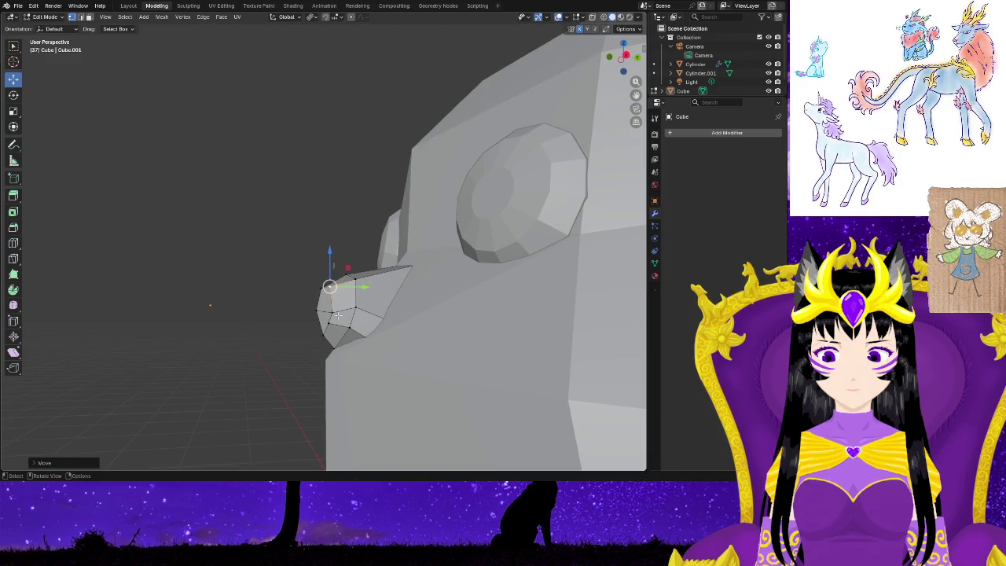
drag(342, 323, 371, 328)
mouse_move(275, 375)
middle_down()
mouse_move(467, 386)
mouse_move(343, 370)
mouse_move(218, 288)
mouse_move(213, 270)
mouse_move(367, 356)
middle_up()
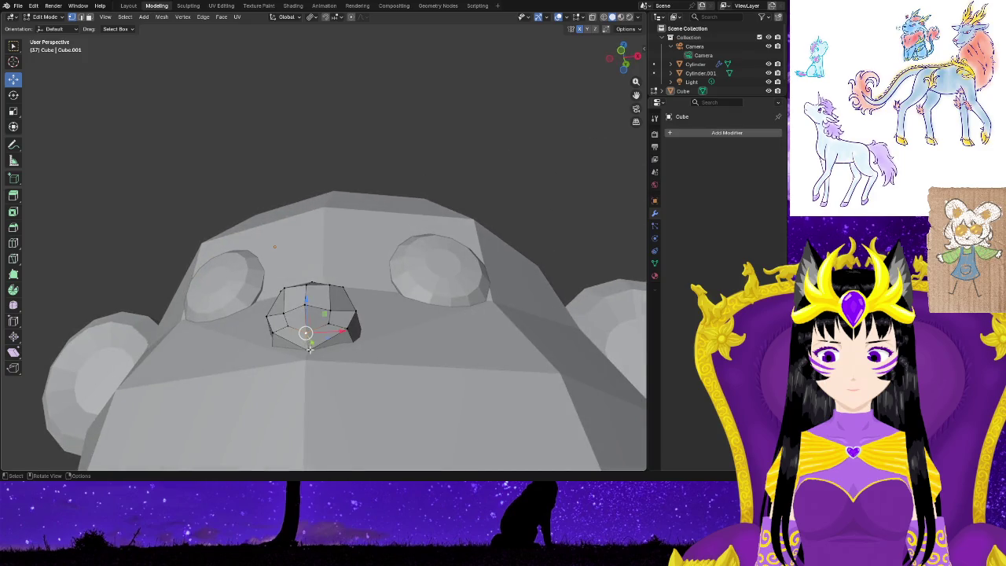
scroll(298, 359, up, 2)
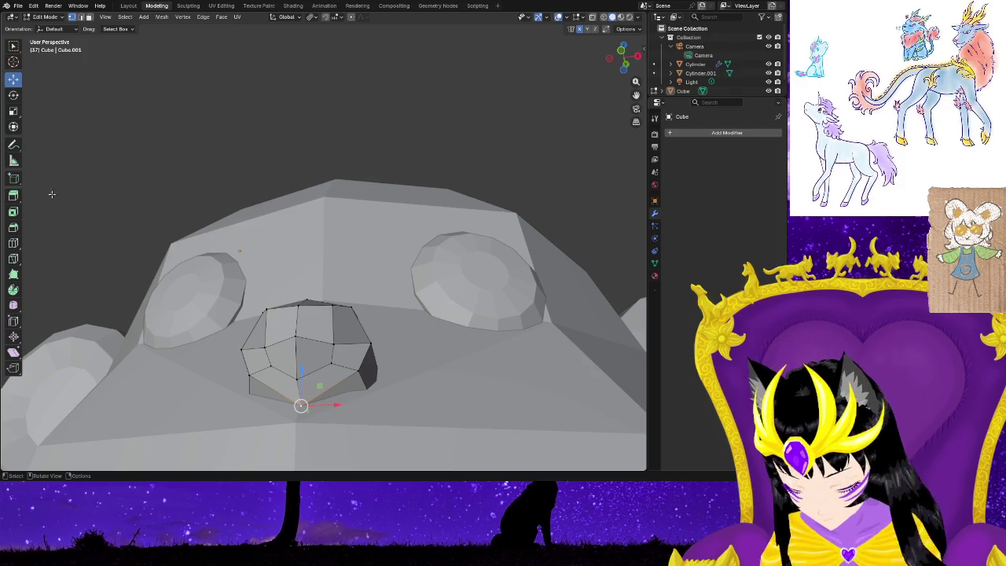
click(15, 145)
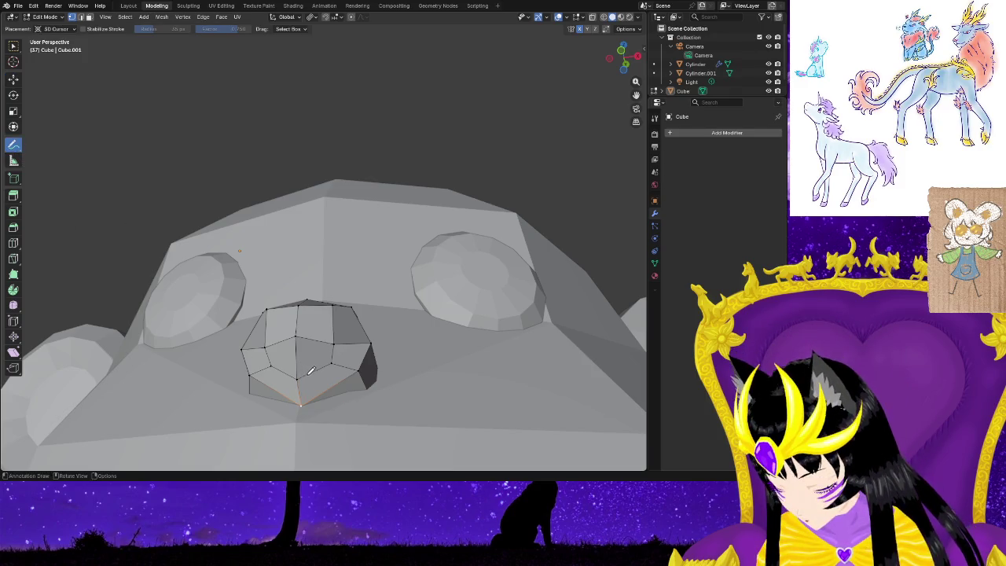
Knife-cut new edges from the nose's lower tip across its bottom faces.
click(13, 258)
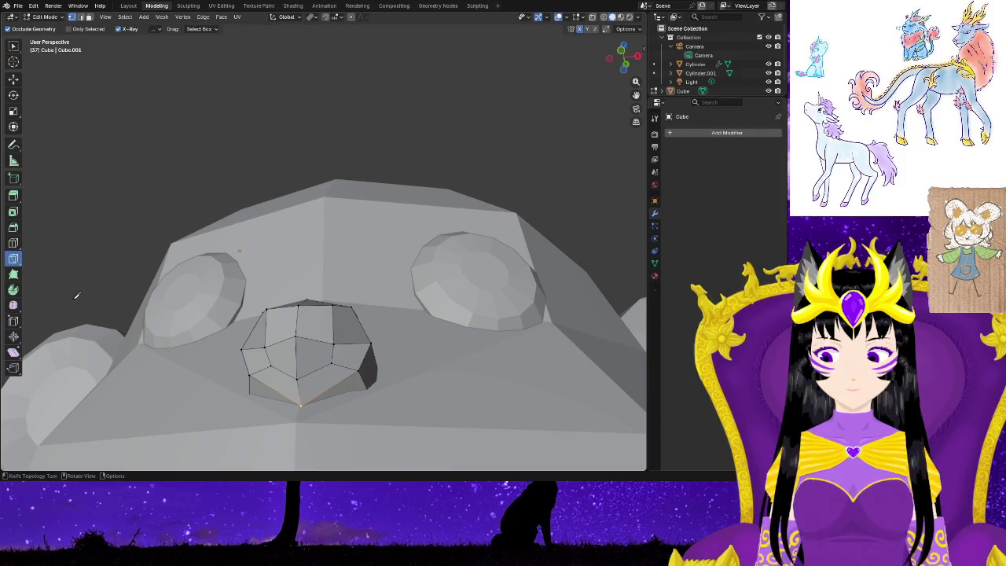
click(272, 367)
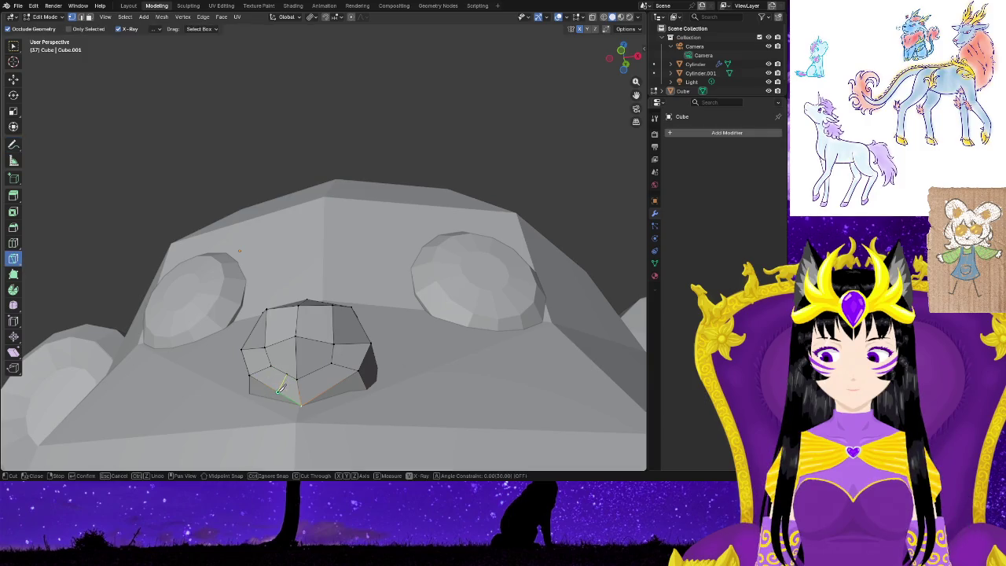
key(Return)
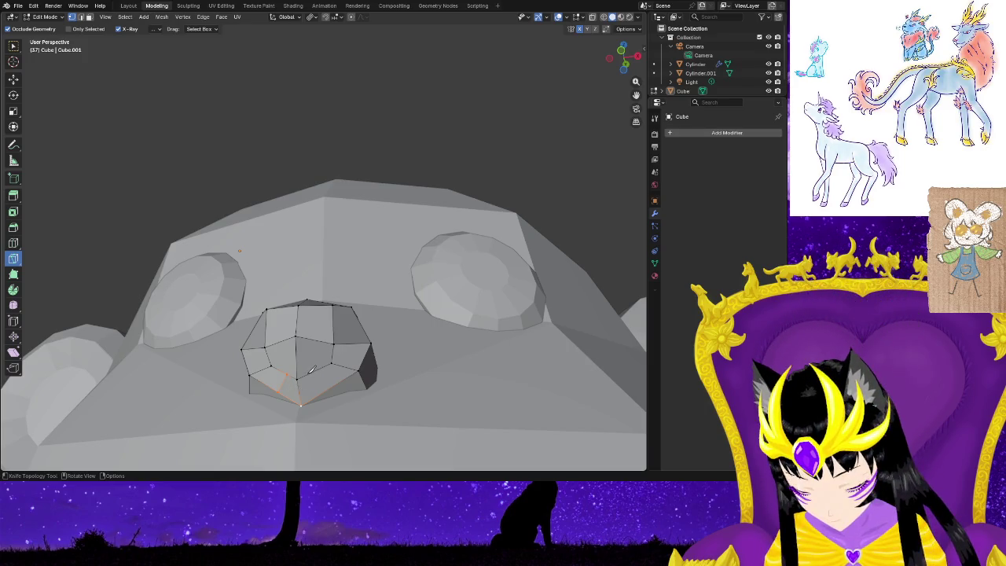
mouse_move(312, 369)
middle_down()
mouse_move(368, 407)
mouse_move(438, 427)
mouse_move(328, 410)
middle_up()
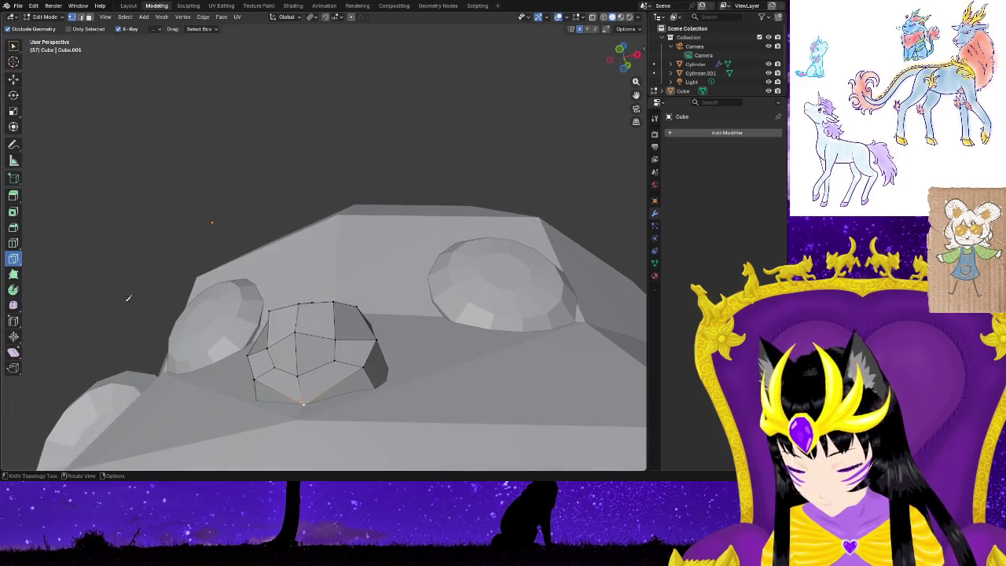
click(13, 244)
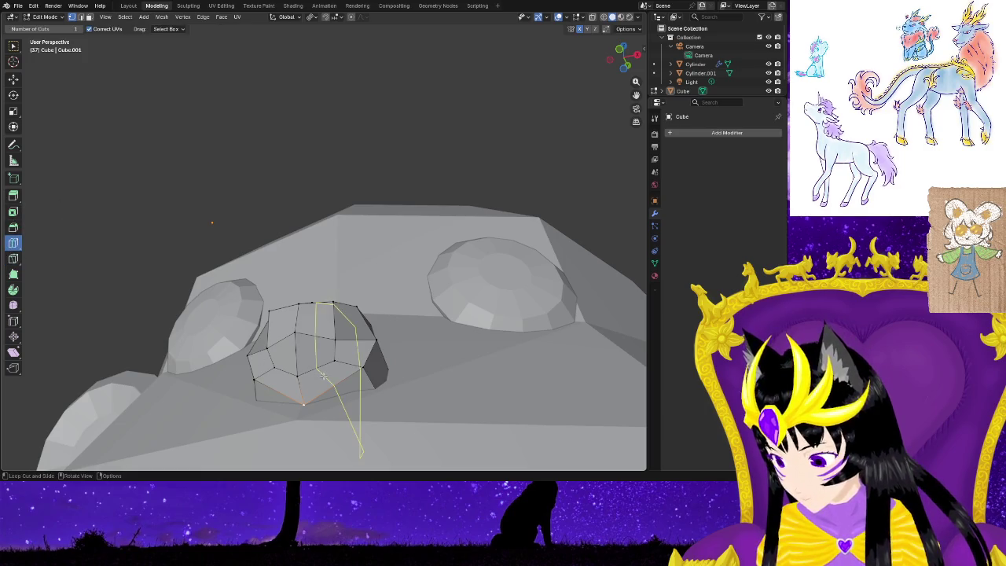
Add a vertical edge loop through the nose, slide it left, and raise one nose vertex.
click(302, 404)
click(276, 387)
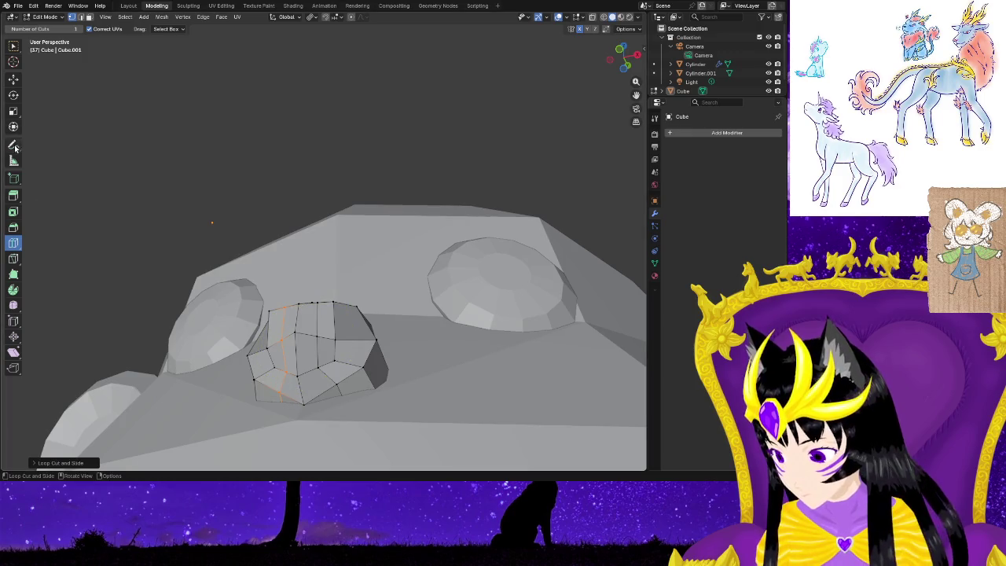
click(14, 80)
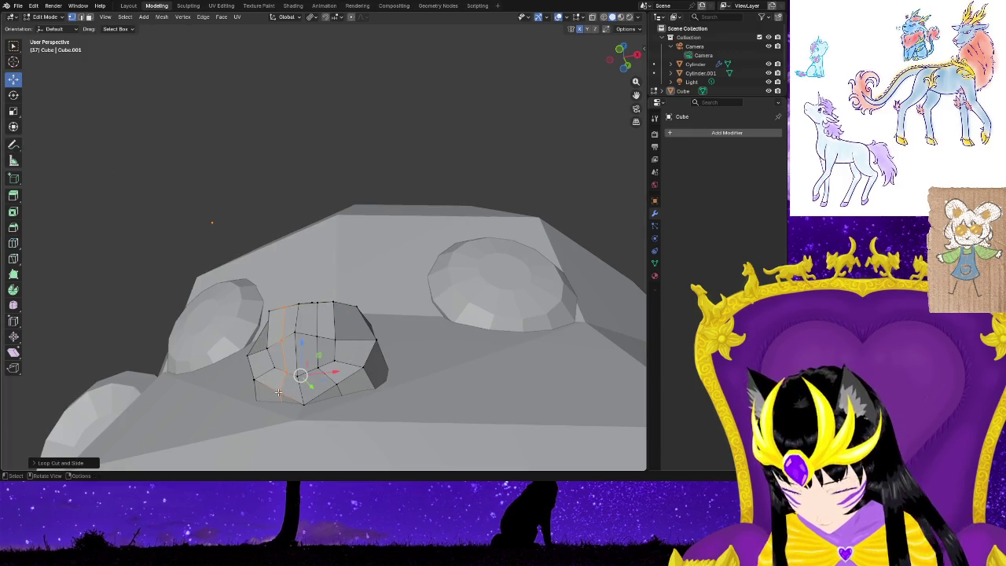
click(279, 391)
mouse_move(278, 378)
mouse_down()
mouse_move(304, 402)
mouse_move(309, 385)
mouse_up()
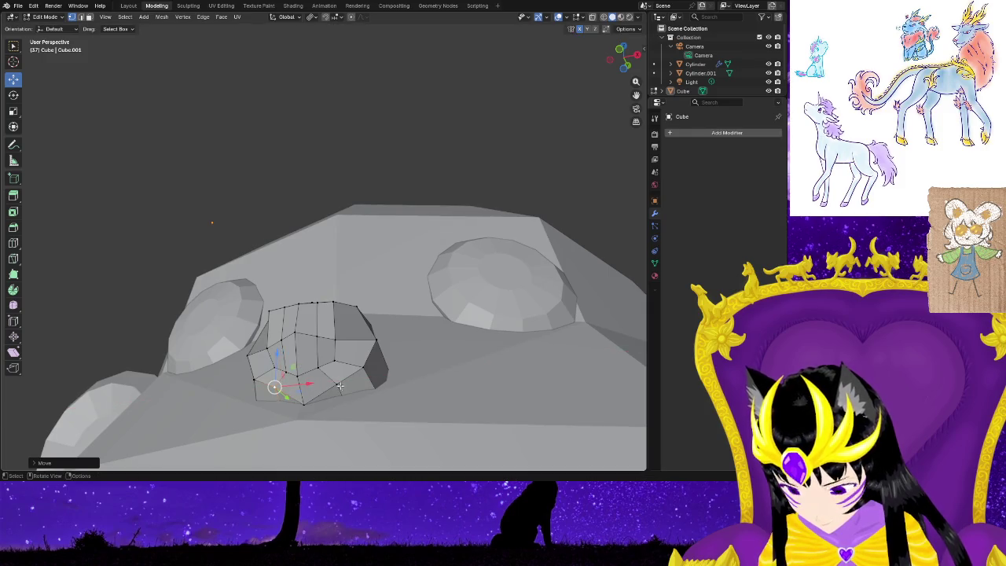
mouse_move(327, 414)
middle_down()
mouse_move(338, 422)
mouse_move(328, 379)
middle_up()
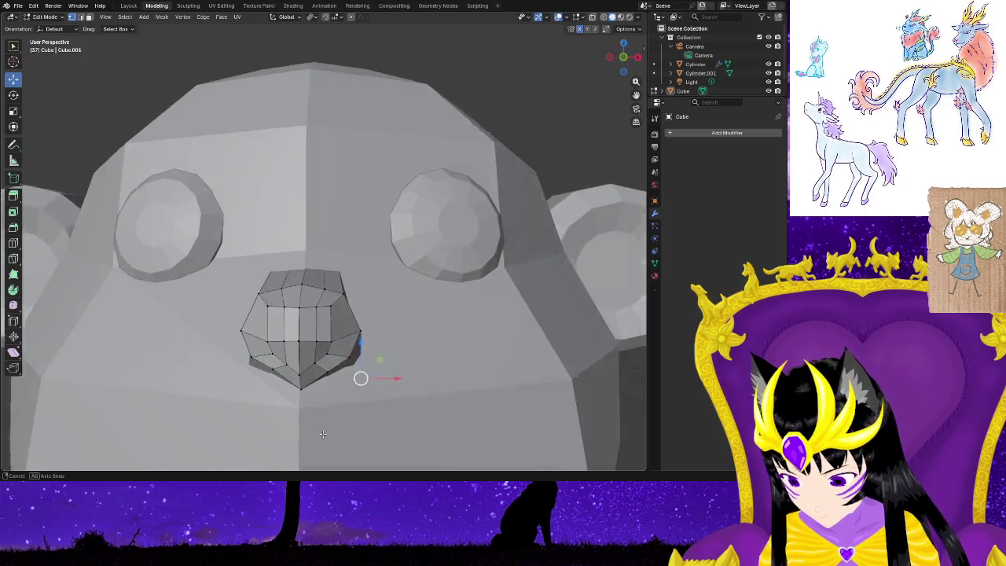
drag(328, 360, 328, 351)
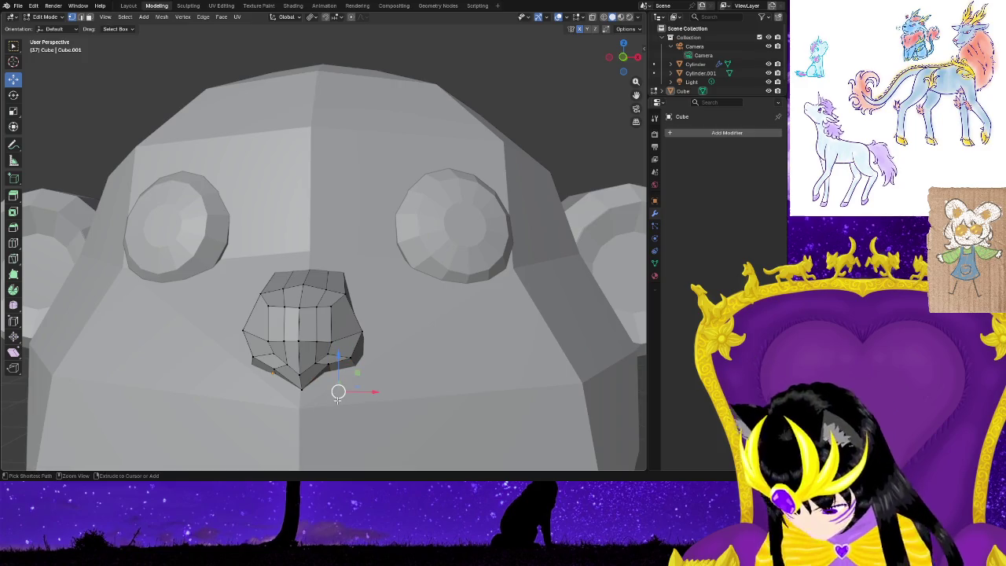
Reposition the nose's bottom vertex horizontally with G and Shift+Z.
ctrl+click(343, 398)
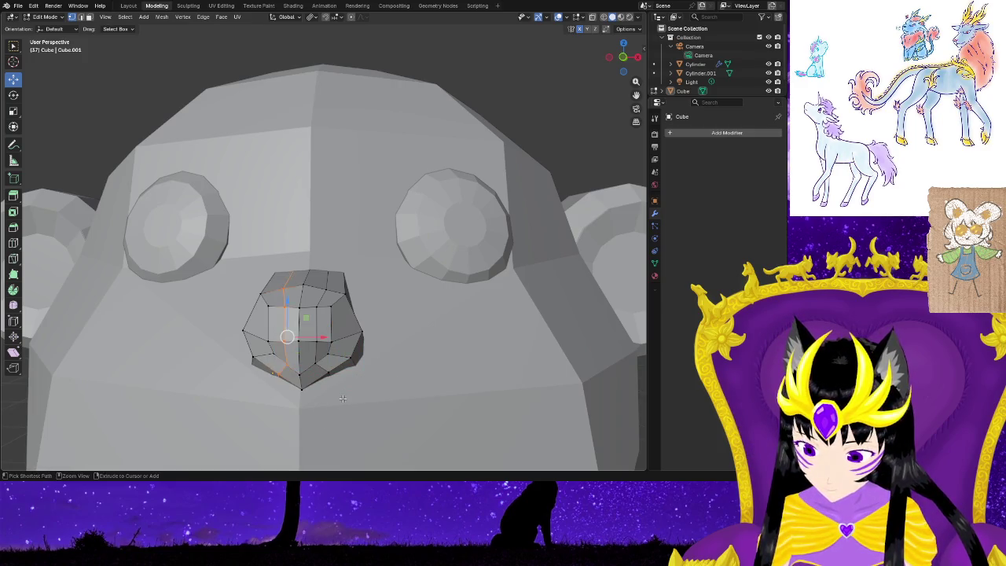
click(343, 399)
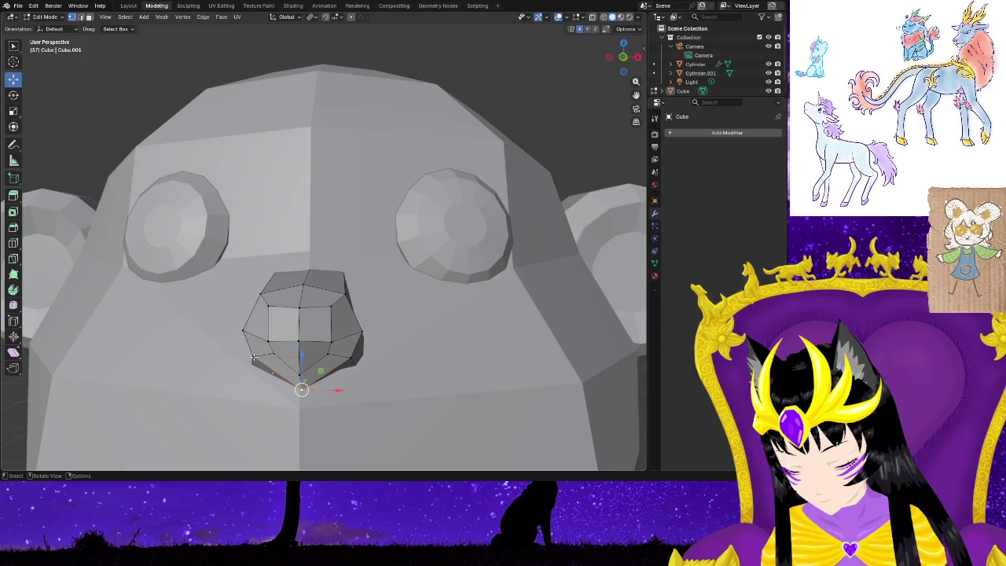
key(g)
key(shift+z)
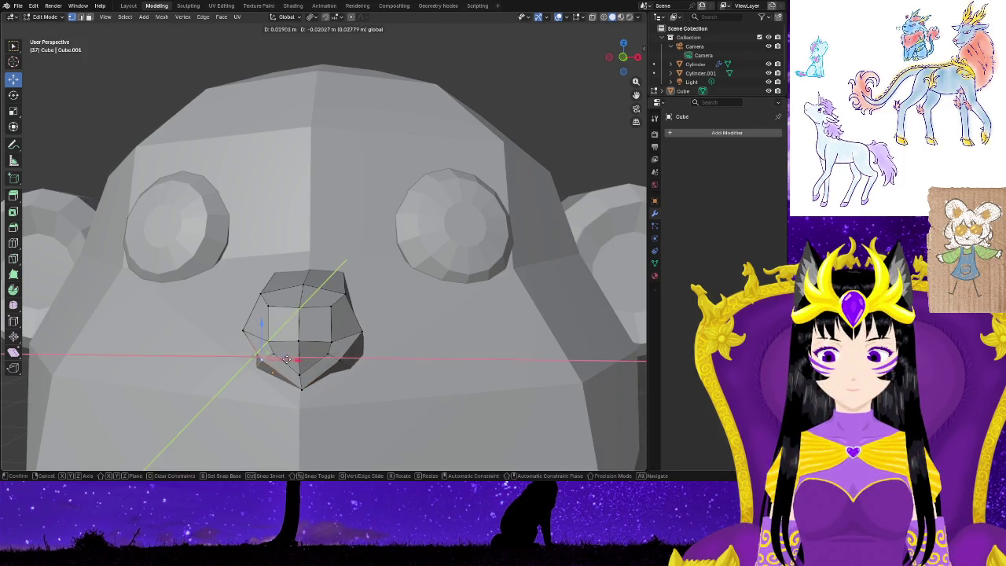
click(283, 359)
mouse_move(343, 416)
middle_down()
mouse_move(322, 374)
mouse_move(69, 232)
middle_up()
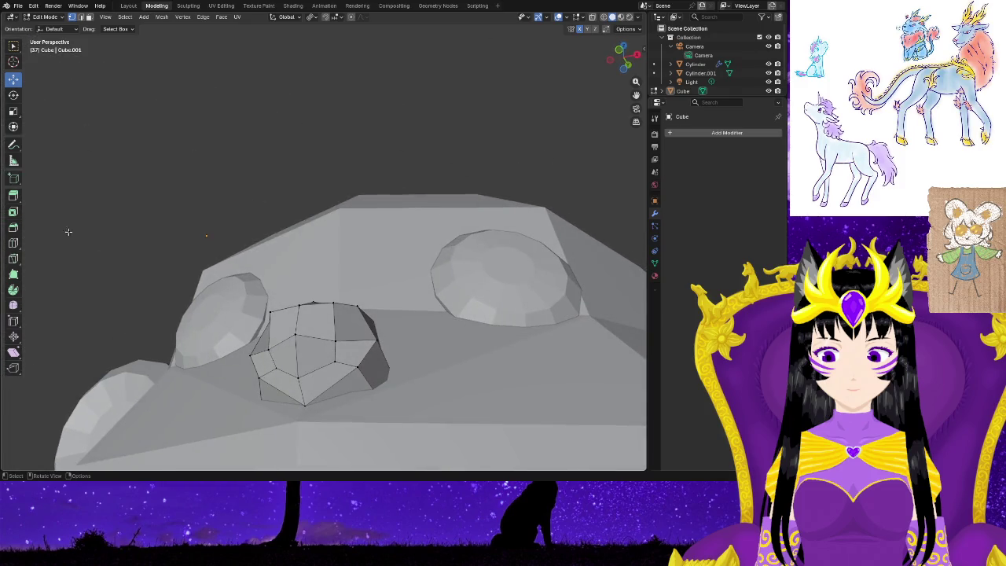
Add a horizontal edge loop around the nose, checking it from several angles.
click(13, 243)
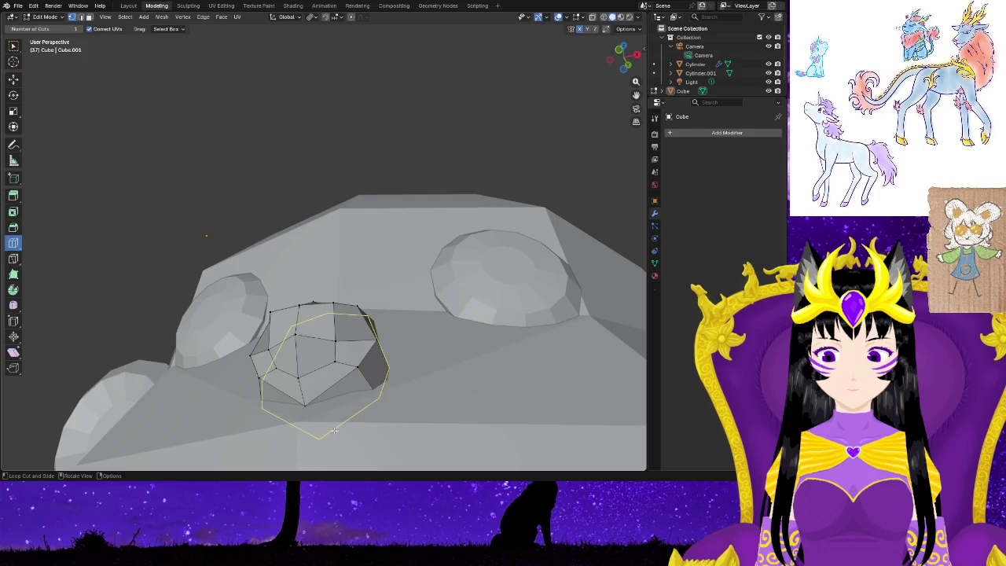
middle_drag(341, 442, 335, 420)
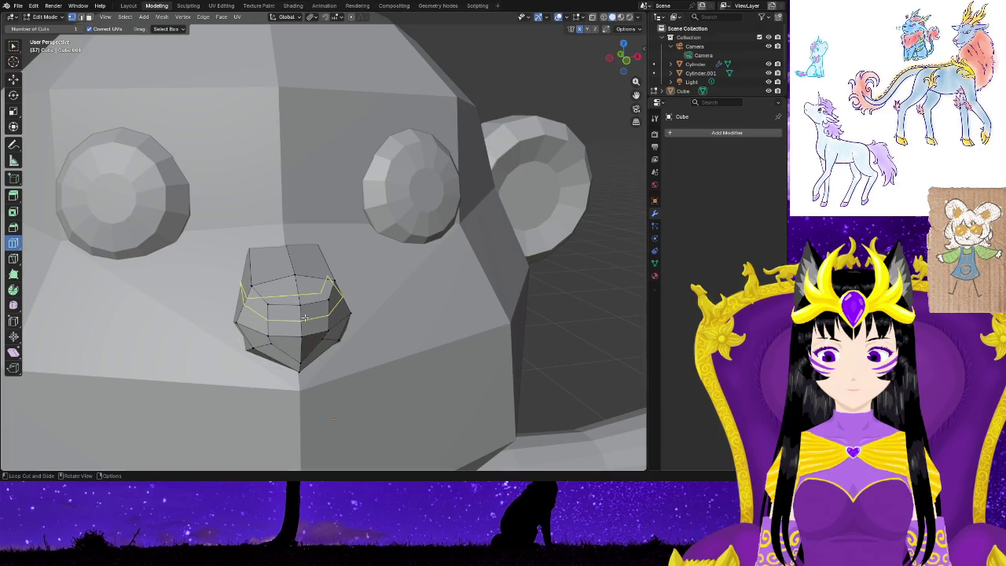
mouse_move(287, 364)
middle_down()
mouse_move(291, 346)
mouse_move(292, 379)
middle_up()
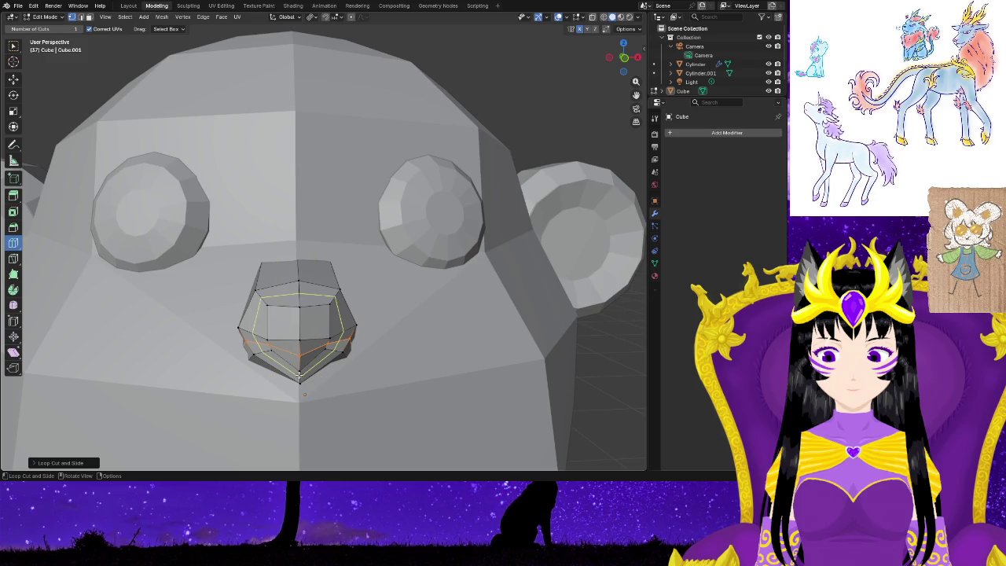
middle_drag(354, 396, 290, 374)
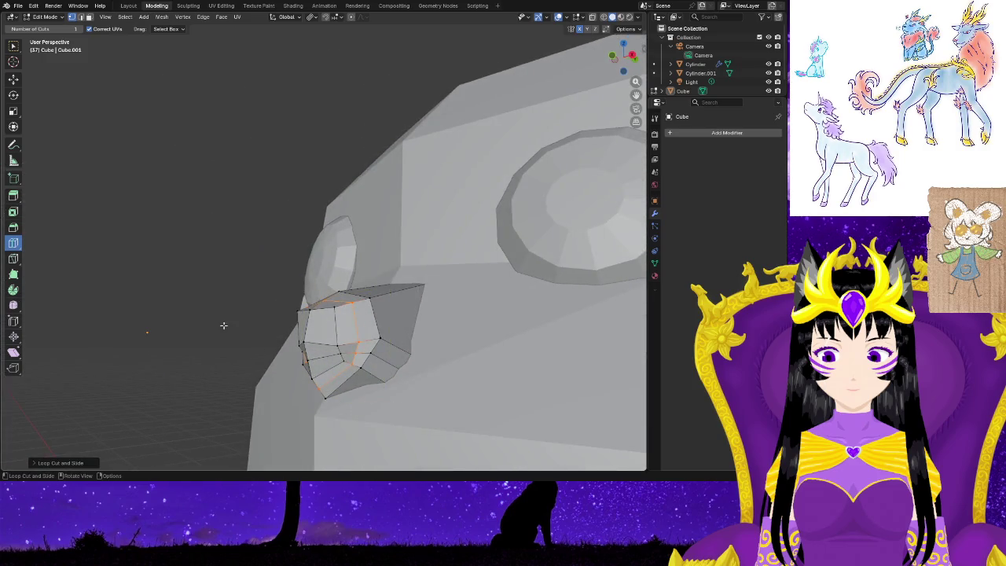
middle_drag(224, 324, 493, 138)
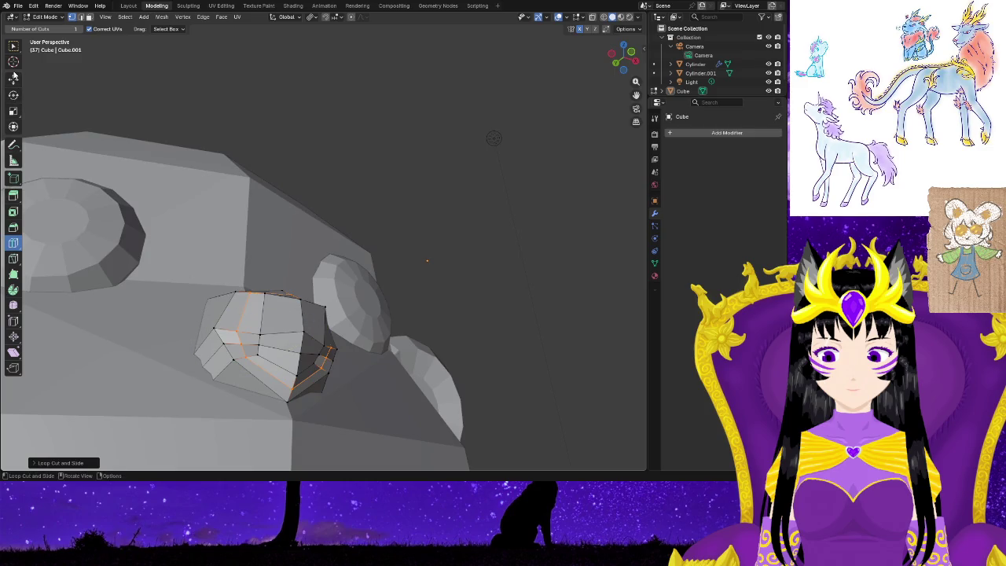
Select the nose's lower vertices and shift them sideways along X.
click(14, 79)
click(243, 364)
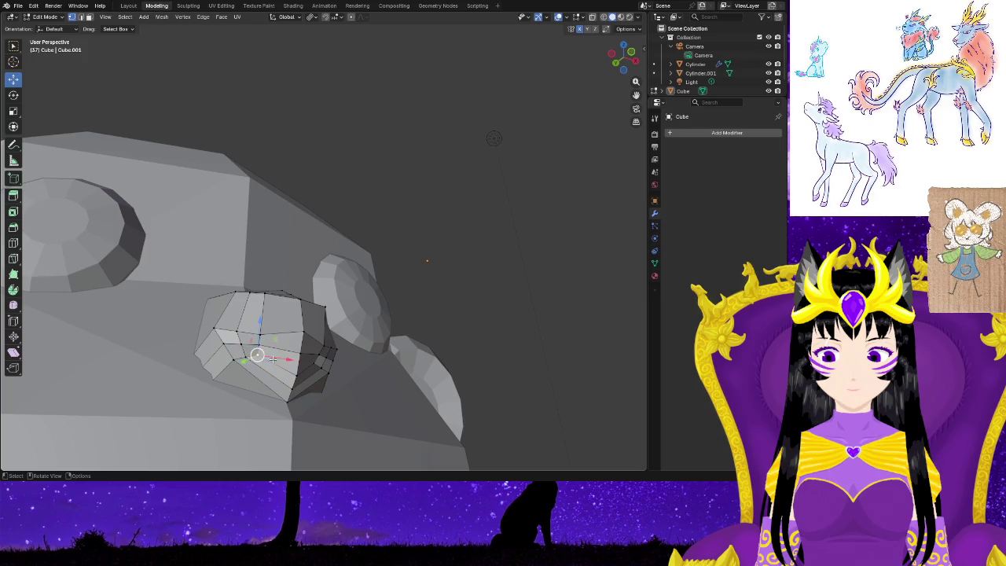
drag(277, 358, 296, 363)
middle_drag(313, 415, 252, 402)
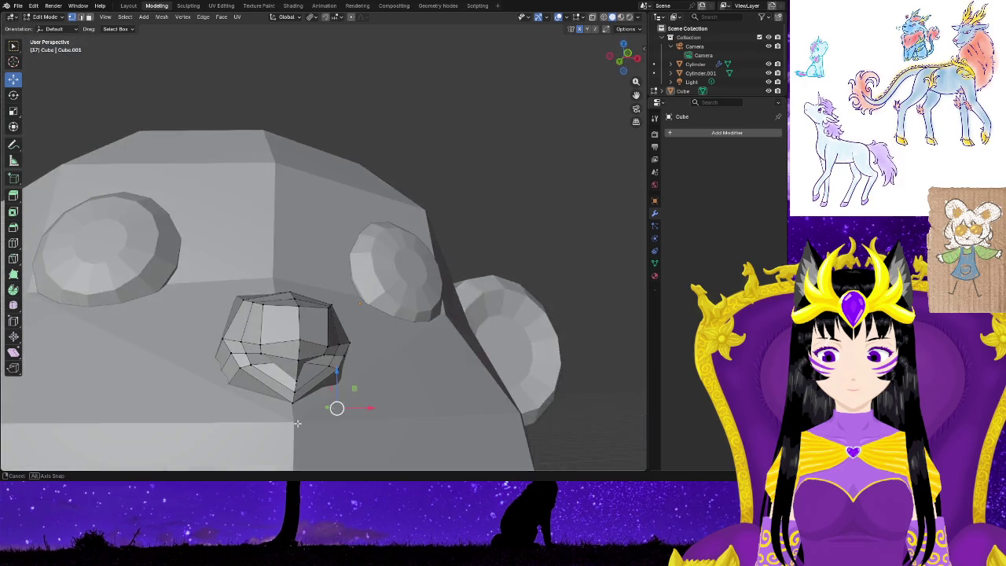
middle_drag(260, 428, 290, 408)
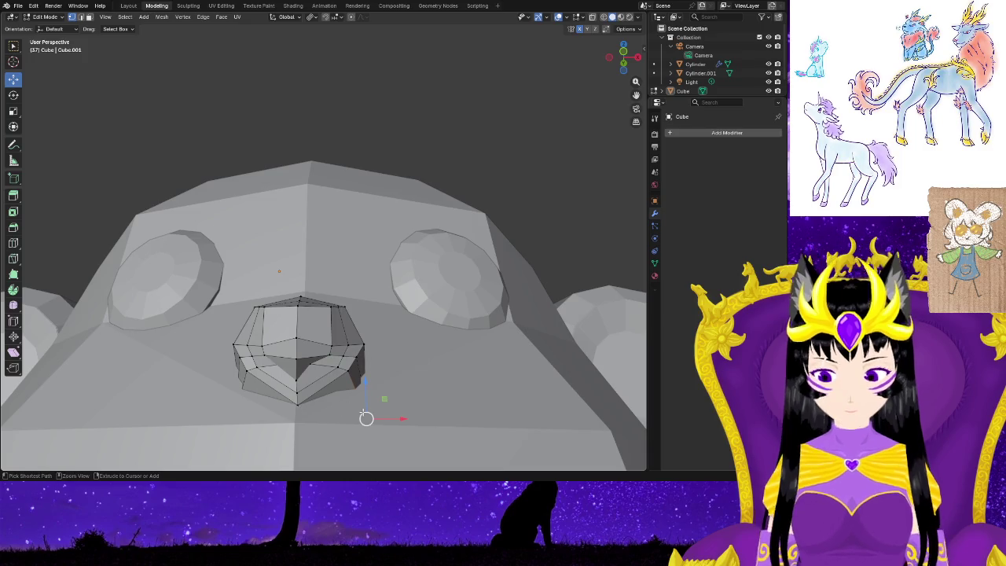
shift+right_click(267, 364)
Pull the lower nose vertices further along X and Y into a notched underside.
shift+right_drag(281, 366, 316, 415)
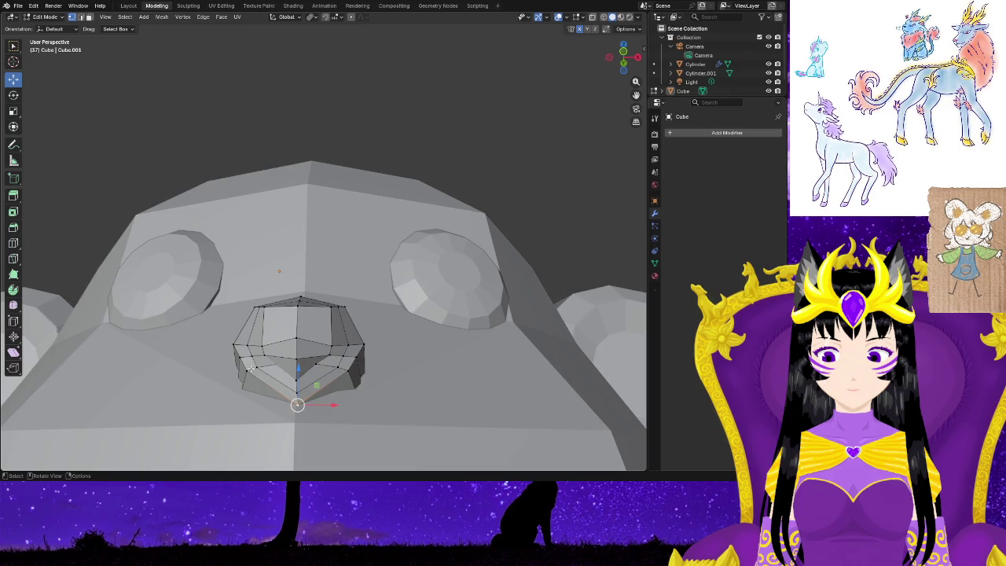
mouse_move(285, 367)
mouse_down()
mouse_move(294, 373)
mouse_move(282, 373)
mouse_up()
middle_drag(264, 368, 316, 369)
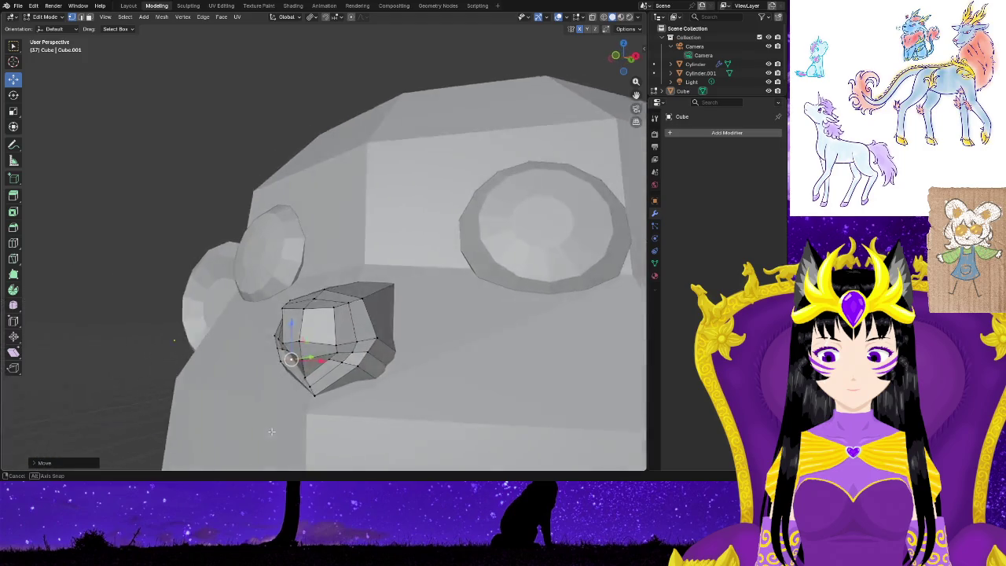
drag(316, 369, 307, 364)
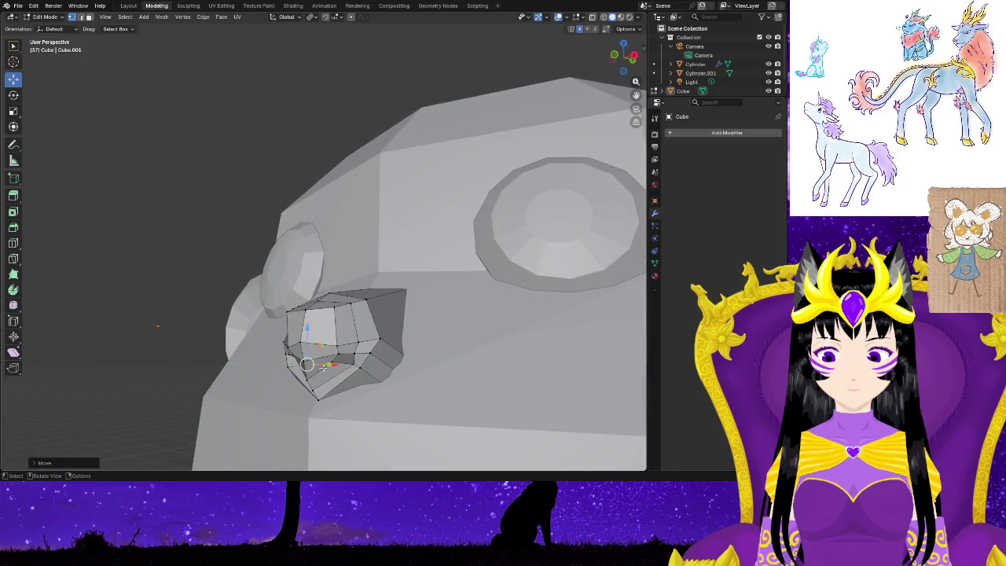
mouse_move(287, 423)
middle_down()
mouse_move(339, 414)
mouse_move(316, 428)
mouse_move(284, 410)
middle_up()
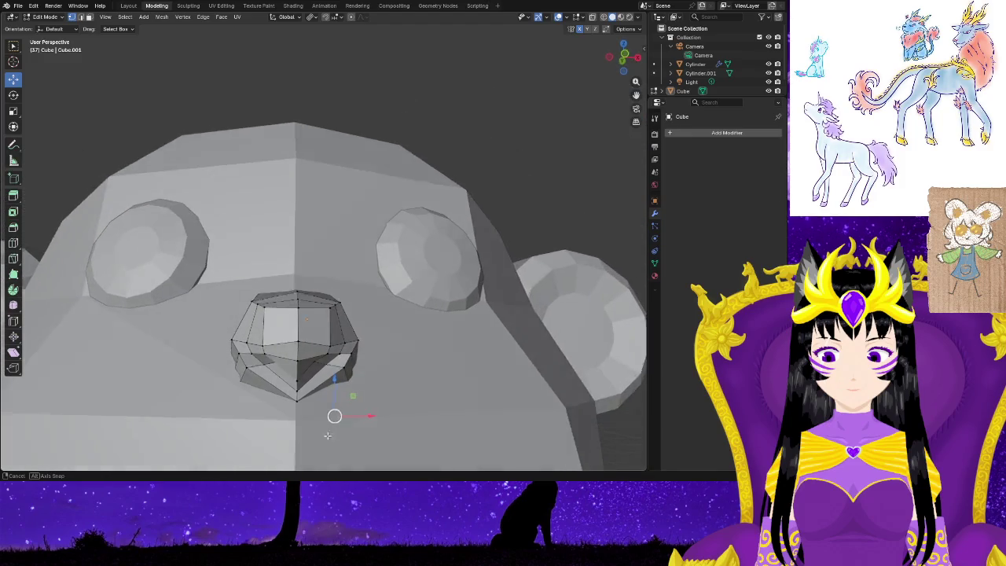
middle_drag(284, 409, 320, 412)
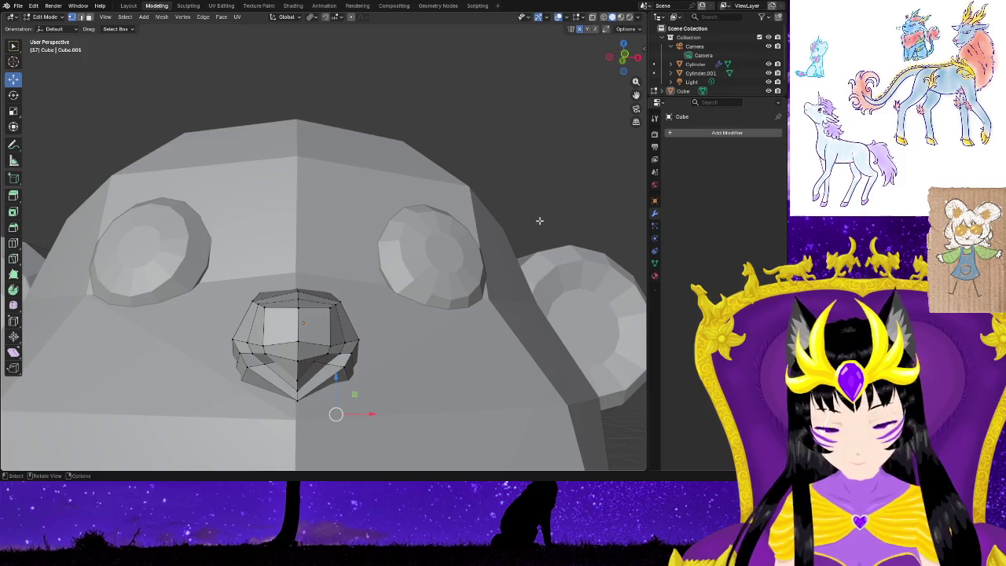
click(698, 65)
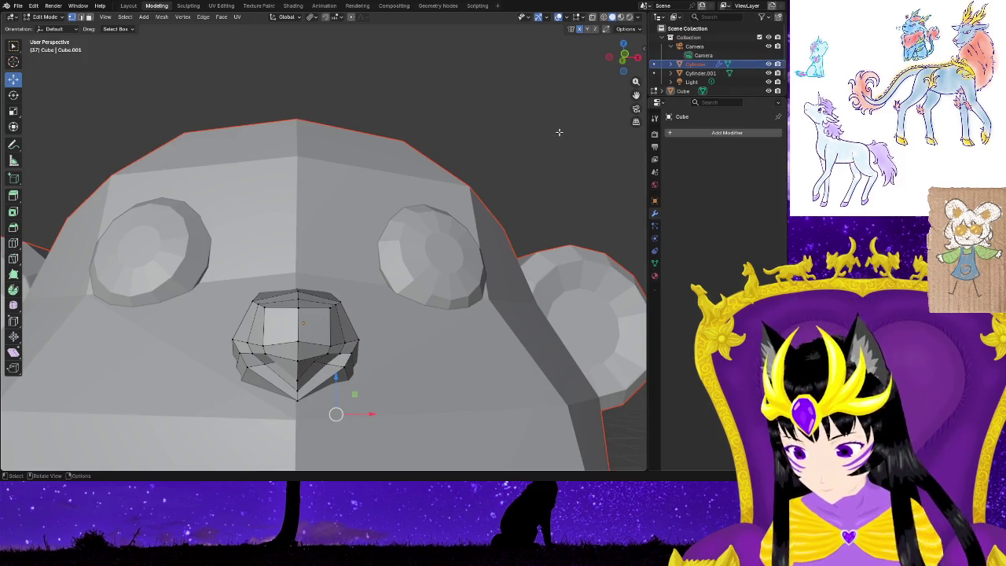
Inspect the head in Object Mode, then return to Edit Mode facing the nose.
key(Tab)
mouse_move(529, 201)
middle_down()
mouse_move(461, 250)
mouse_move(397, 233)
mouse_move(614, 232)
mouse_move(484, 242)
mouse_move(545, 233)
mouse_move(519, 218)
middle_up()
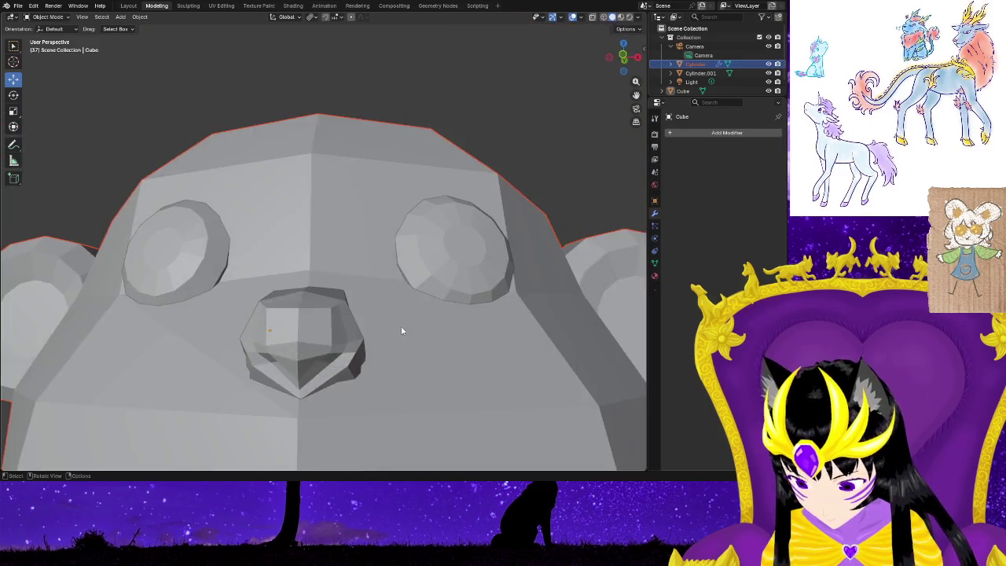
scroll(401, 328, down, 2)
mouse_move(398, 324)
middle_down()
mouse_move(417, 299)
mouse_move(494, 305)
mouse_move(482, 317)
mouse_move(375, 330)
mouse_move(232, 296)
mouse_move(294, 335)
mouse_move(263, 367)
mouse_move(233, 364)
mouse_move(333, 337)
mouse_move(355, 375)
mouse_move(340, 390)
mouse_move(349, 385)
middle_up()
key(Tab)
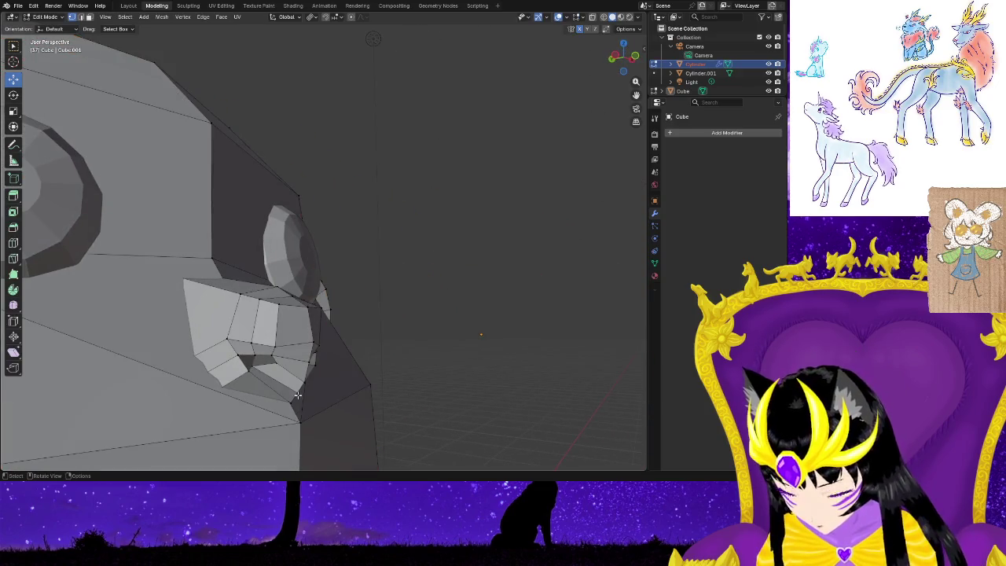
mouse_move(297, 393)
middle_down()
mouse_move(288, 422)
mouse_move(267, 416)
mouse_move(293, 405)
mouse_move(293, 446)
middle_up()
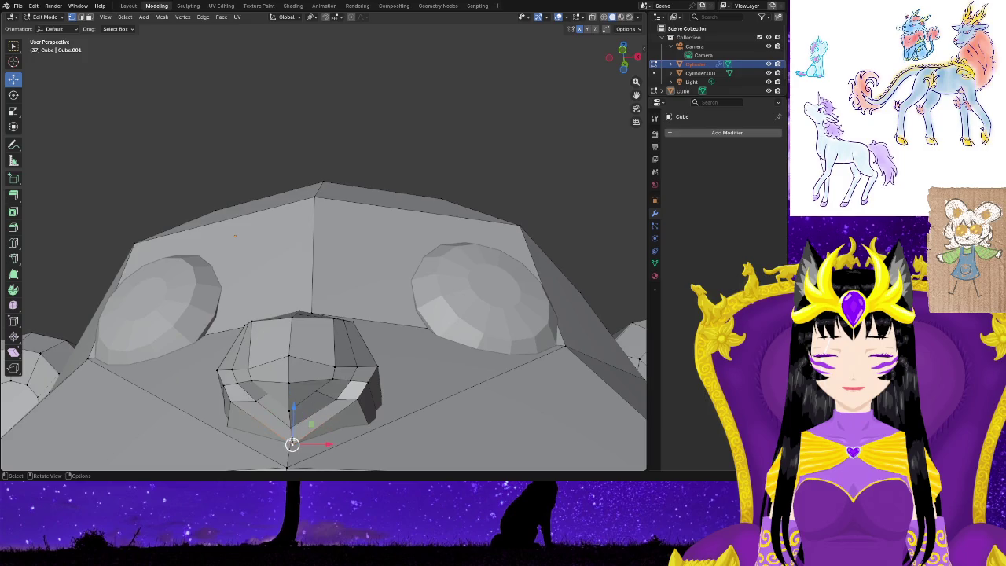
Raise the nose's bottom vertex along Z, then tuck its lower points back along Y.
key(alt+a)
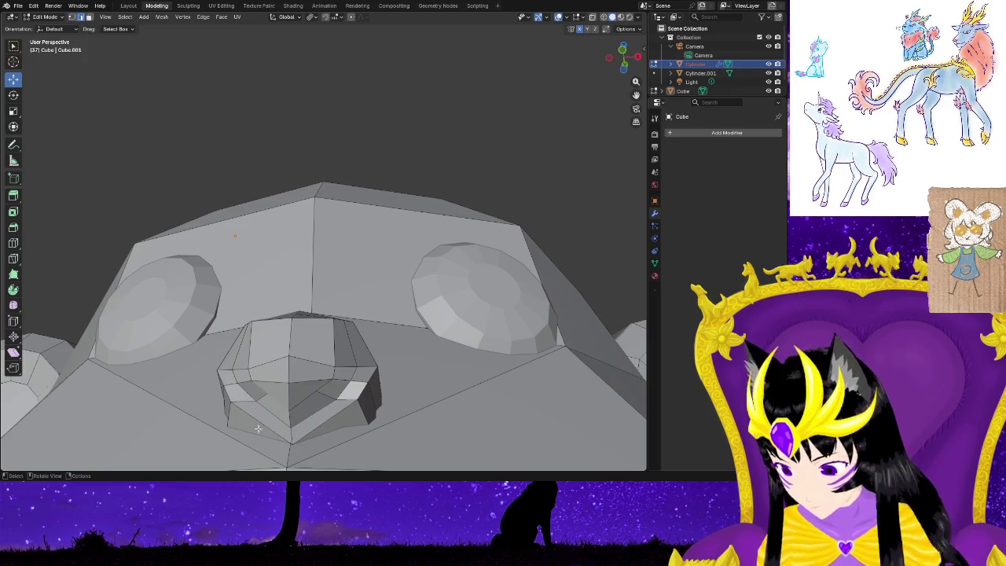
click(290, 422)
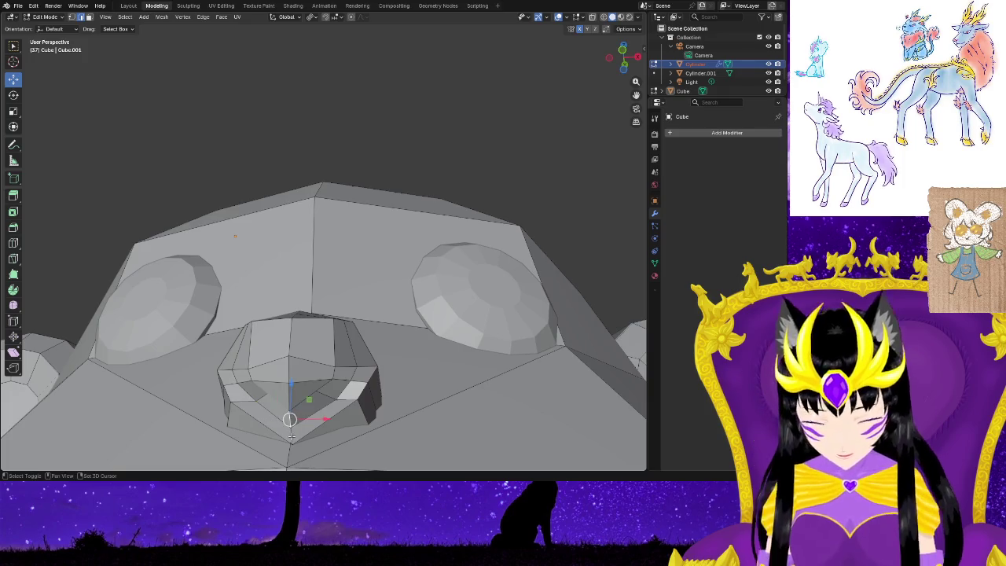
key(g)
key(z)
click(292, 407)
mouse_move(292, 407)
middle_down()
mouse_move(299, 466)
mouse_move(351, 417)
middle_up()
key(g)
key(y)
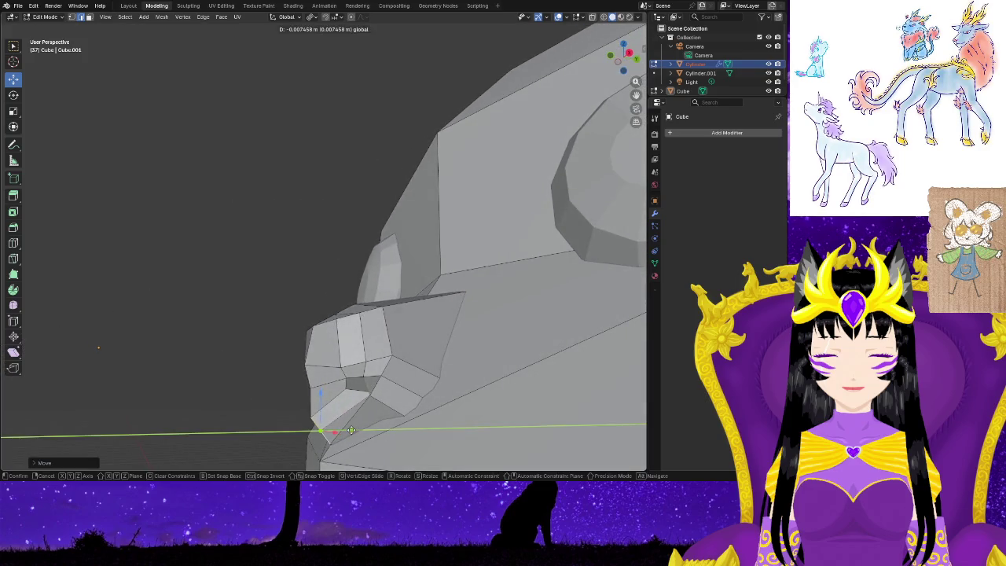
click(347, 431)
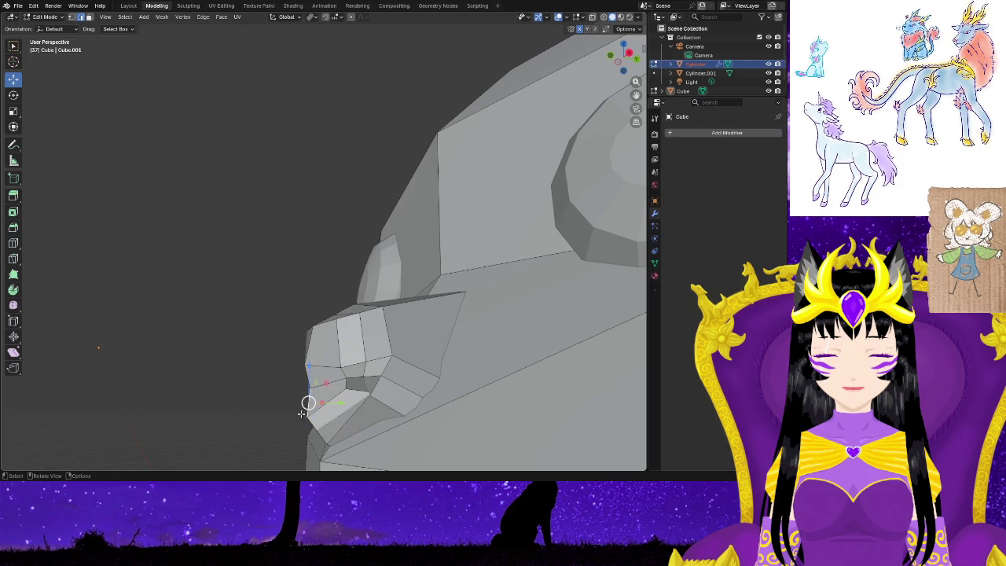
In Vertex select mode, pull the lower nose vertex along Y and nudge a snout vertex.
click(72, 16)
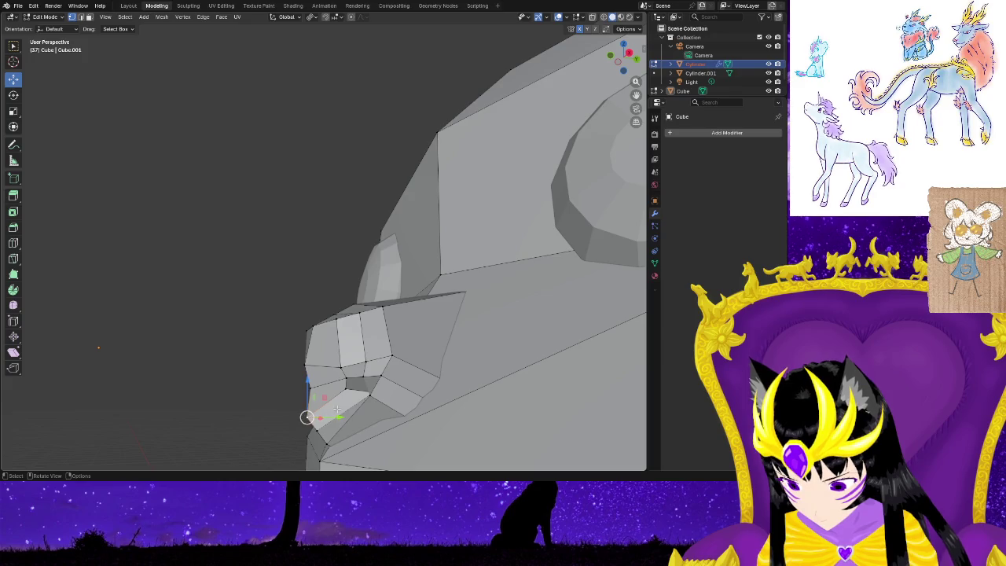
mouse_move(332, 417)
mouse_down()
mouse_move(328, 430)
mouse_move(350, 429)
mouse_up()
middle_drag(269, 416, 432, 429)
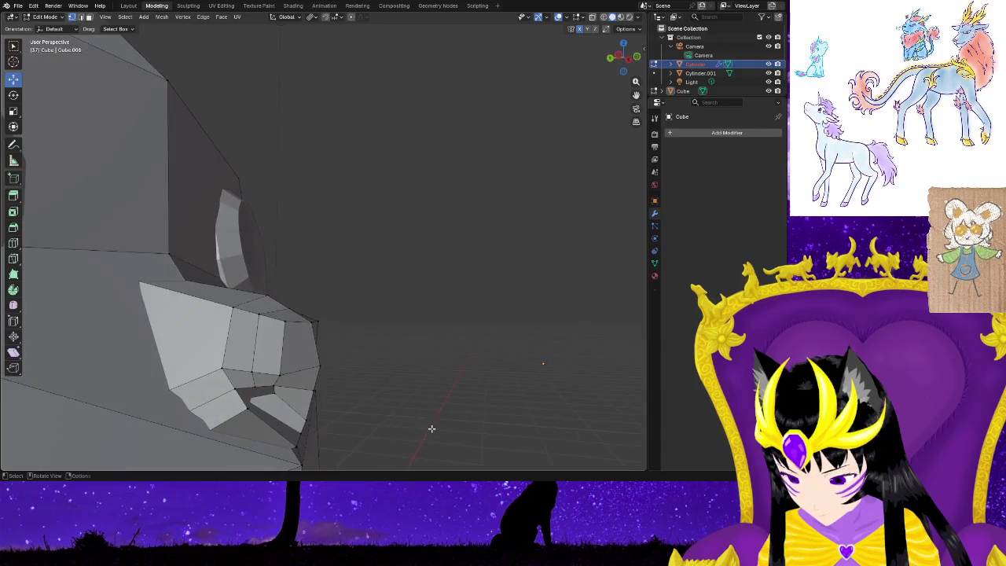
mouse_move(281, 388)
mouse_down()
mouse_move(305, 301)
mouse_move(306, 314)
mouse_move(263, 324)
mouse_move(289, 319)
mouse_up()
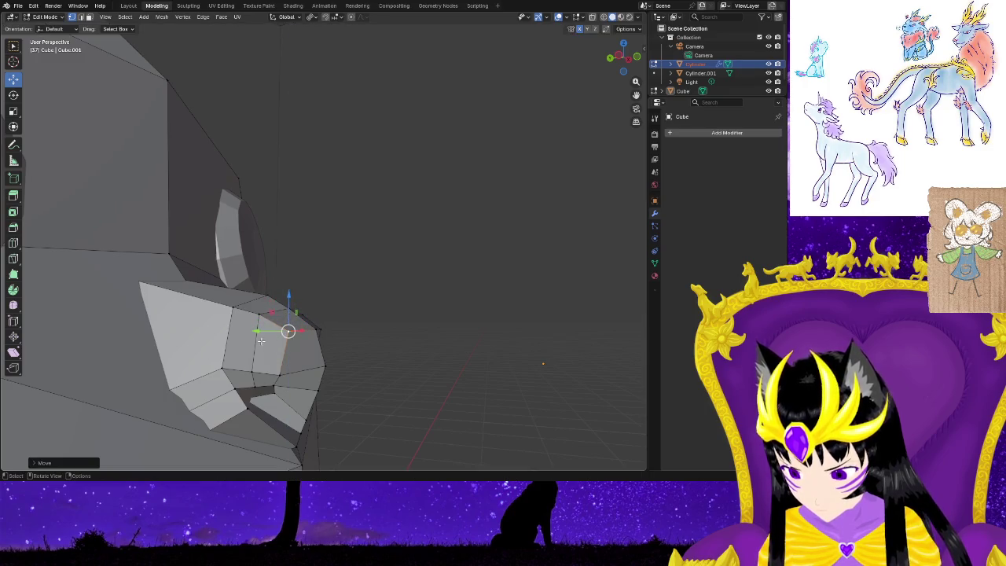
Shift a nose vertex sideways along X and push a muzzle vertex back along Y.
middle_drag(356, 361, 290, 346)
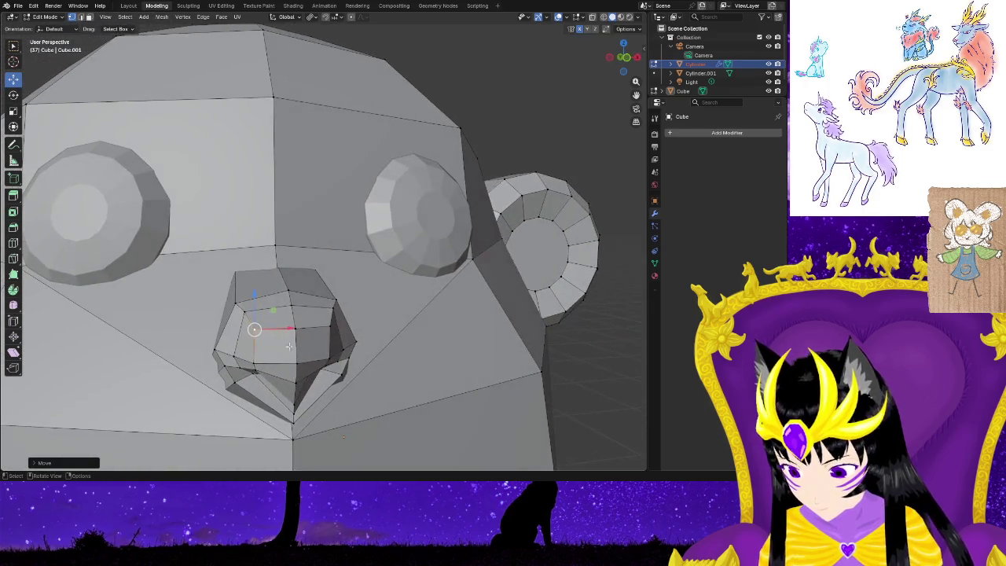
drag(289, 327, 297, 327)
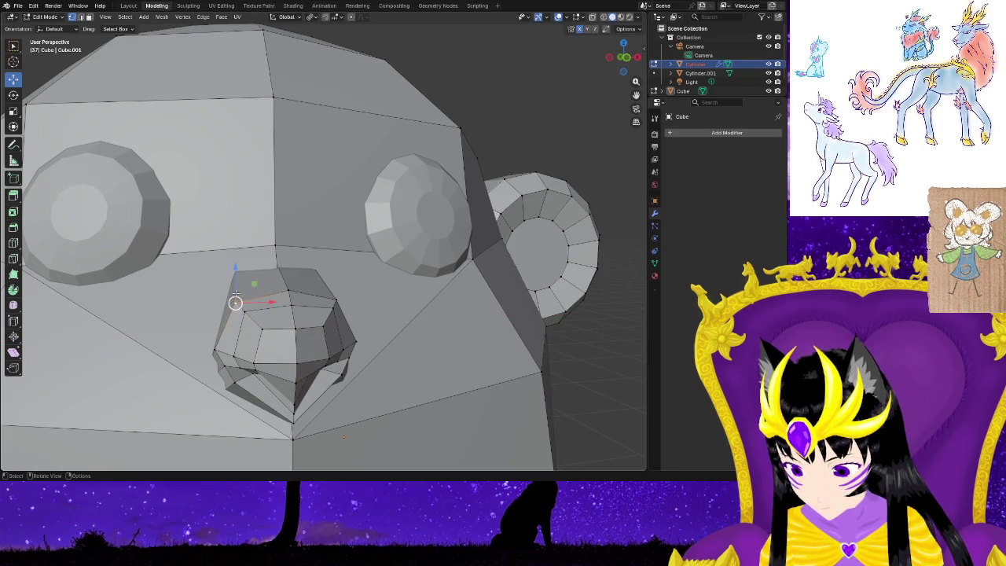
drag(267, 302, 270, 302)
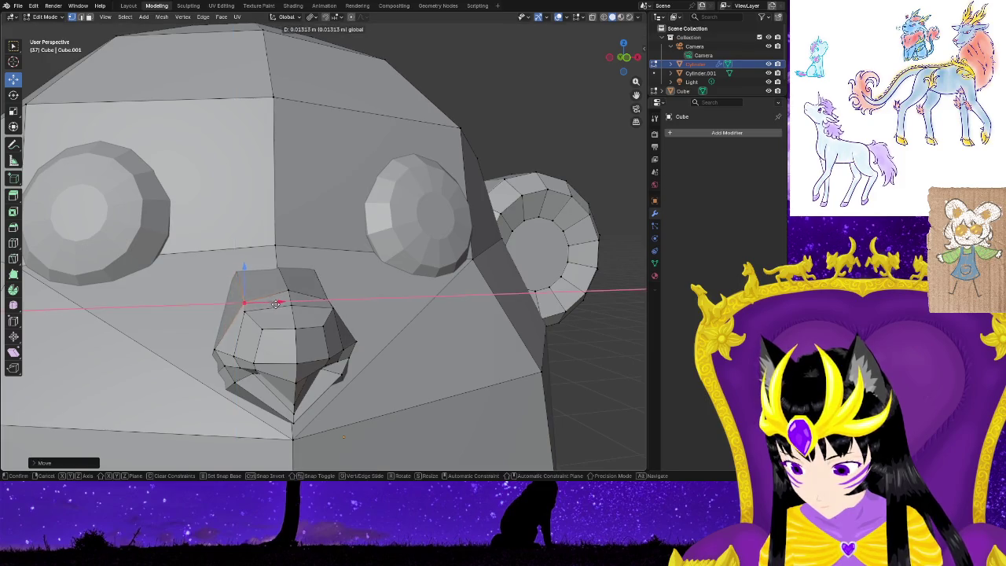
middle_drag(271, 303, 248, 340)
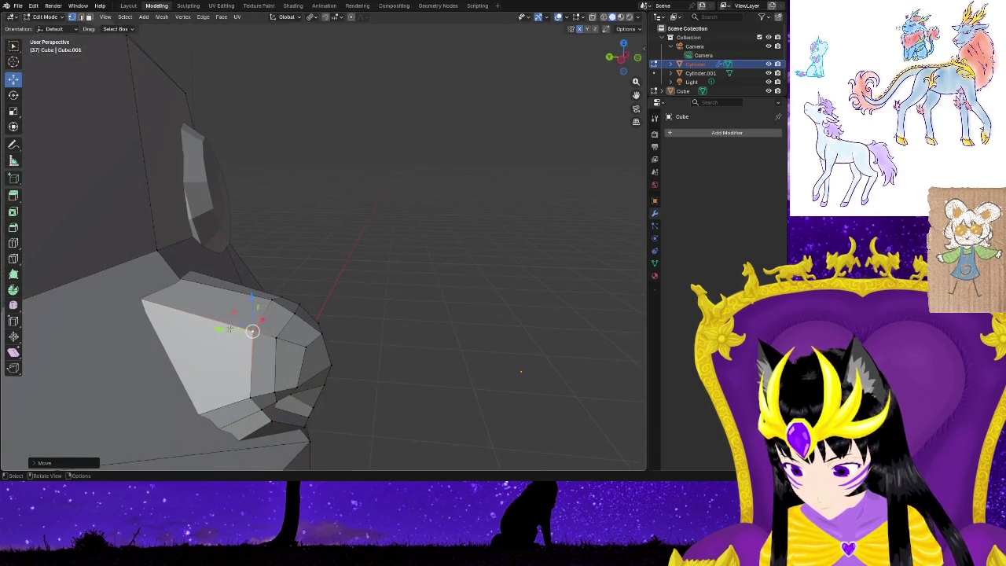
drag(226, 330, 211, 326)
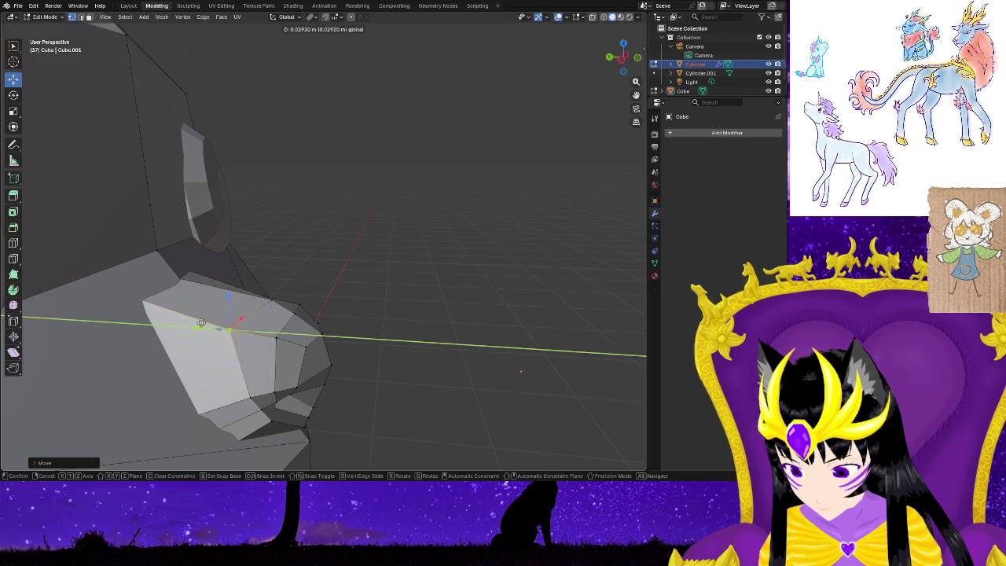
click(375, 349)
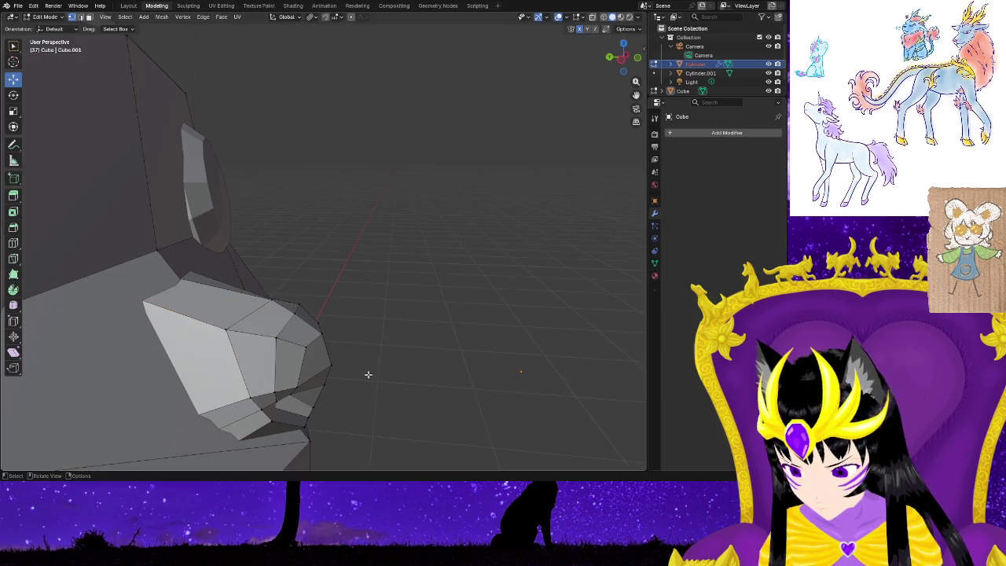
middle_drag(368, 374, 430, 344)
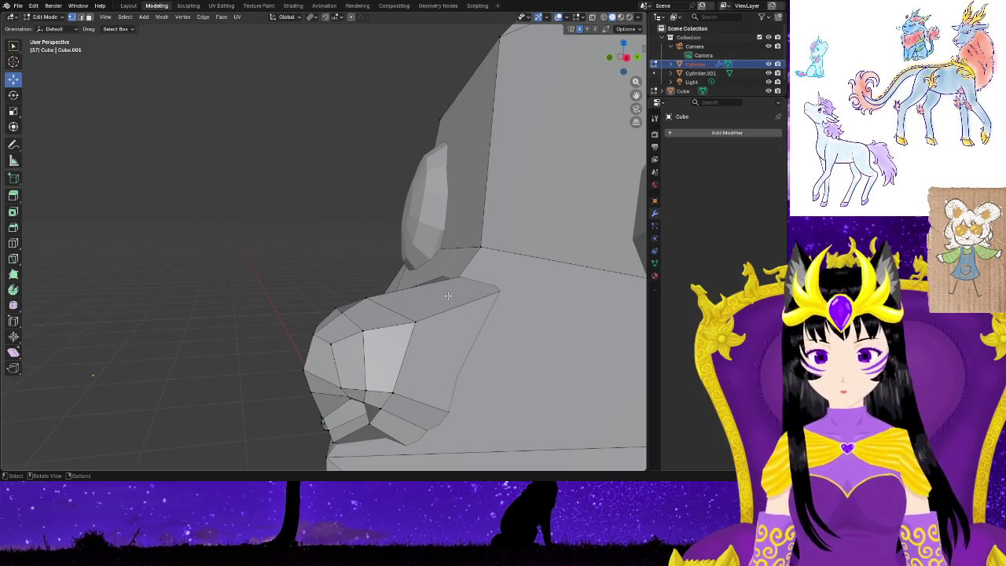
scroll(291, 342, down, 4)
scroll(291, 342, down, 5)
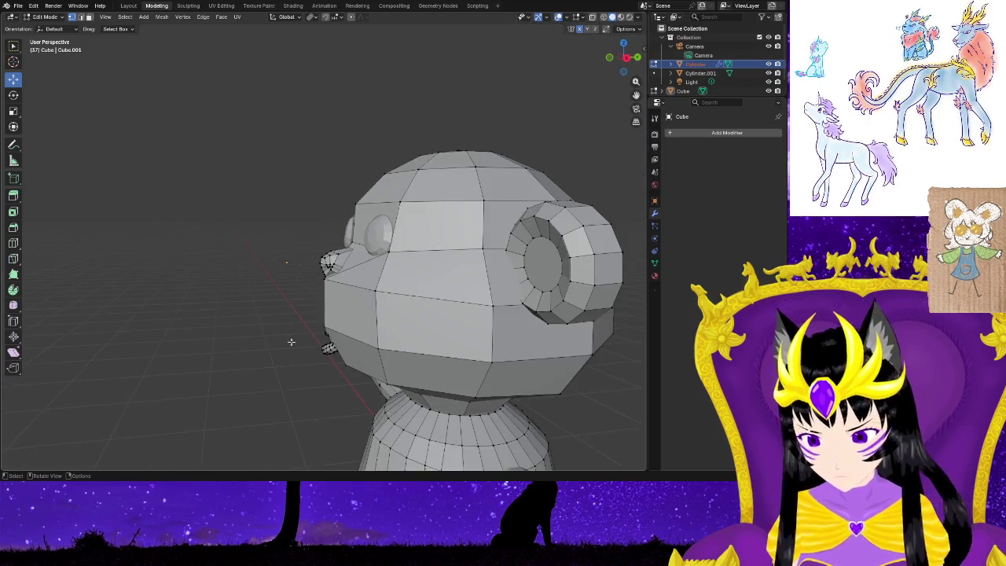
Make the Cylinder head the active object and enter Edit Mode on its mesh.
middle_drag(291, 342, 489, 375)
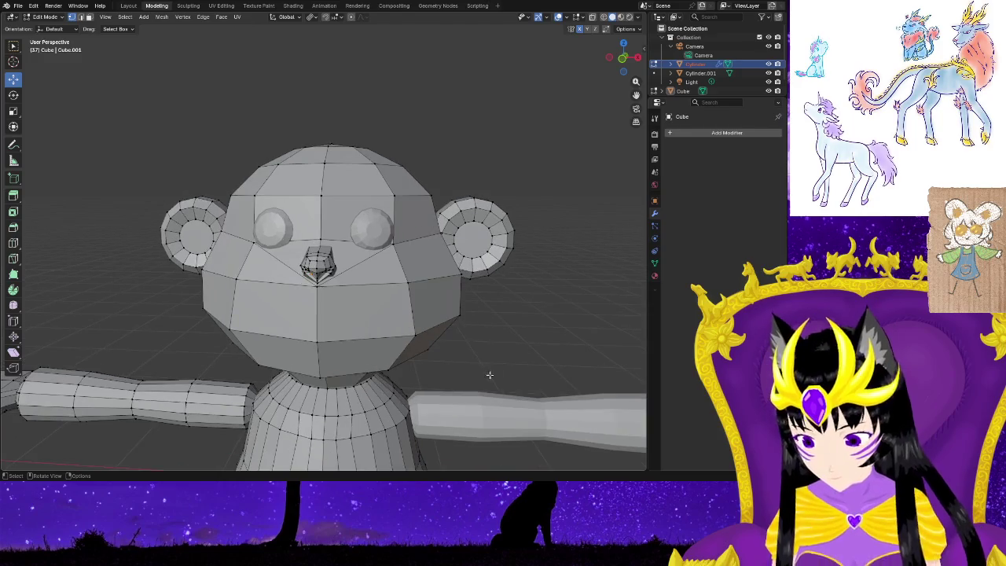
mouse_move(470, 360)
middle_down()
mouse_move(443, 319)
mouse_move(483, 353)
middle_up()
scroll(442, 329, up, 2)
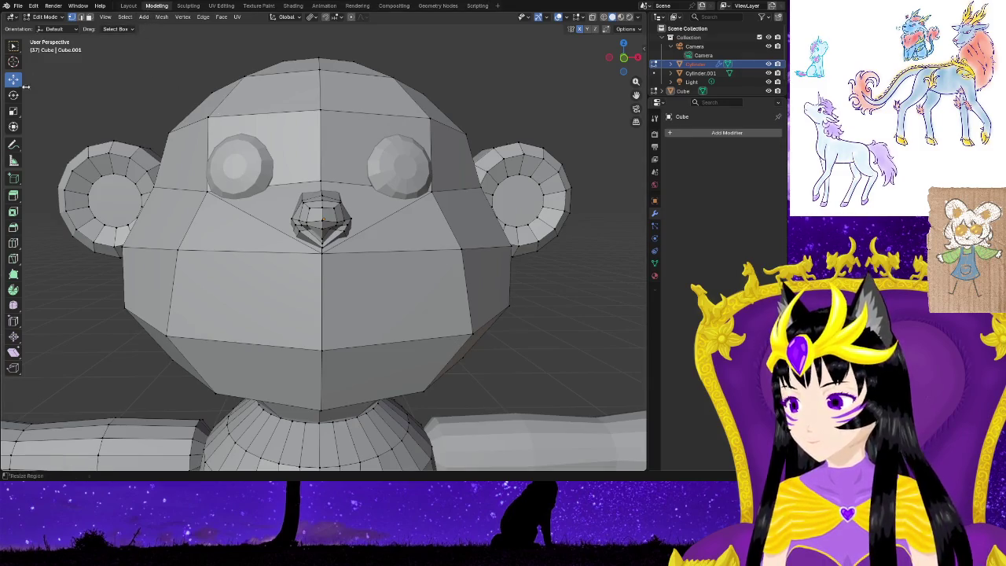
click(699, 66)
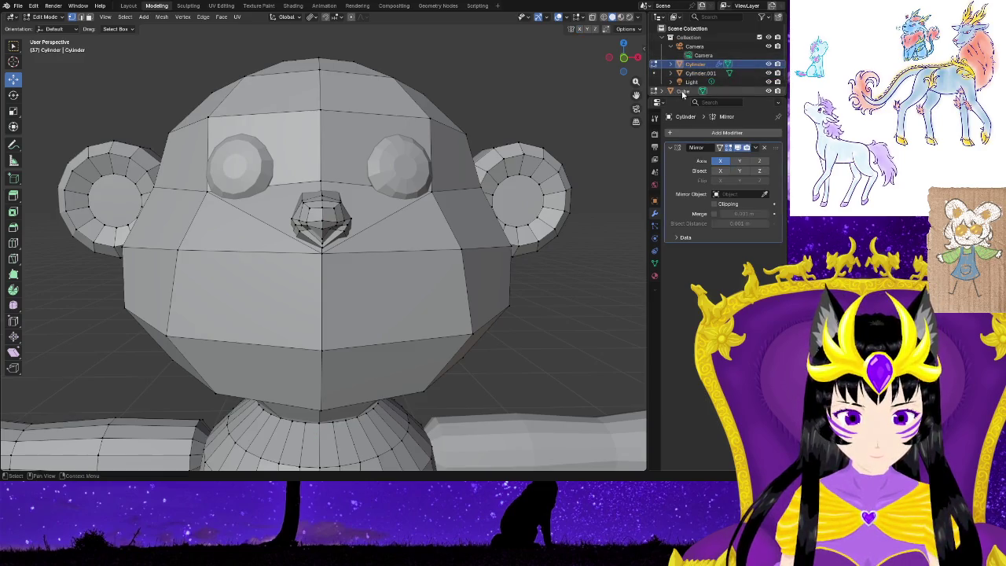
click(685, 92)
click(696, 63)
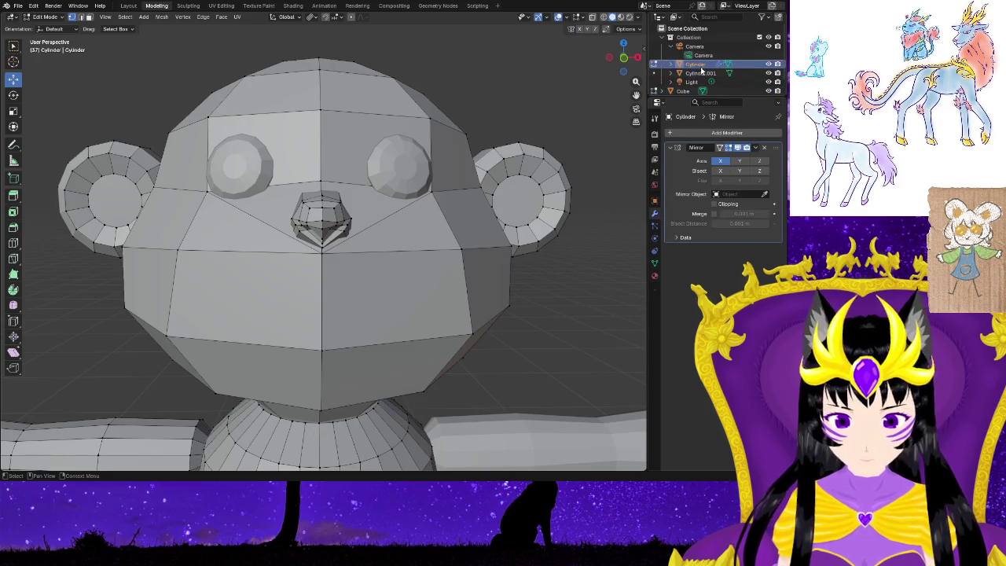
key(Tab)
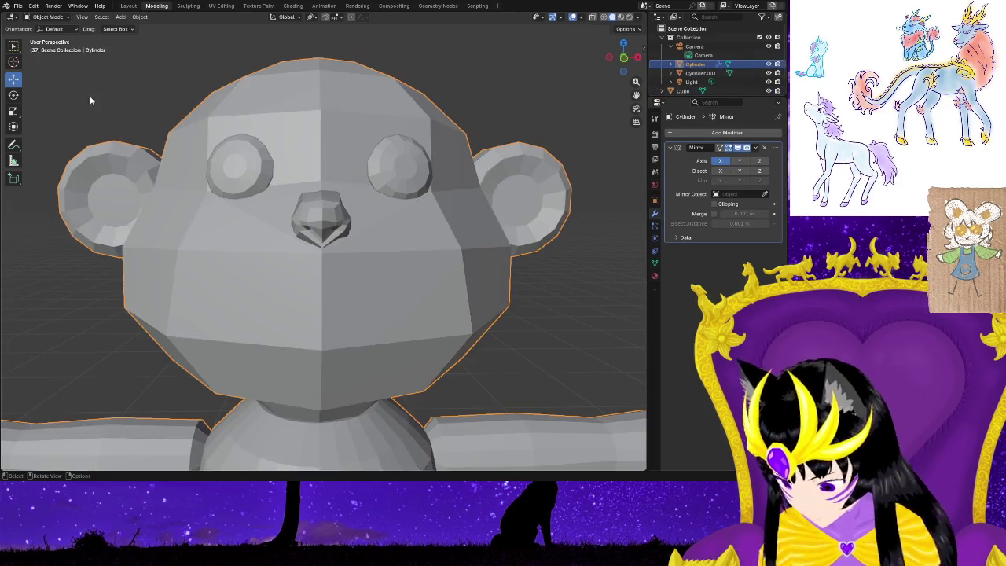
key(Tab)
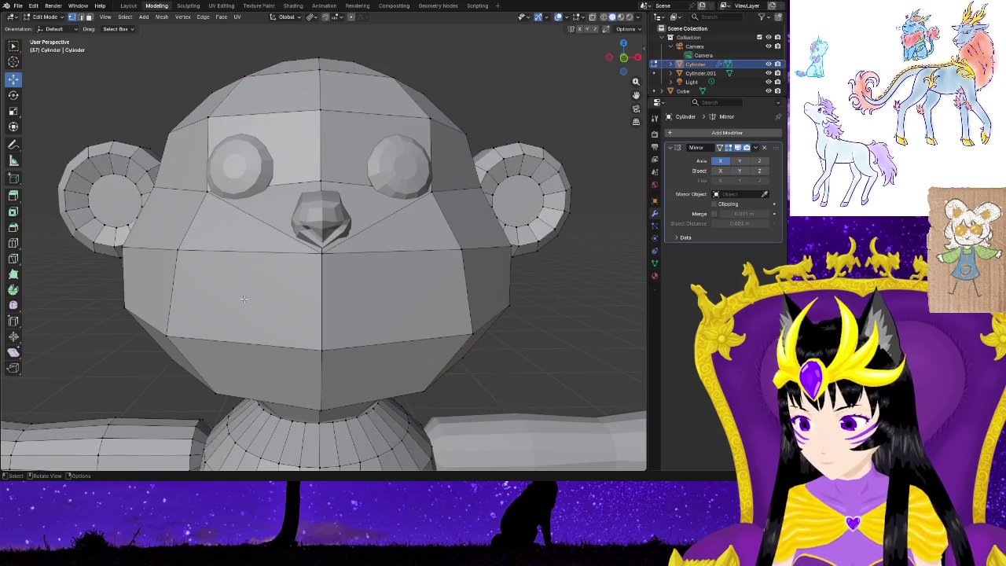
click(14, 243)
Add edge loops across the mouth, around the lower jaw and down the left cheek.
drag(158, 287, 169, 288)
click(226, 375)
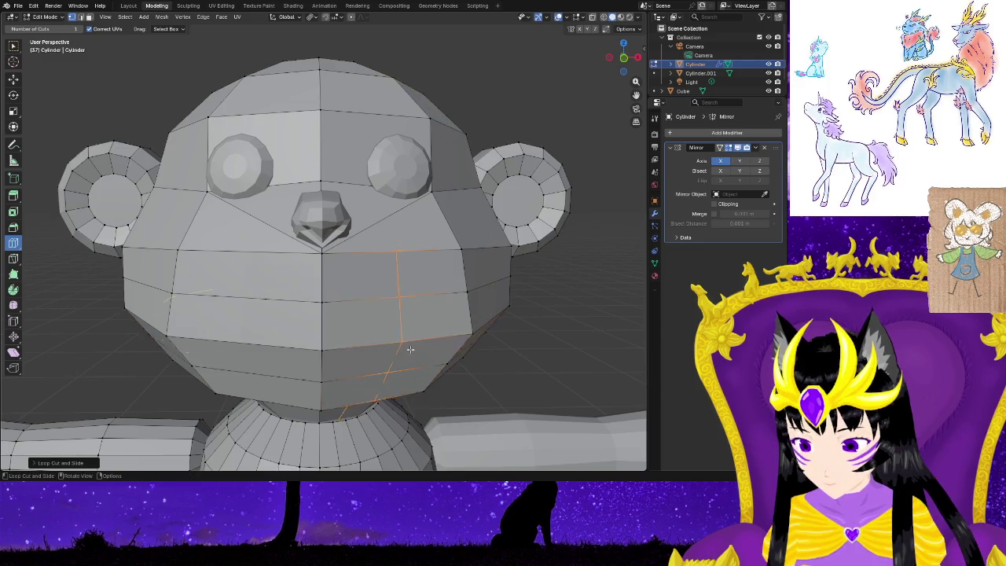
click(288, 360)
right_click(530, 379)
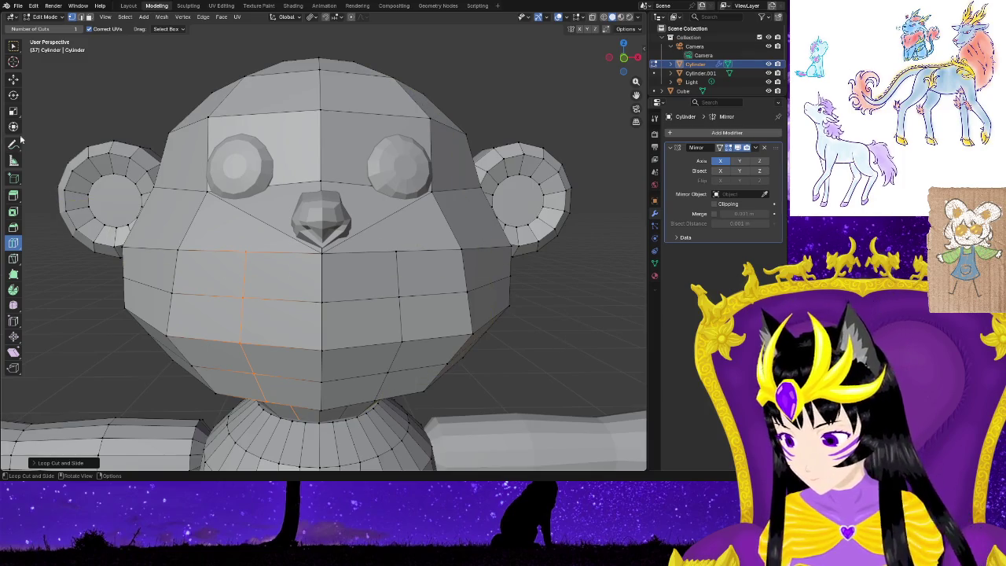
Try moving the new cheek loop, undo it, and select edges along the lower face.
click(15, 80)
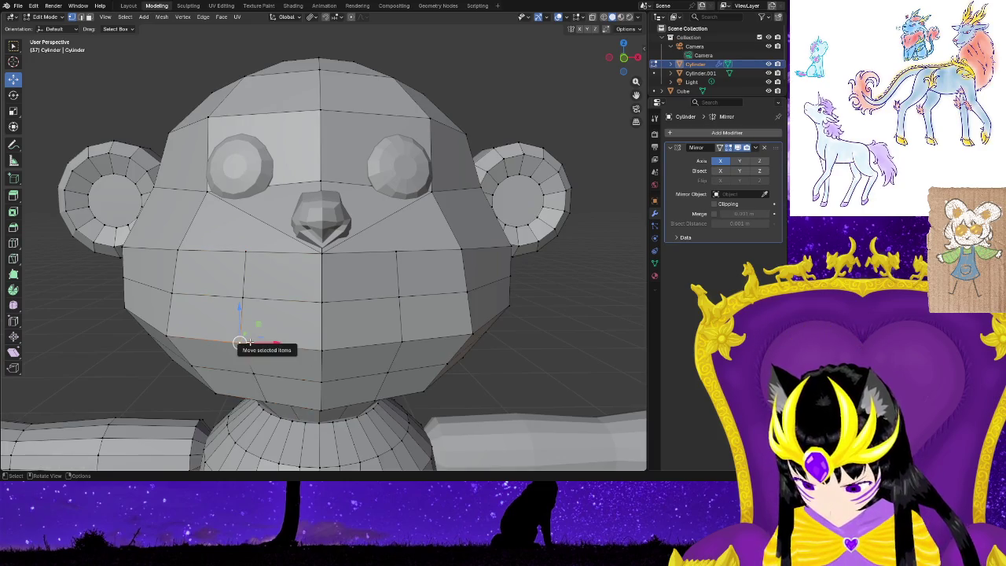
drag(243, 343, 267, 332)
key(ctrl+z)
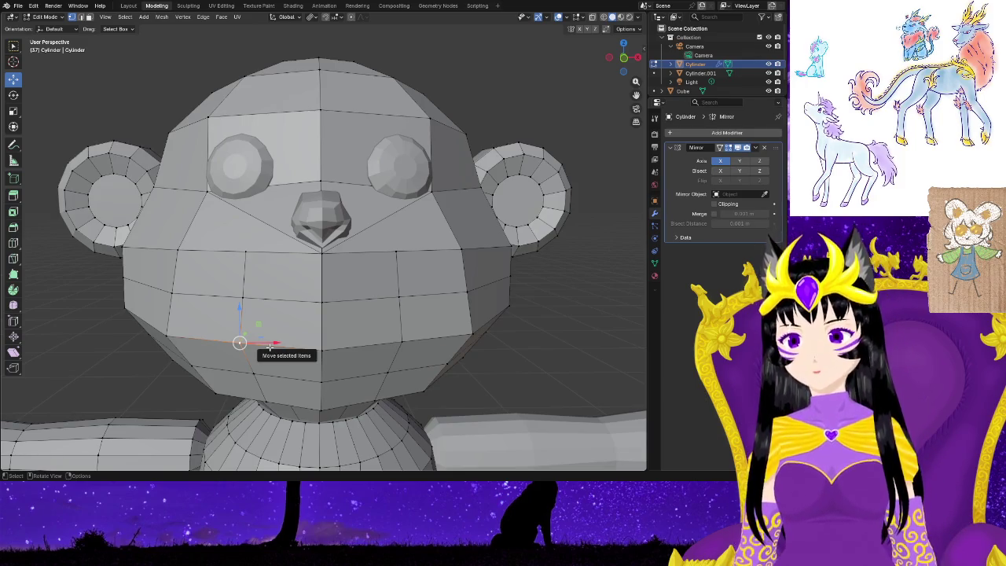
ctrl+click(521, 355)
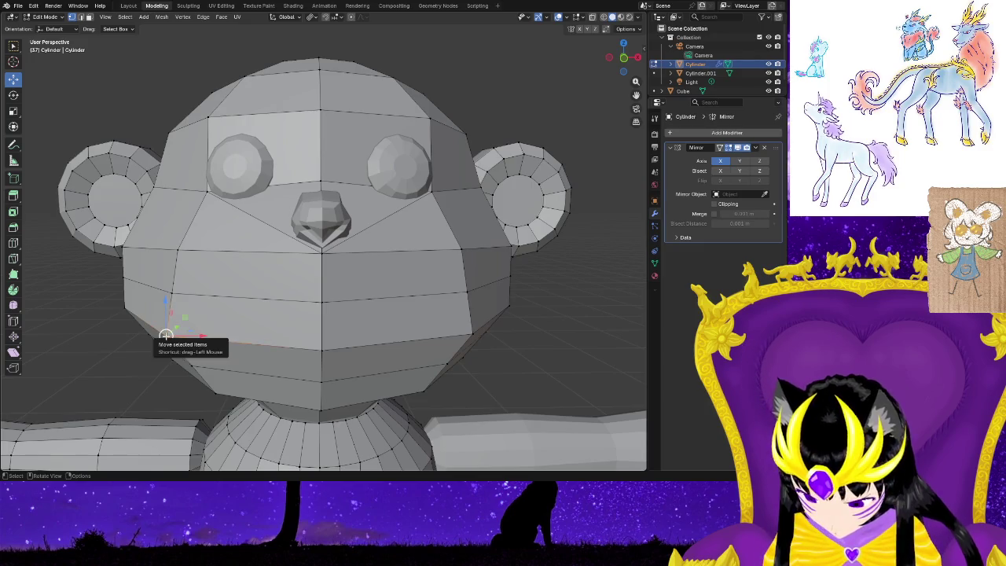
key(b)
scroll(134, 341, down, 5)
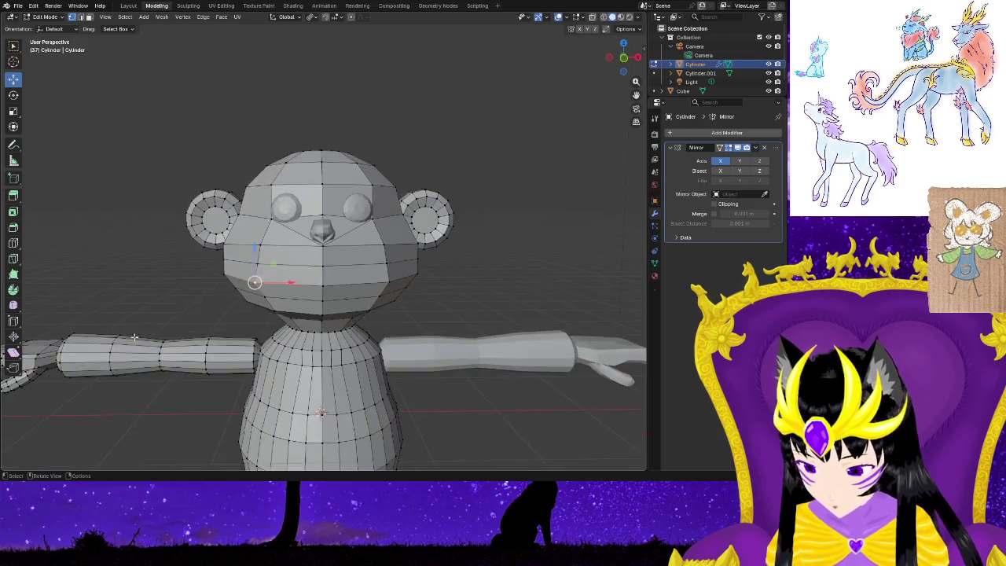
Frame the monkey head and select the Cylinder mesh data in the Outliner.
scroll(138, 336, down, 3)
key(KP_Decimal)
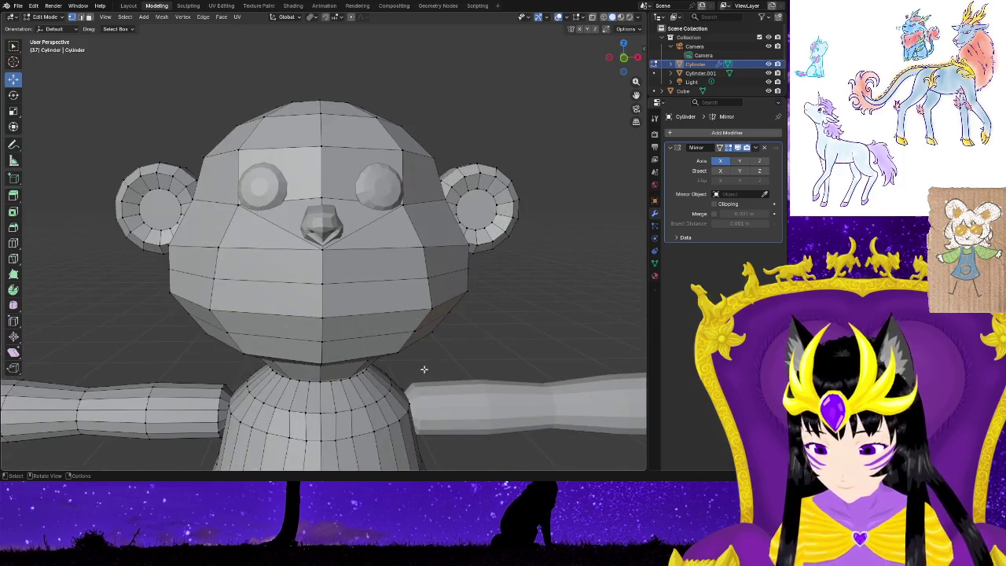
middle_drag(504, 332, 472, 356)
scroll(468, 359, down, 5)
scroll(464, 361, down, 2)
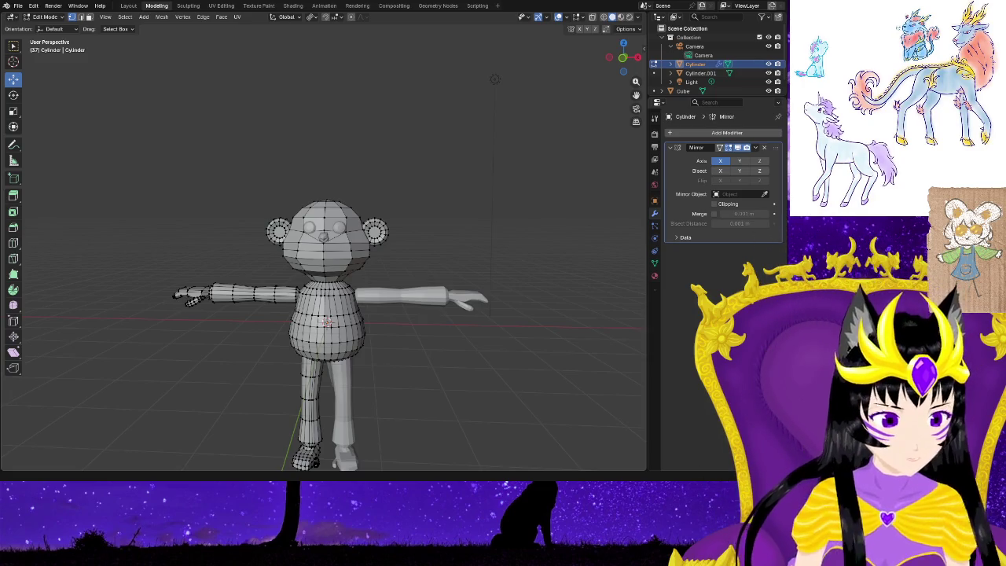
click(670, 64)
click(705, 73)
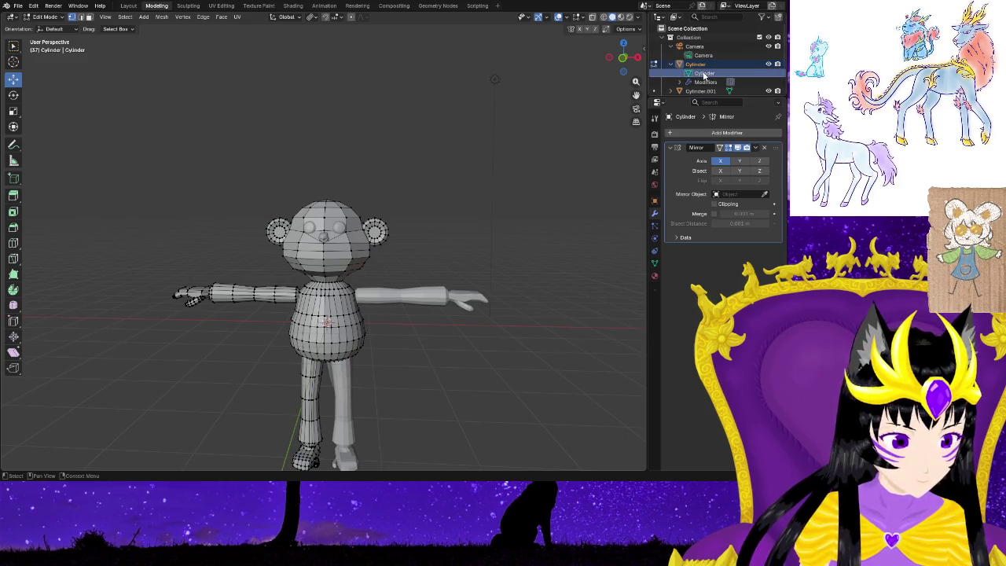
scroll(439, 257, up, 3)
scroll(471, 276, up, 3)
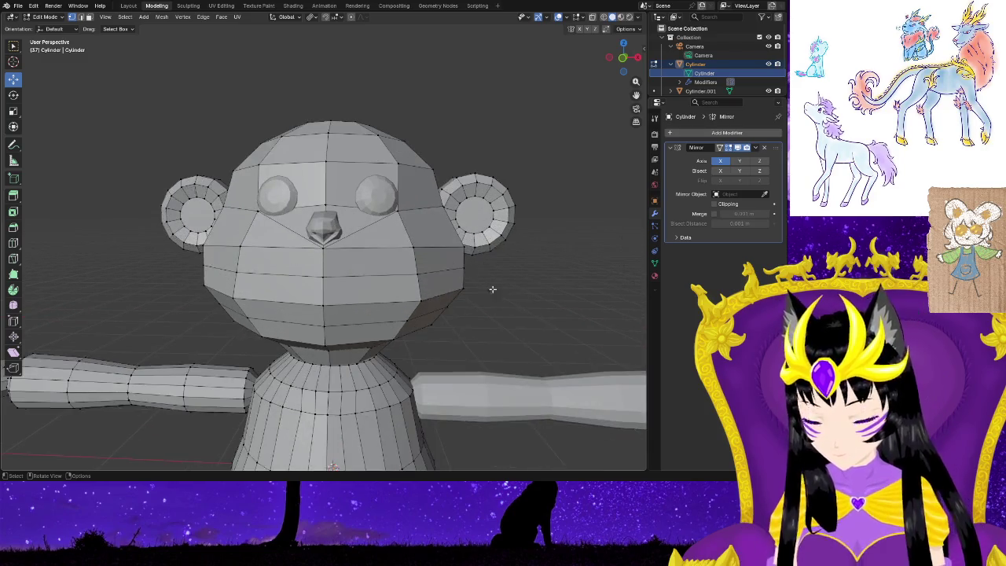
scroll(492, 288, up, 3)
mouse_move(608, 321)
middle_down()
mouse_move(531, 343)
mouse_move(609, 306)
mouse_move(606, 327)
middle_up()
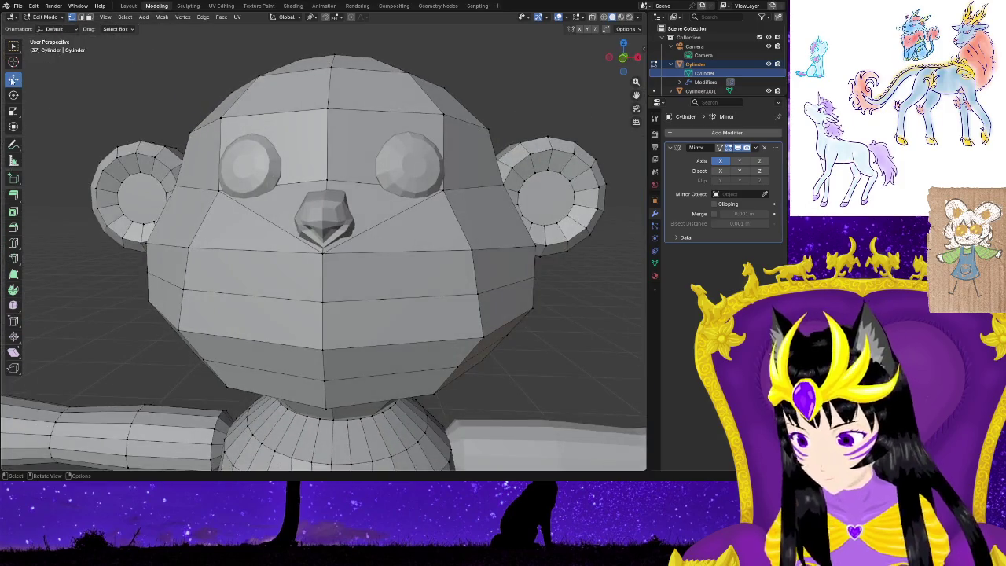
Lower the left cheek vertex along Z and shift a side-face vertex along Y.
click(189, 247)
mouse_move(189, 217)
mouse_down()
mouse_move(199, 422)
mouse_move(145, 197)
mouse_move(187, 218)
mouse_up()
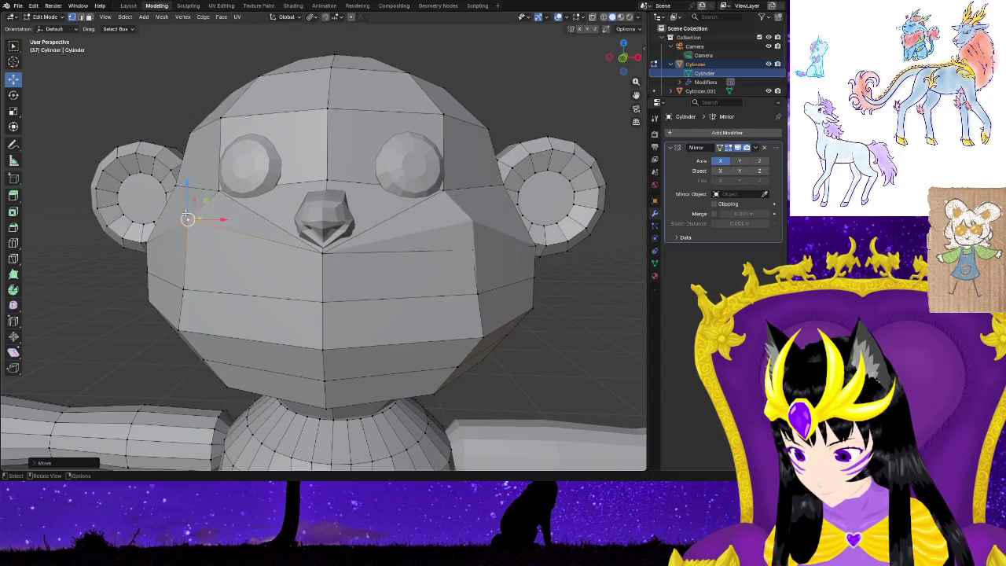
middle_drag(611, 343, 479, 353)
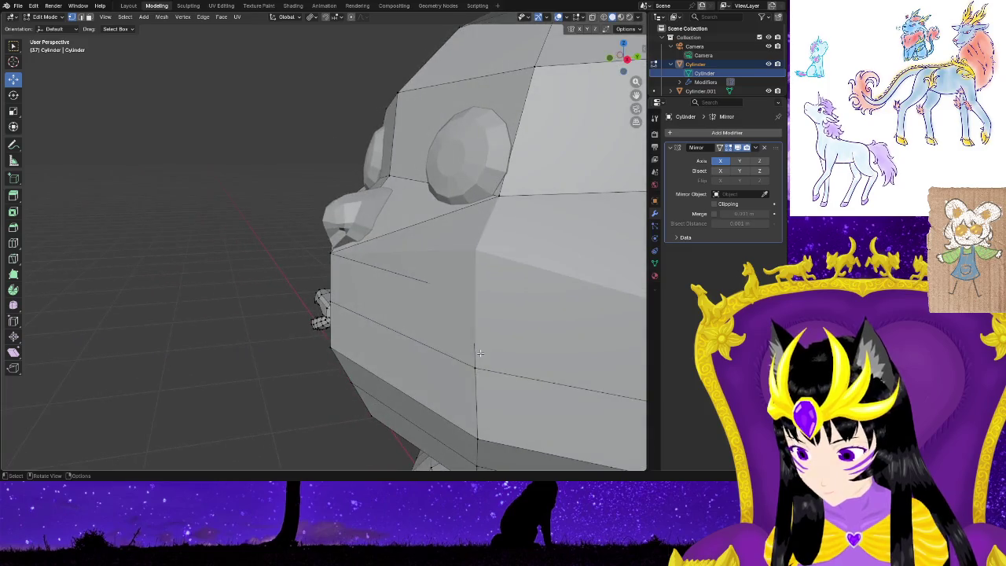
click(475, 366)
drag(489, 365, 584, 356)
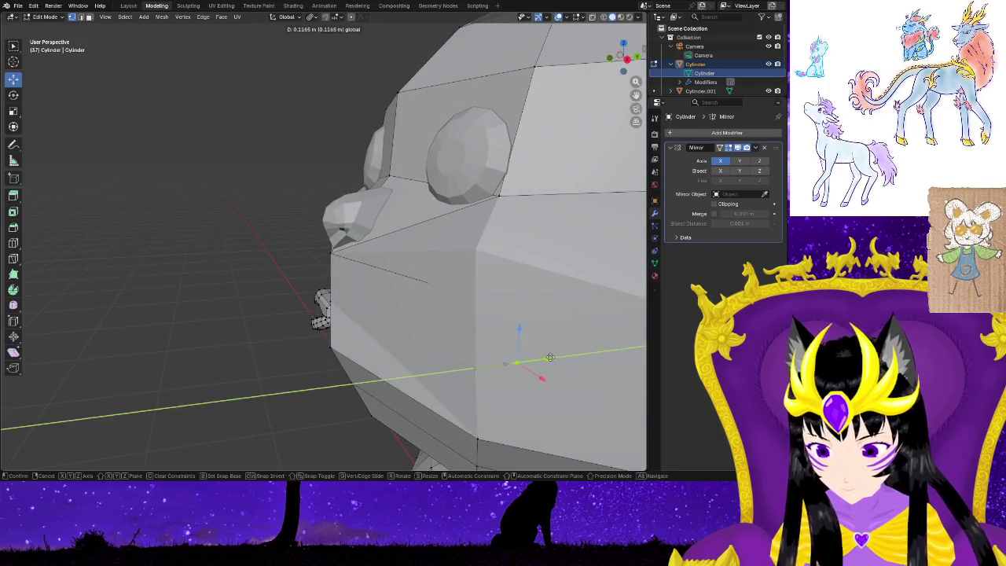
middle_drag(584, 356, 474, 300)
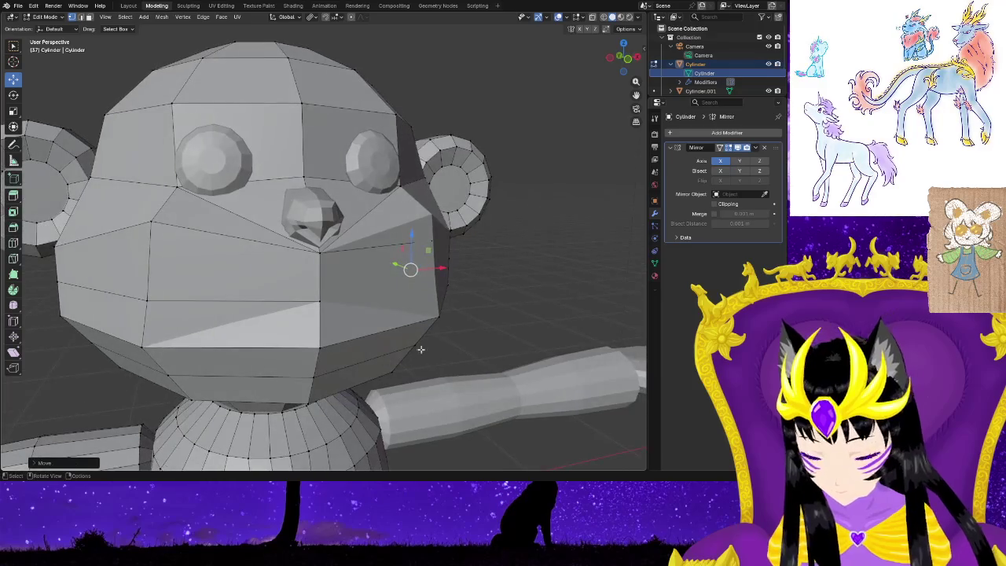
Enable X mirror and move the left cheek vertex inward along X.
click(153, 252)
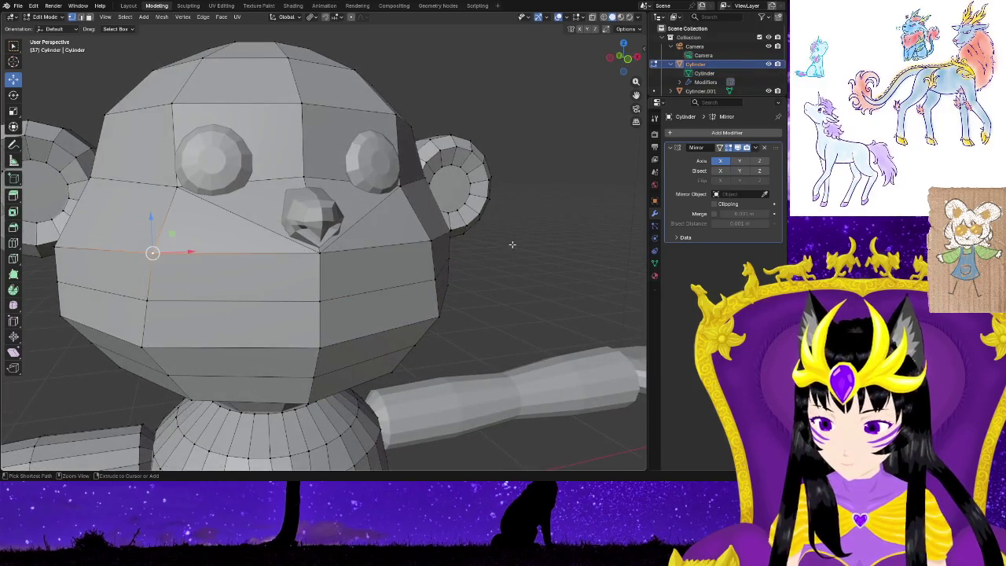
click(580, 28)
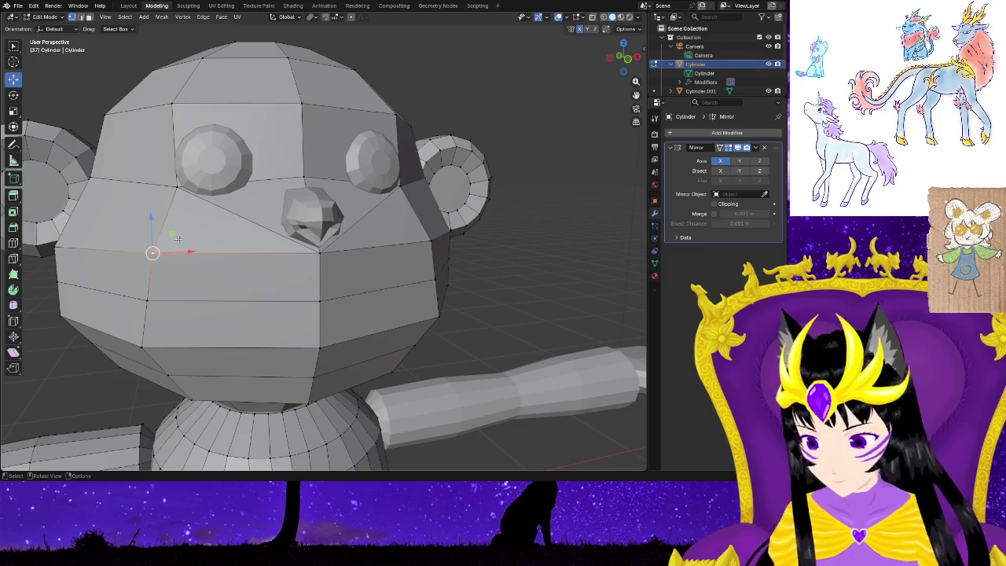
drag(183, 253, 208, 253)
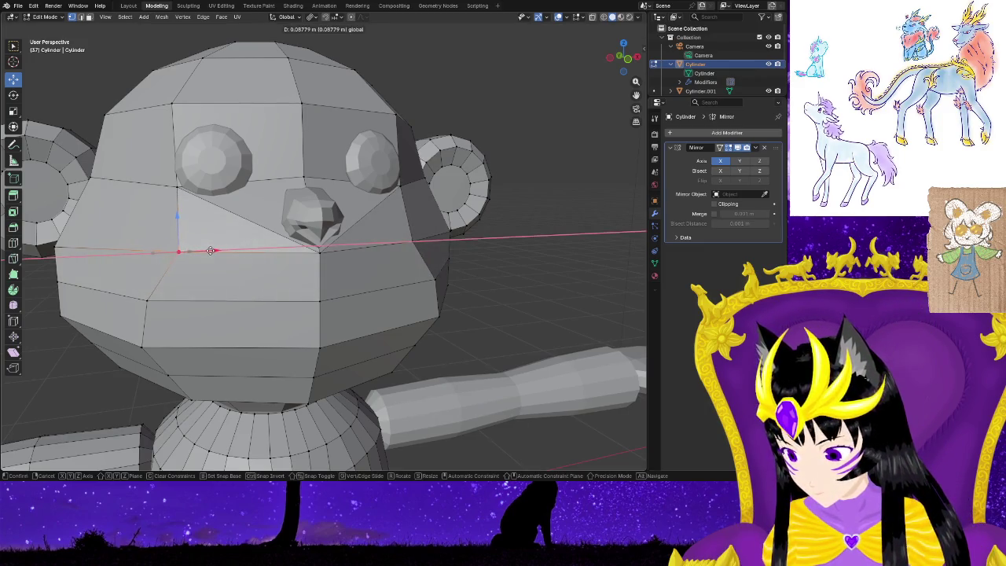
key(alt+a)
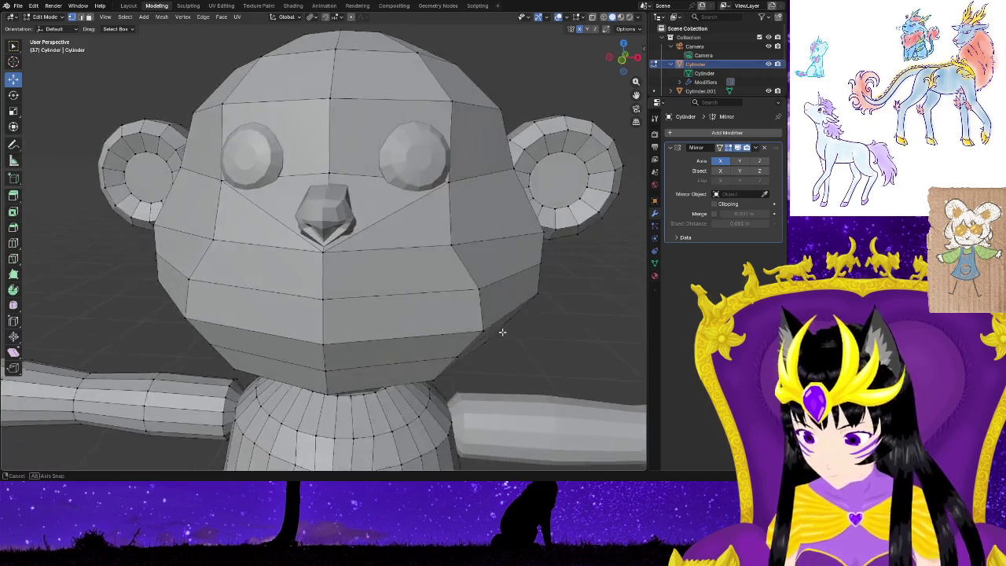
middle_drag(150, 302, 180, 272)
Move the mid, lower and upper cheek vertices along X to round the muzzle.
click(183, 281)
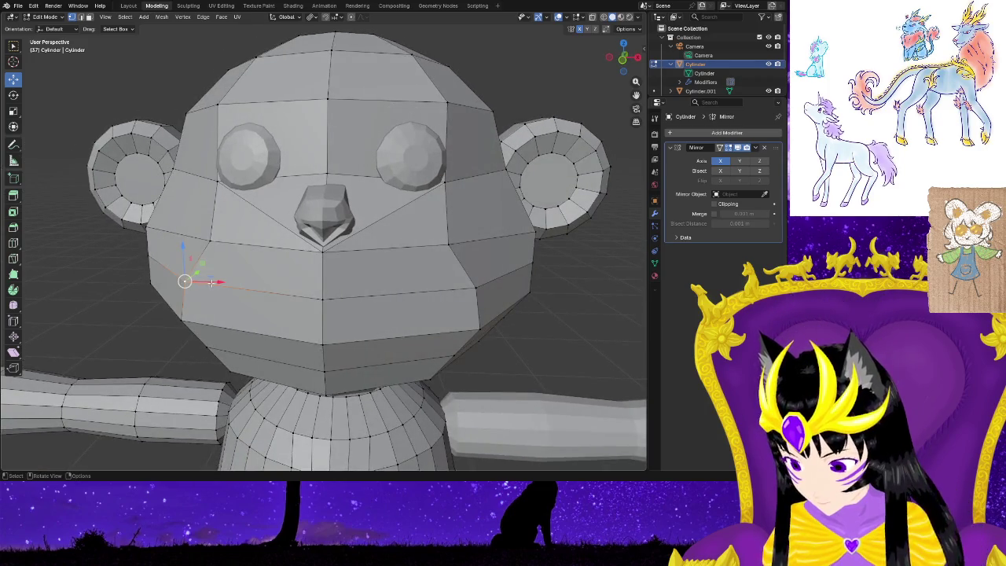
key(g)
key(x)
click(248, 282)
click(189, 318)
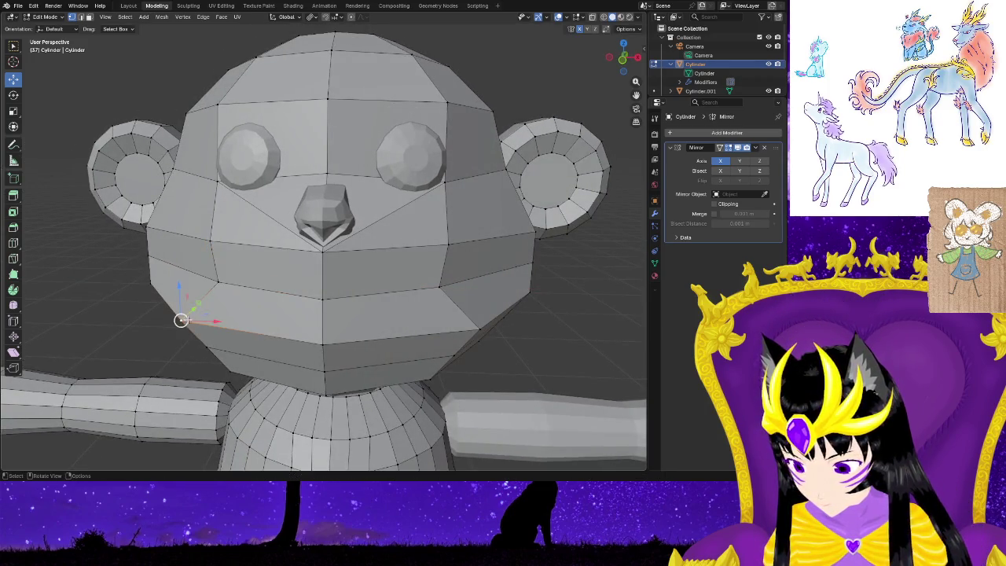
key(g)
key(x)
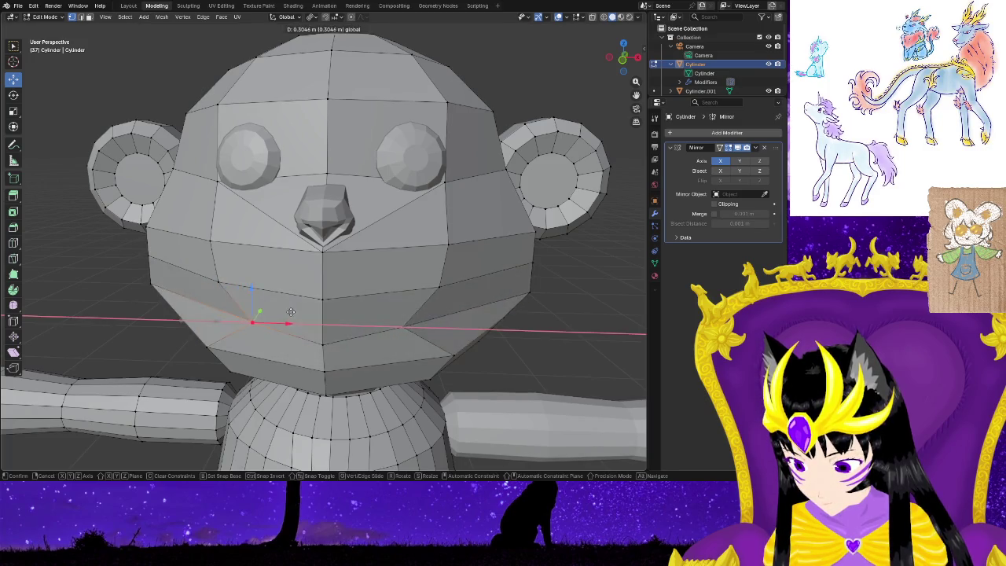
click(276, 266)
click(213, 238)
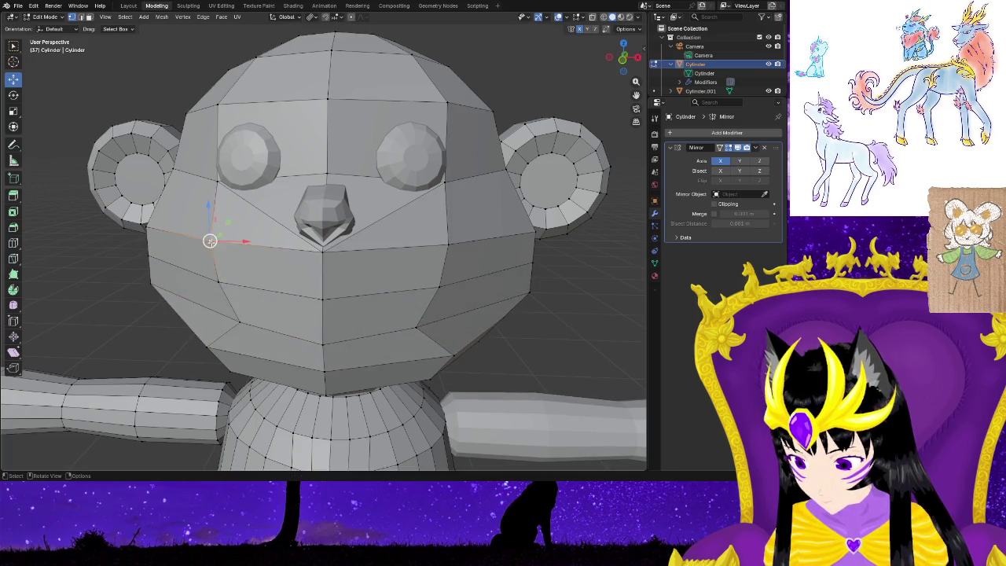
key(g)
key(x)
click(222, 235)
Adjust lower head vertices along Y and raise a jaw vertex along Z.
middle_drag(334, 277, 364, 288)
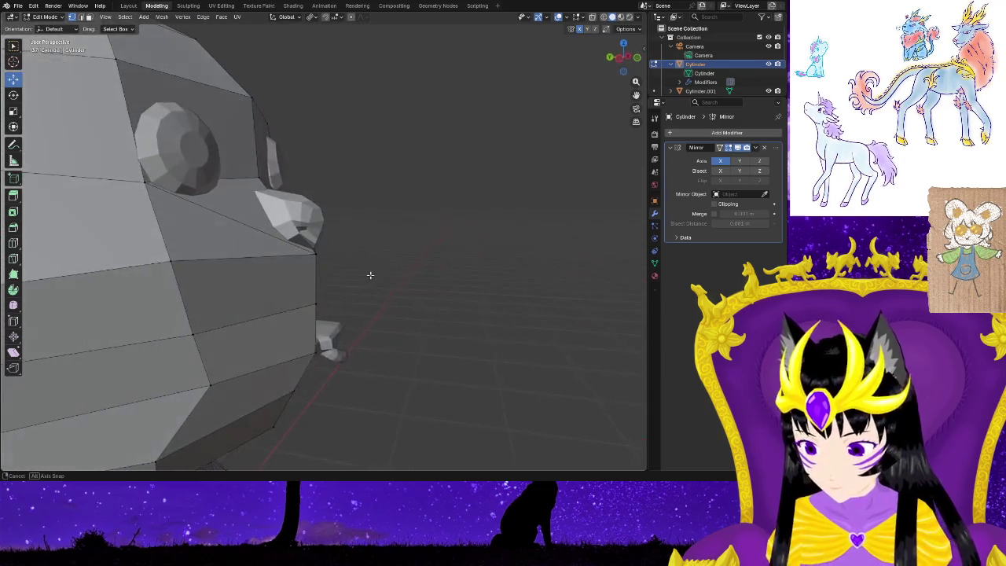
click(314, 354)
key(g)
key(y)
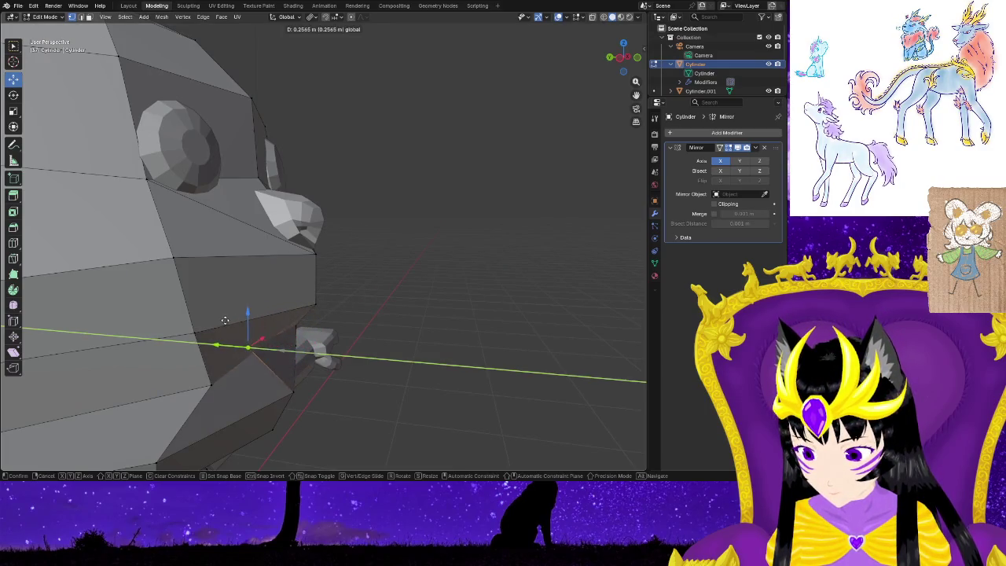
click(318, 352)
middle_drag(325, 355, 416, 371)
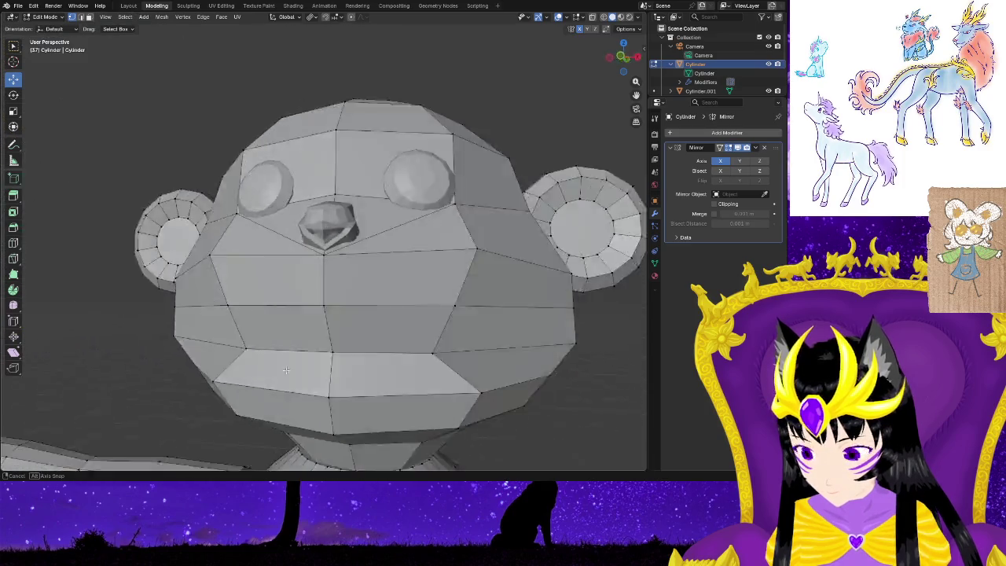
click(439, 370)
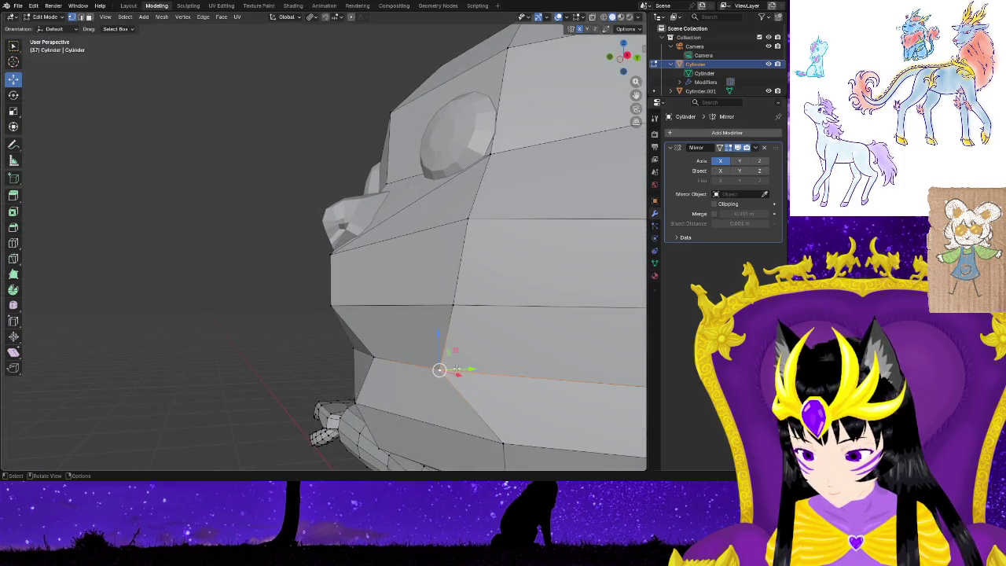
key(g)
key(y)
click(447, 351)
key(g)
key(z)
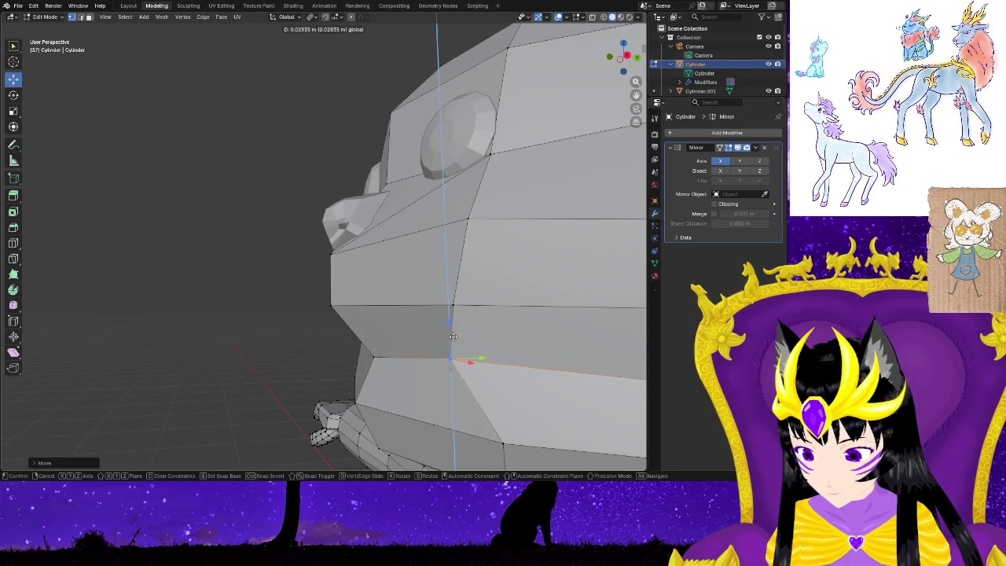
click(458, 334)
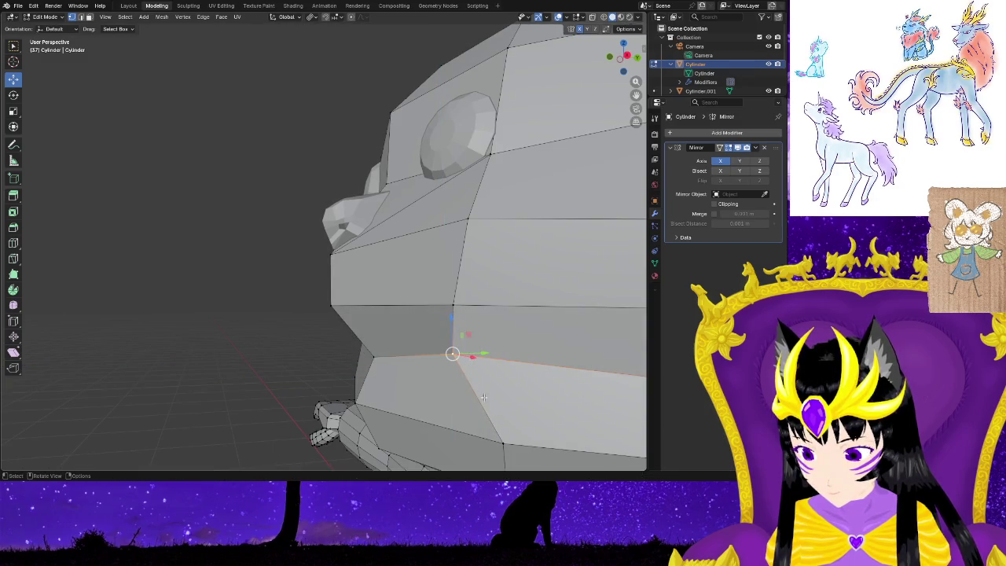
Reposition a lower jaw vertex along Y and X, then check the jawline.
middle_drag(472, 358, 614, 409)
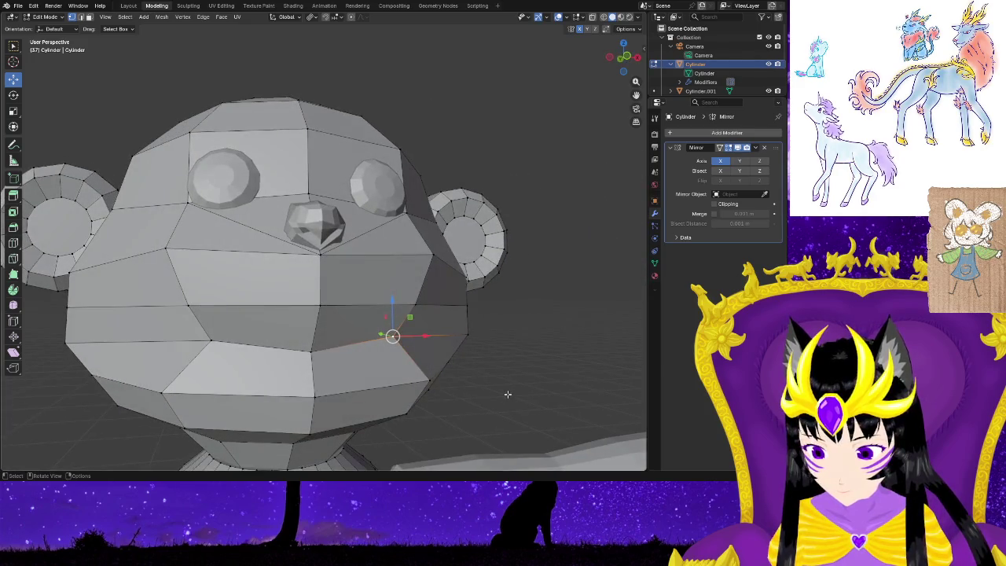
click(429, 381)
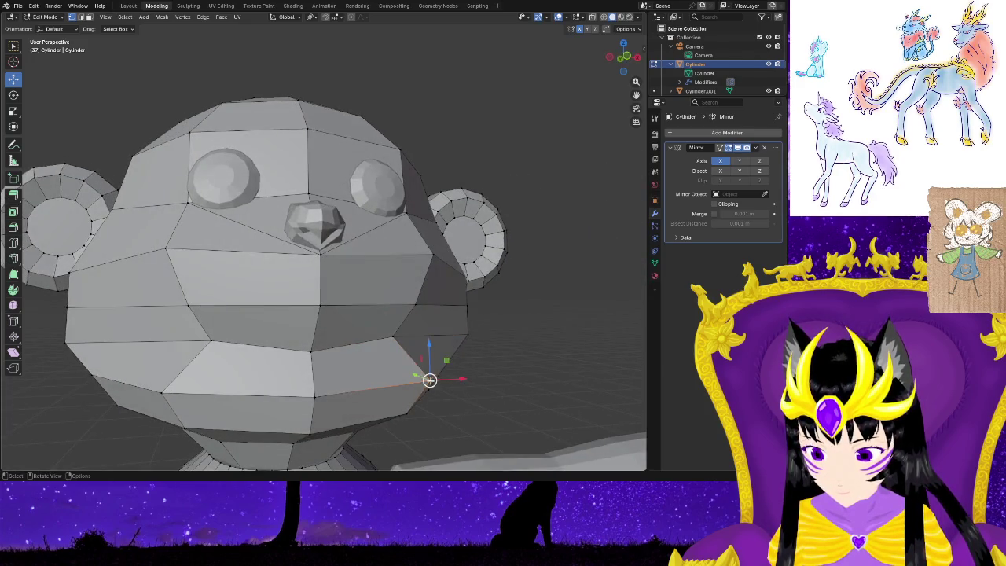
key(g)
key(z)
key(y)
click(450, 372)
key(g)
key(x)
click(427, 388)
mouse_move(427, 388)
middle_down()
mouse_move(431, 404)
mouse_move(265, 359)
middle_up()
scroll(265, 359, down, 4)
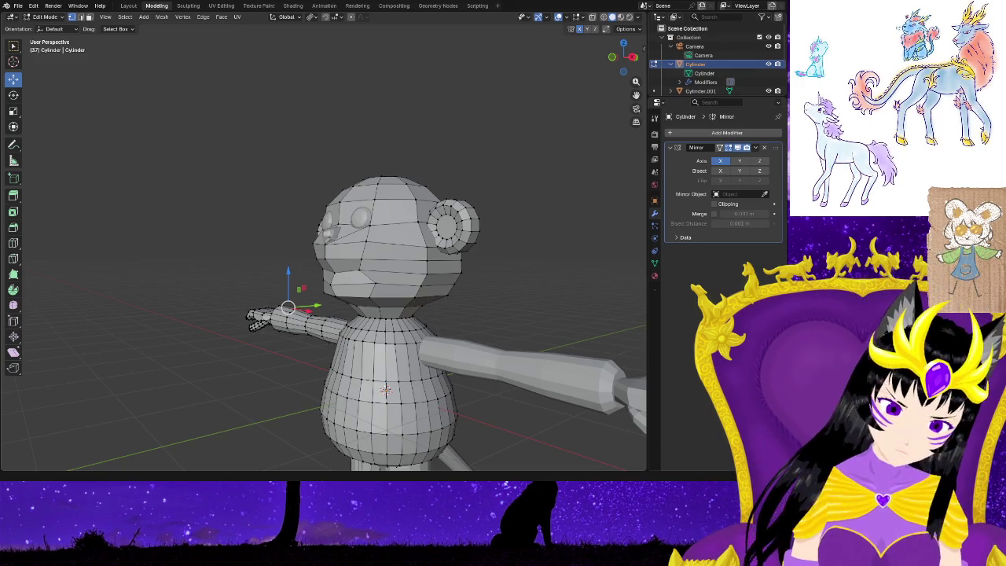
mouse_move(318, 164)
middle_down()
mouse_move(543, 313)
mouse_move(490, 288)
middle_up()
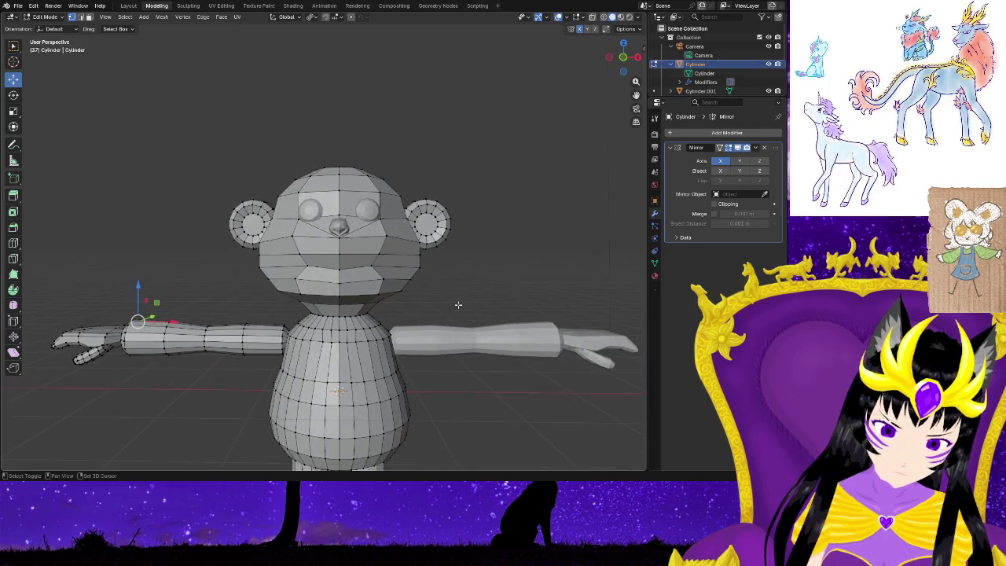
Raise the jaw edge under the chin slightly.
scroll(459, 305, up, 3)
scroll(512, 320, up, 2)
shift+middle_drag(511, 320, 416, 329)
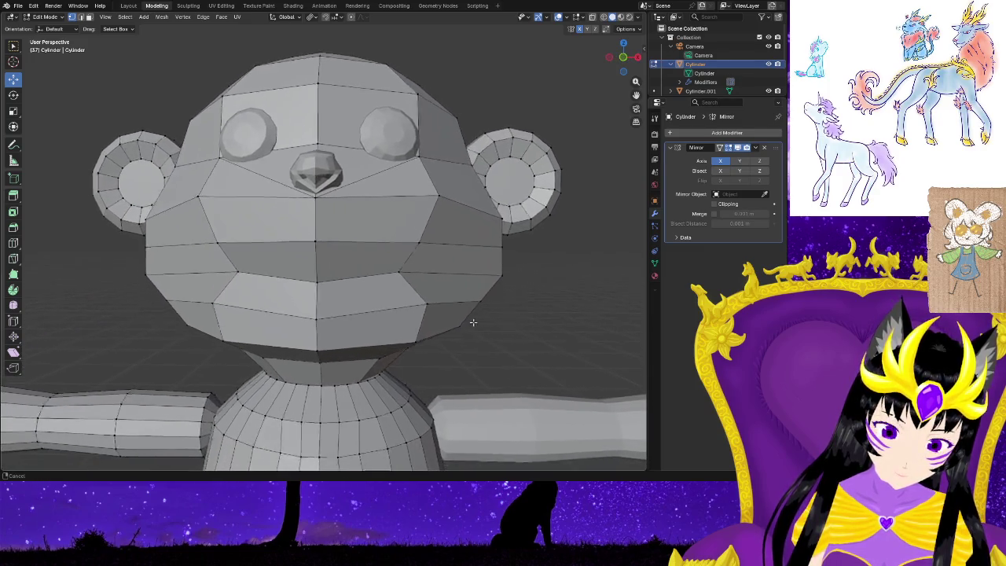
click(409, 339)
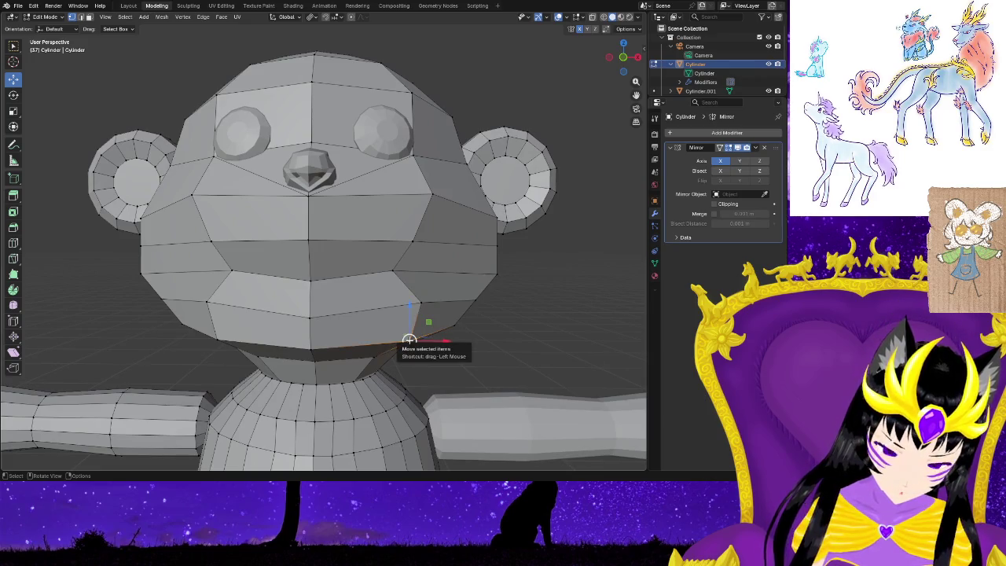
key(t)
drag(409, 341, 411, 332)
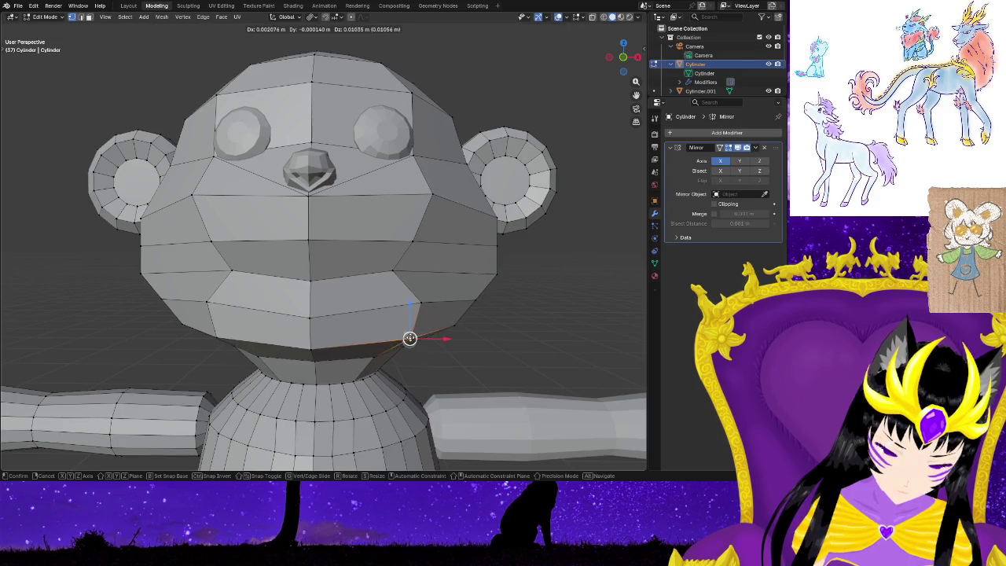
click(492, 348)
Move two jaw vertices along the X axis to tighten the jaw.
mouse_move(492, 348)
middle_down()
mouse_move(478, 354)
mouse_move(484, 324)
middle_up()
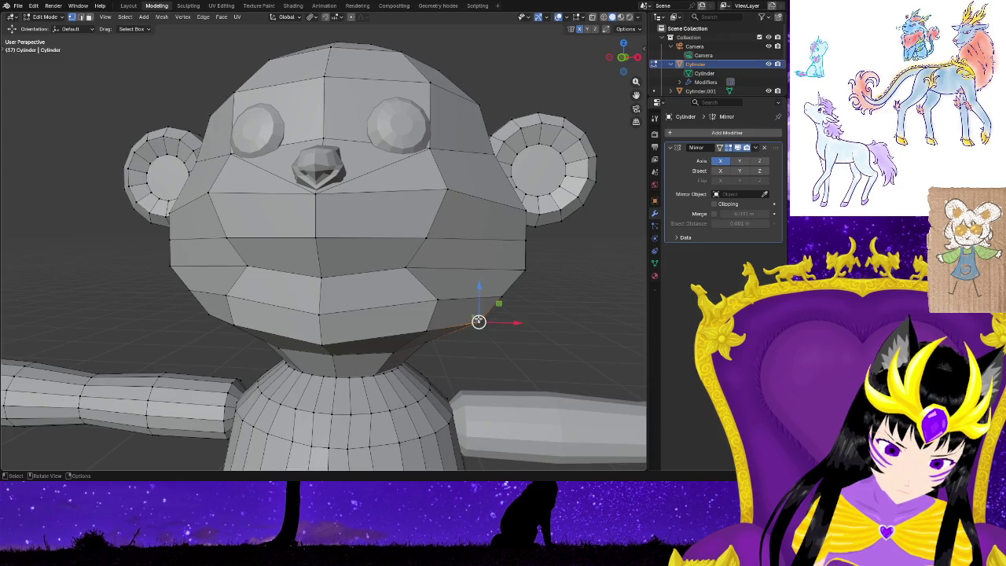
mouse_move(533, 319)
middle_down()
mouse_move(537, 326)
mouse_move(549, 295)
mouse_move(570, 294)
middle_up()
key(g)
key(x)
click(547, 303)
click(547, 304)
click(578, 257)
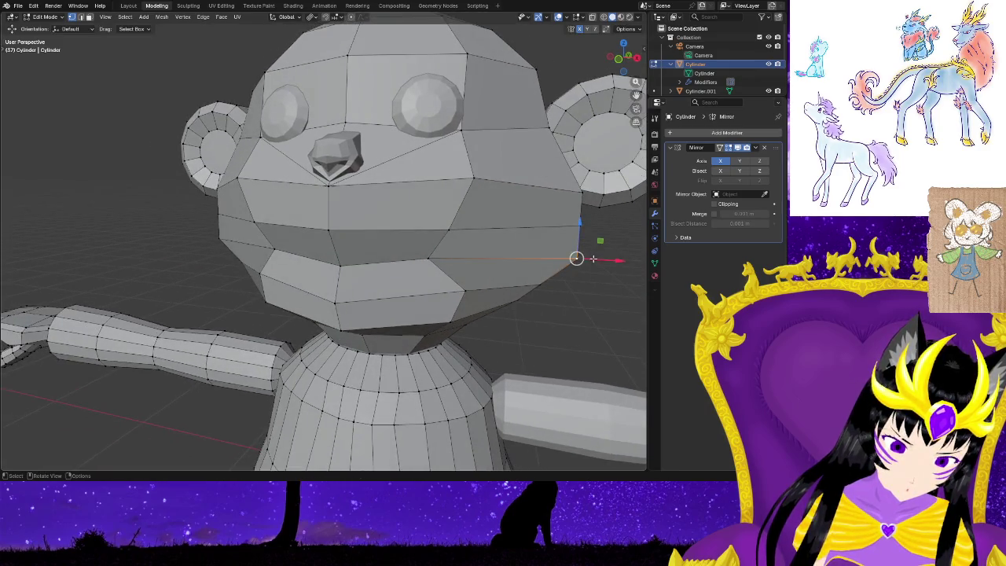
key(g)
key(x)
click(585, 268)
click(592, 293)
Shift a side head vertex along X and pick a lower jaw vertex below the ear.
mouse_move(591, 293)
middle_down()
mouse_move(523, 318)
mouse_move(528, 228)
middle_up()
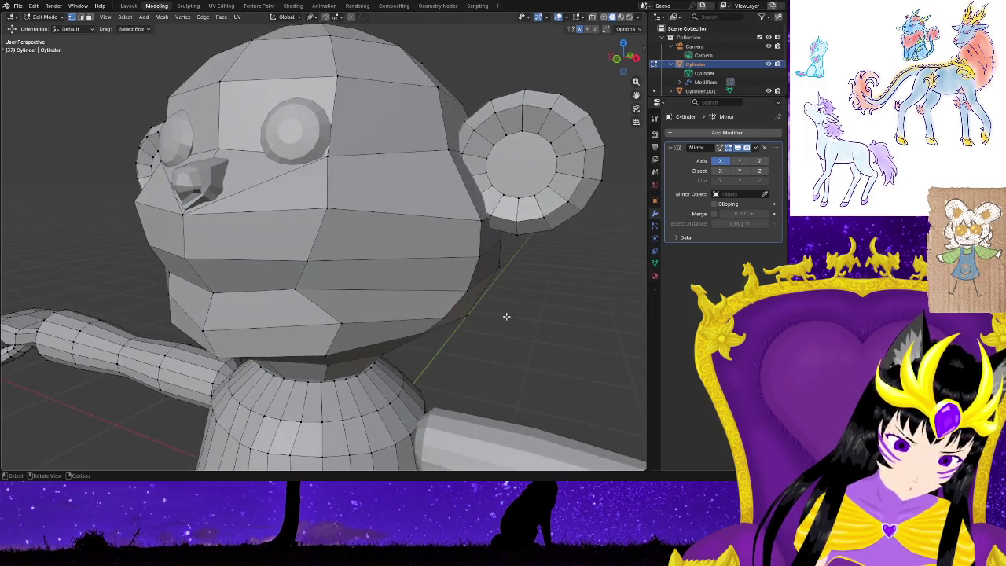
click(528, 227)
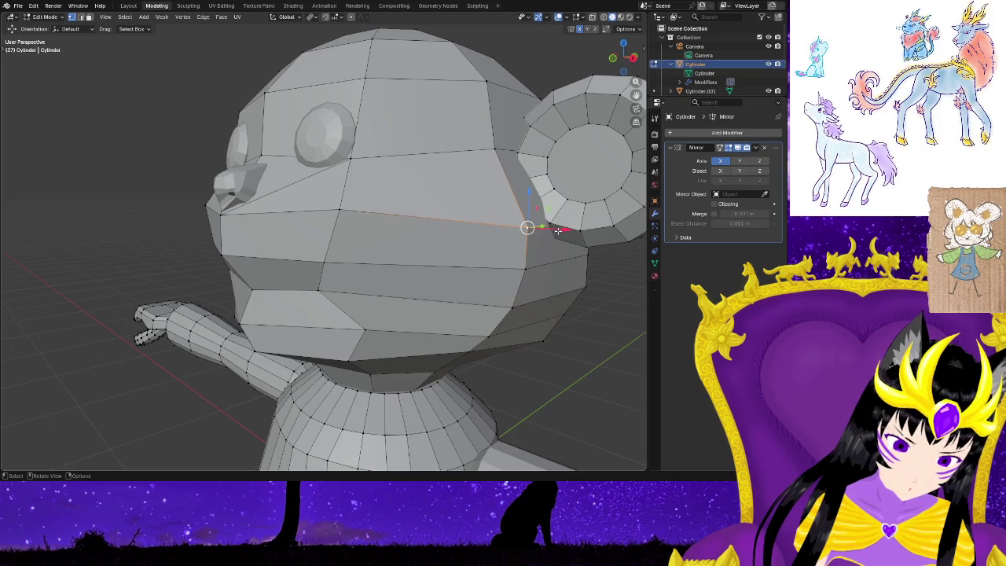
key(g)
key(x)
click(550, 227)
click(585, 287)
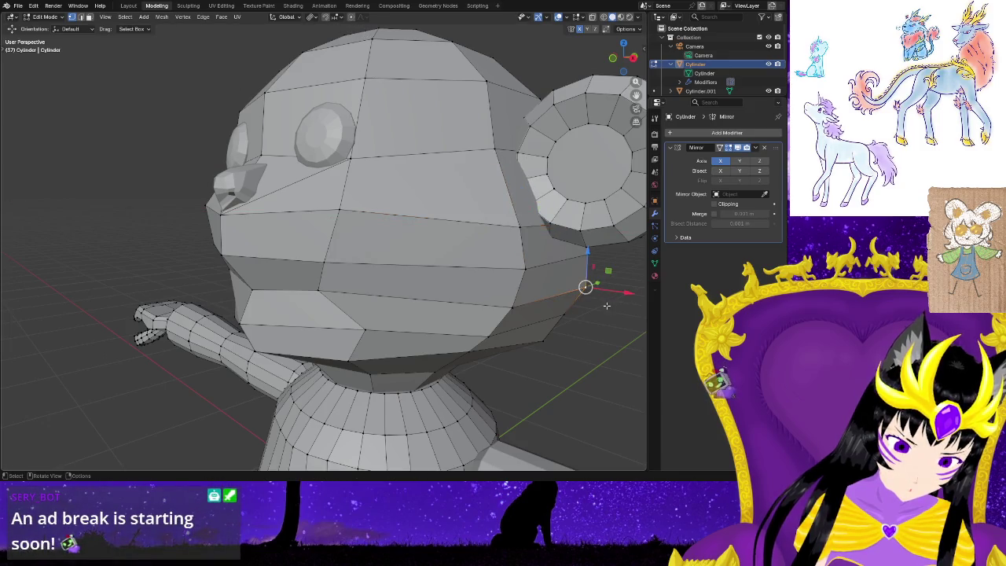
Move a lower-muzzle vertex within the Y/Z plane using Shift+X.
scroll(606, 353, up, 3)
middle_drag(606, 353, 356, 331)
scroll(472, 338, down, 3)
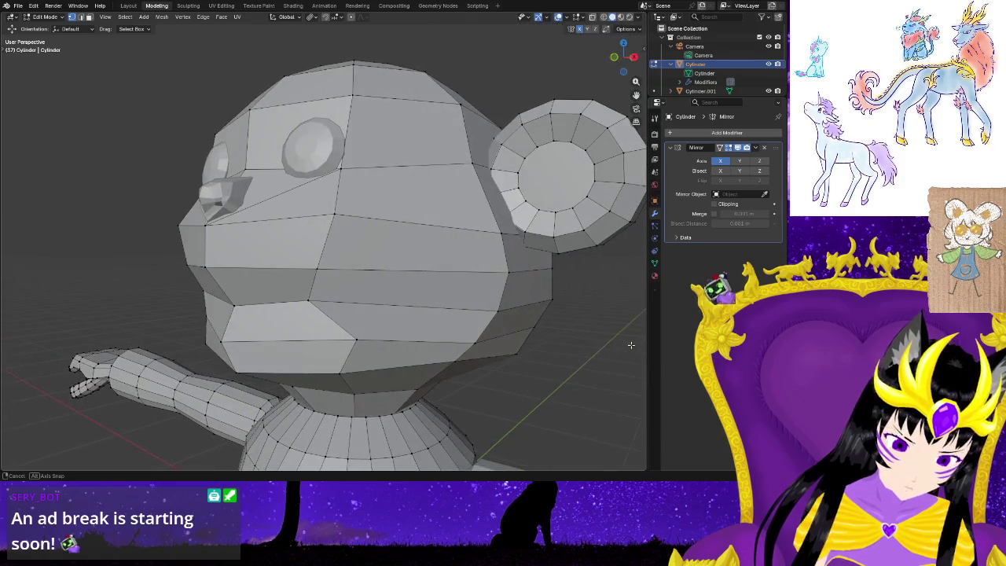
click(356, 339)
key(g)
key(shift+x)
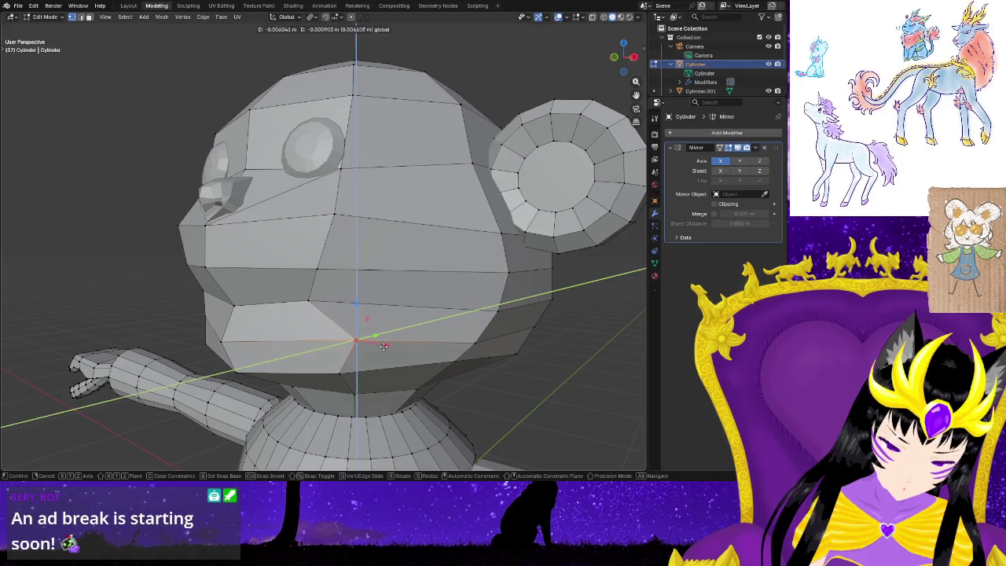
click(386, 347)
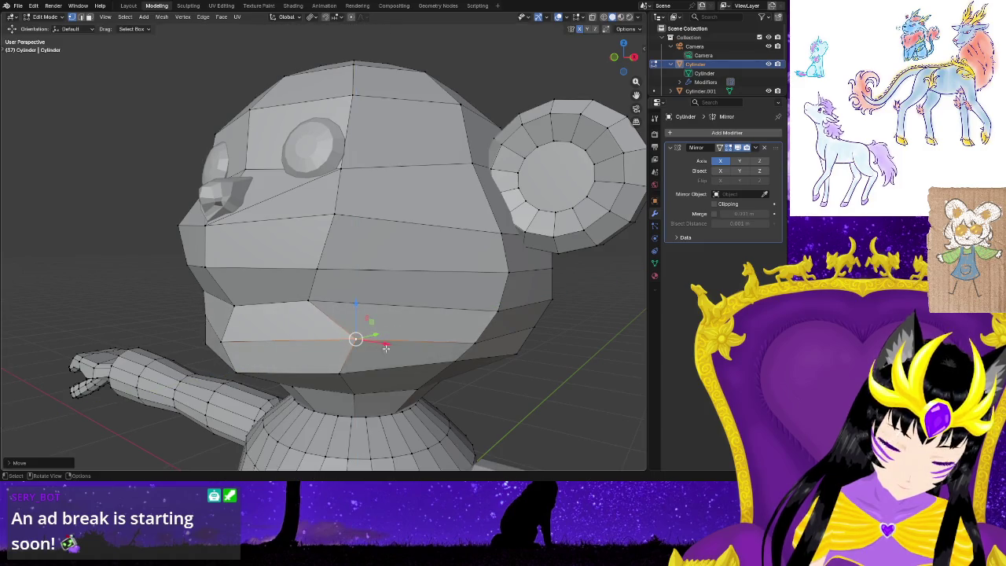
middle_drag(108, 292, 200, 296)
click(267, 340)
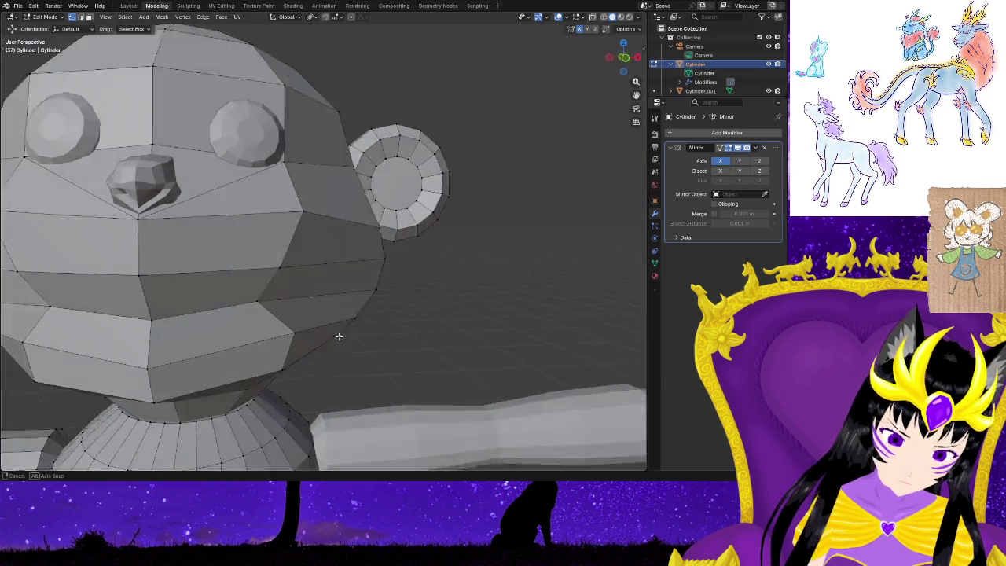
middle_drag(336, 343, 271, 184)
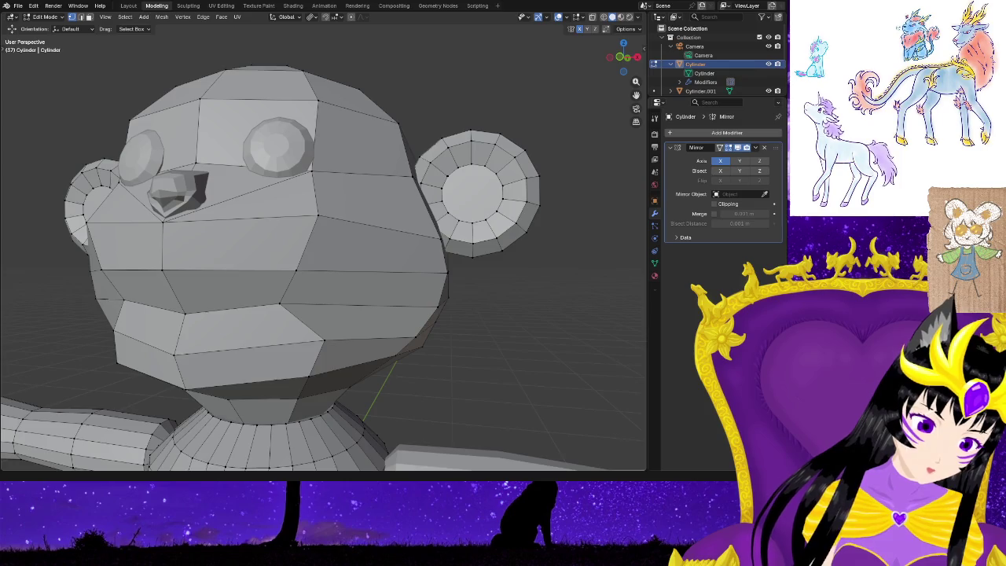
key(ctrl+space)
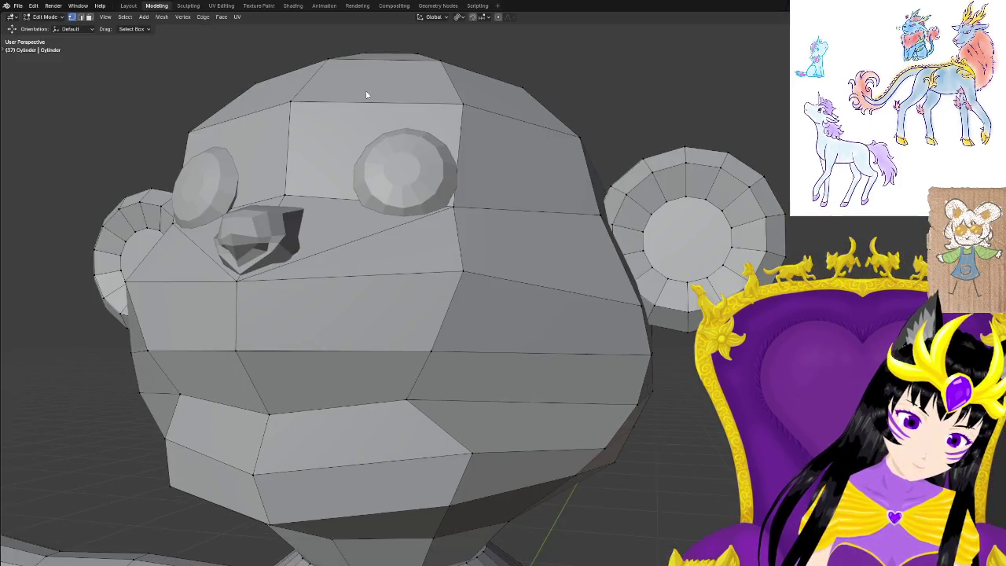
key(ctrl+space)
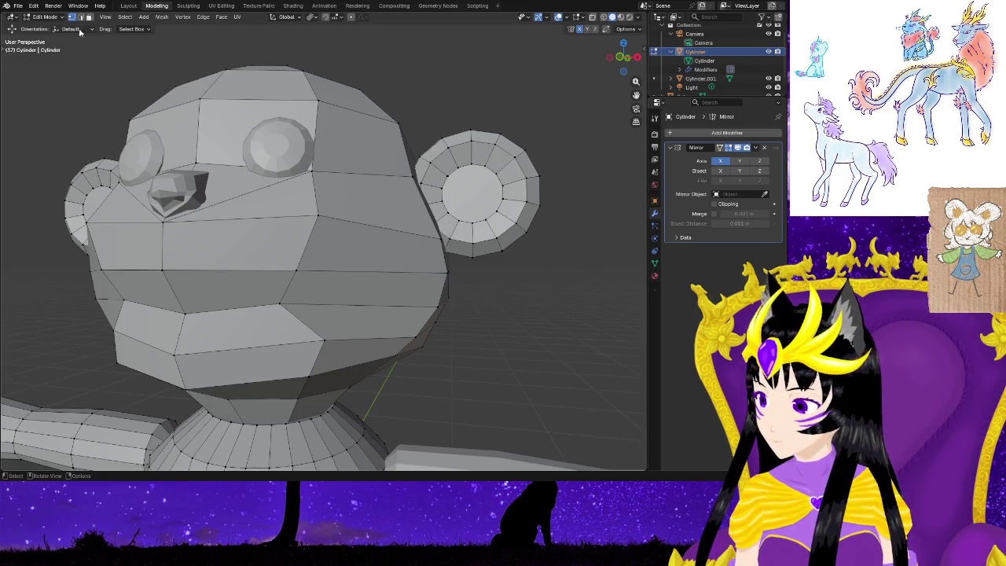
click(12, 17)
click(12, 17)
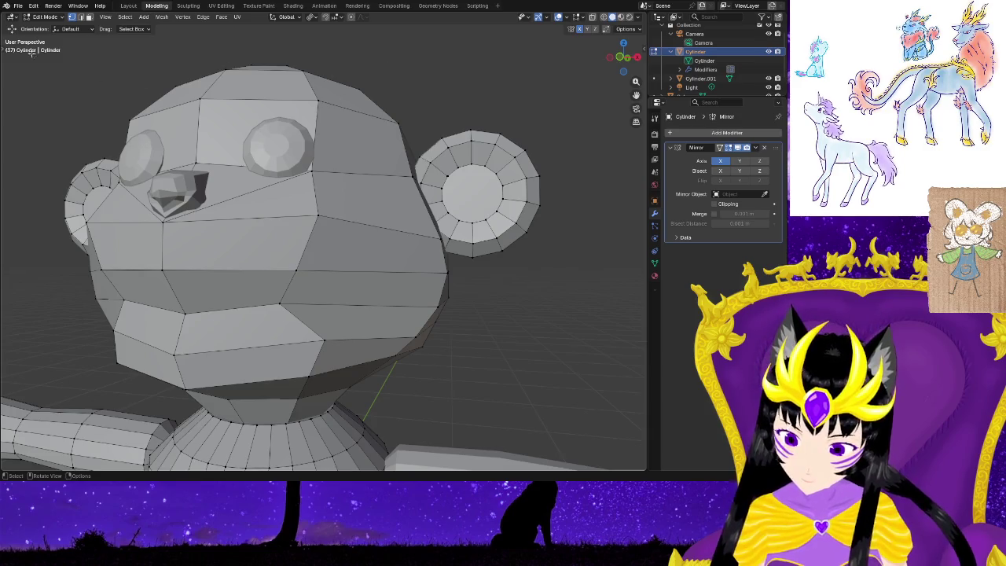
click(34, 6)
click(35, 8)
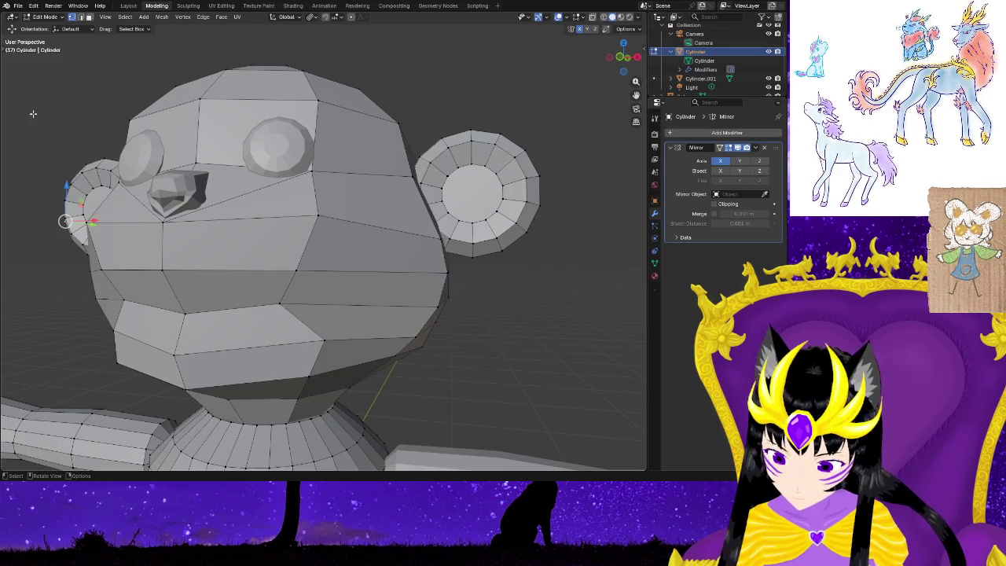
middle_drag(465, 361, 487, 364)
key(t)
middle_drag(508, 364, 401, 345)
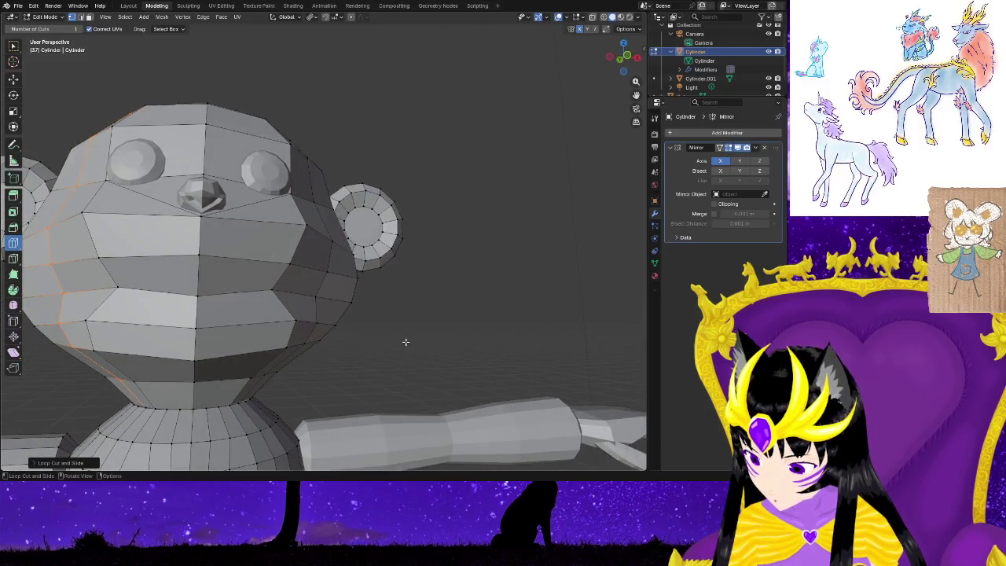
Switch to the Select Box tool and move the cheek edge into place.
mouse_move(395, 375)
middle_down()
mouse_move(421, 374)
mouse_move(431, 399)
mouse_move(411, 385)
middle_up()
scroll(417, 387, up, 3)
click(13, 145)
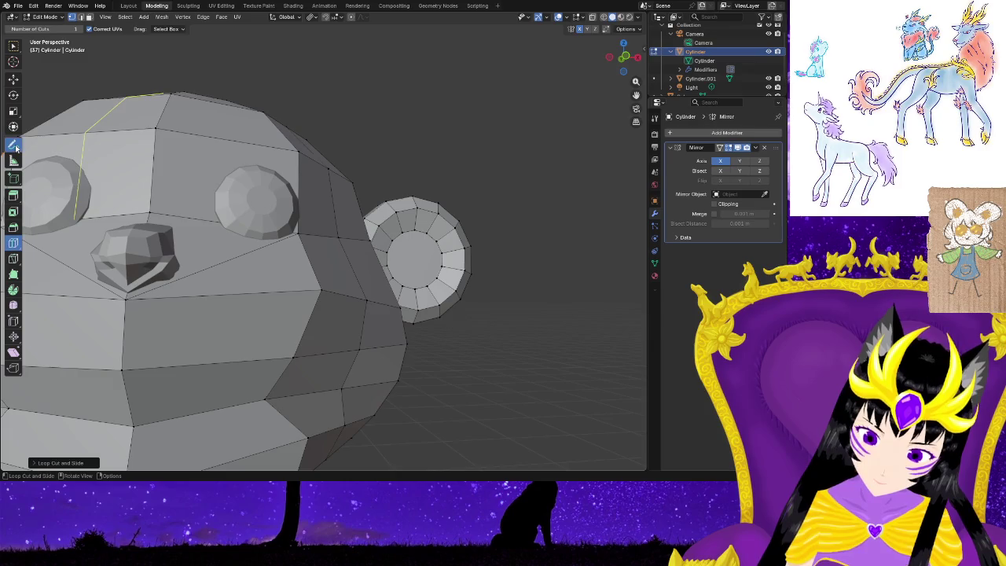
click(13, 49)
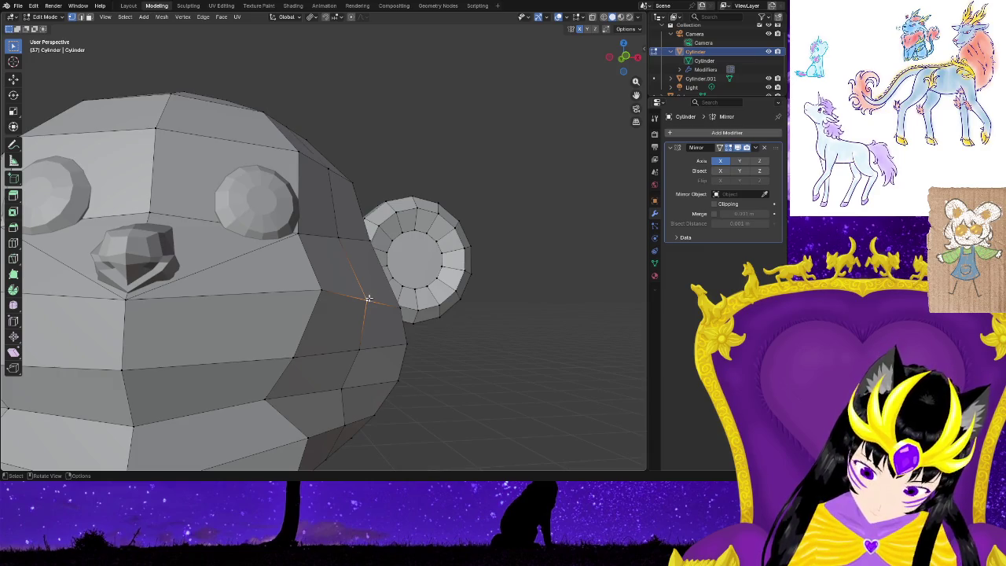
key(g)
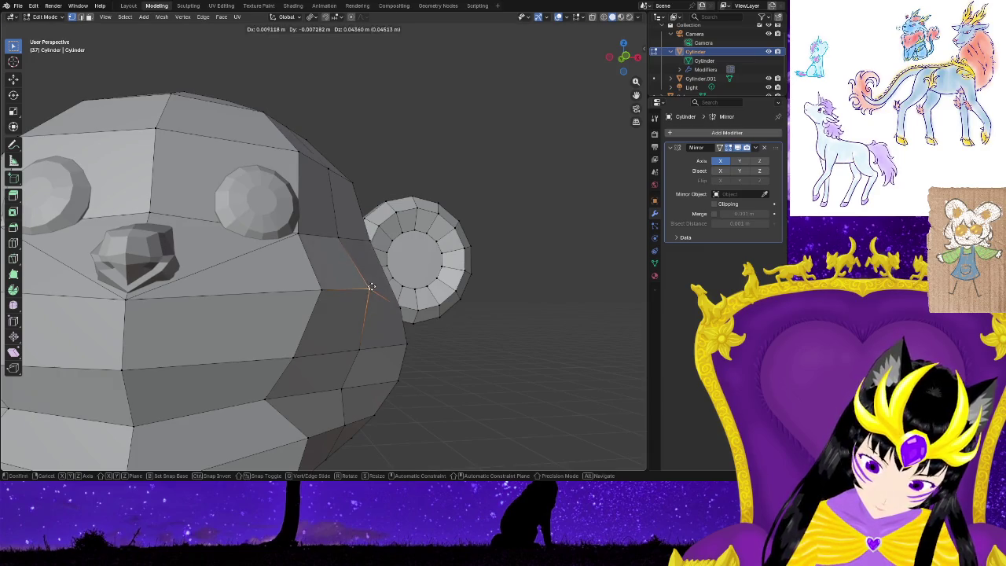
click(371, 287)
key(g)
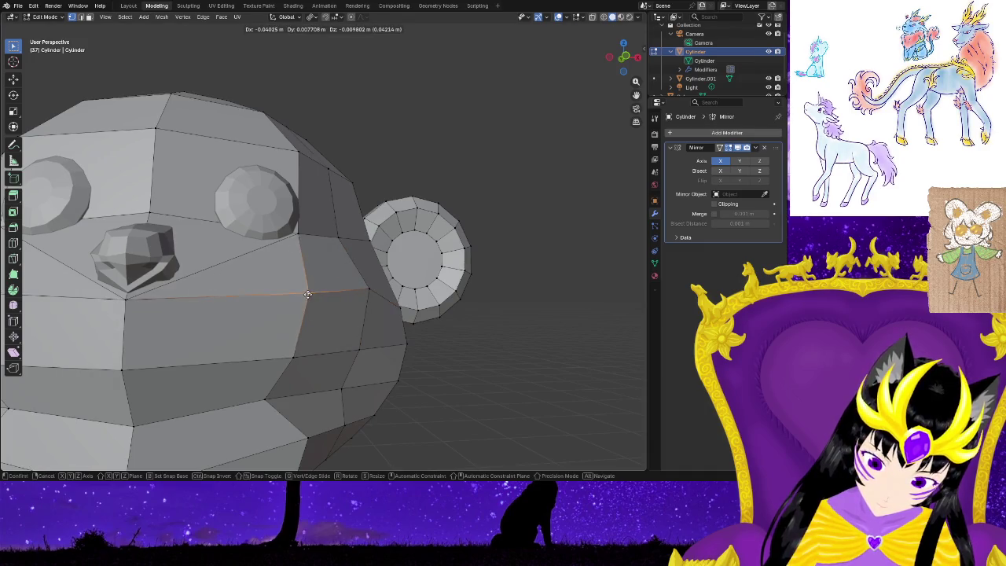
click(310, 292)
Nudge the vertex beside the cheek edge and the one near the ear.
click(368, 290)
key(g)
click(370, 288)
click(398, 307)
key(g)
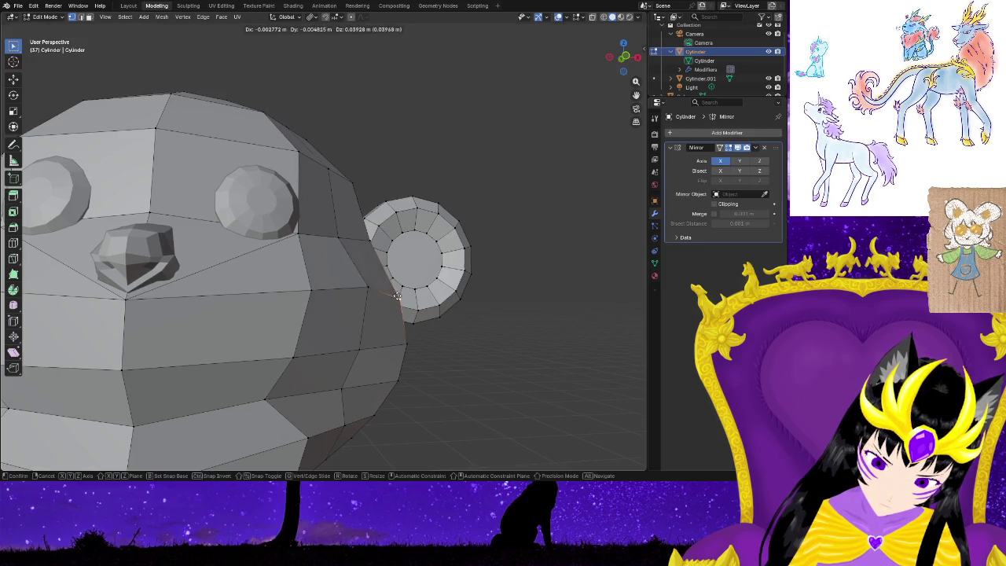
click(397, 294)
middle_drag(449, 344, 358, 351)
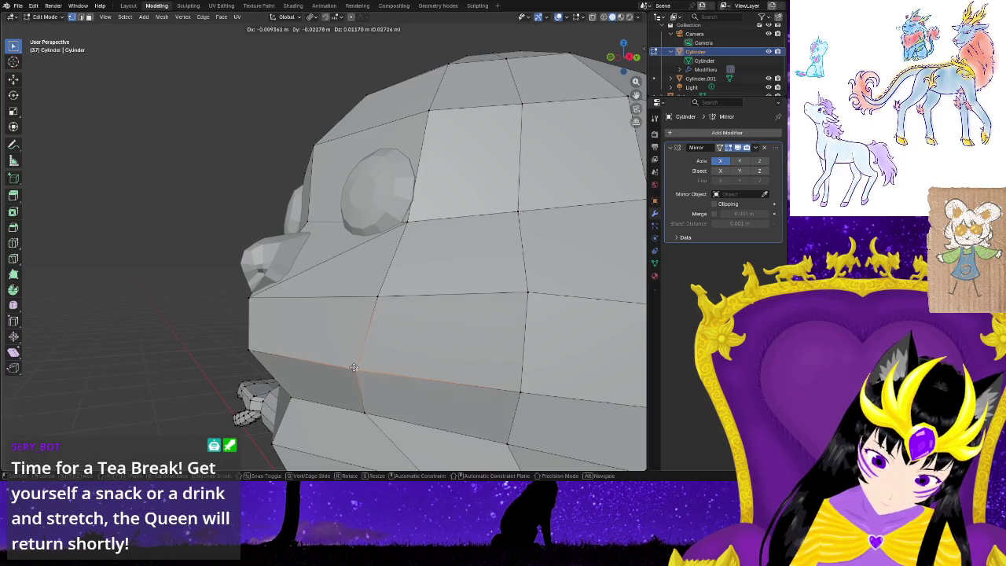
middle_drag(365, 372, 408, 380)
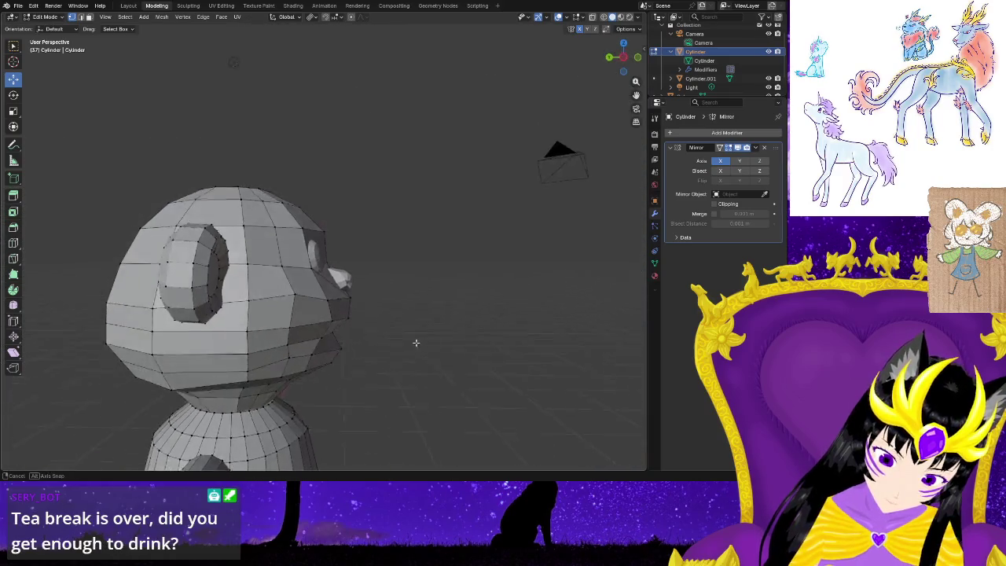
mouse_move(415, 344)
middle_down()
mouse_move(420, 333)
mouse_move(394, 341)
mouse_move(404, 361)
mouse_move(404, 344)
mouse_move(359, 322)
mouse_move(366, 341)
middle_up()
Select the eye, then add the nose Cube to the selection in the Outliner.
scroll(404, 362, down, 3)
scroll(405, 362, down, 1)
scroll(404, 362, down, 2)
scroll(384, 338, up, 3)
scroll(437, 355, up, 2)
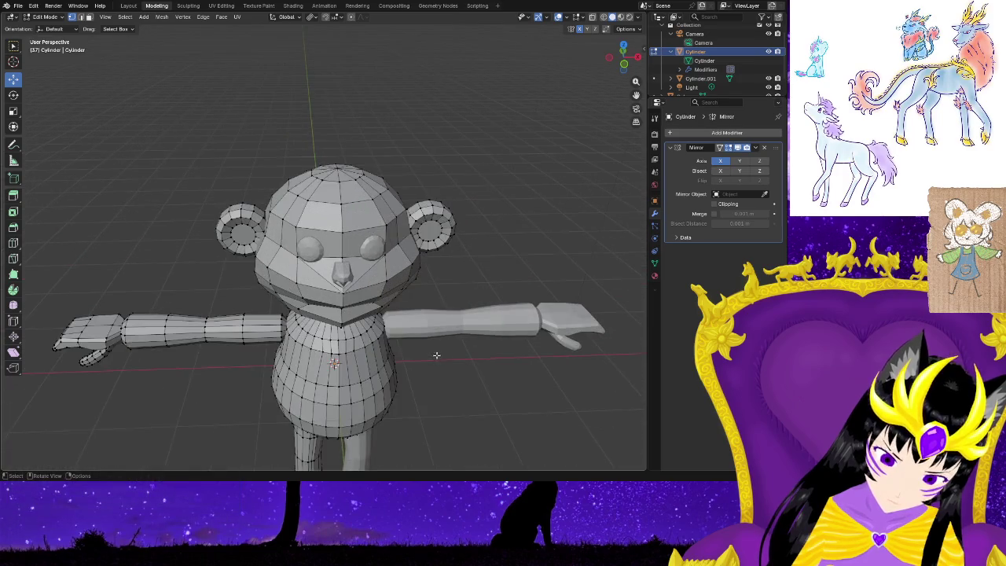
mouse_move(444, 388)
middle_down()
mouse_move(423, 356)
mouse_move(487, 355)
mouse_move(515, 369)
middle_up()
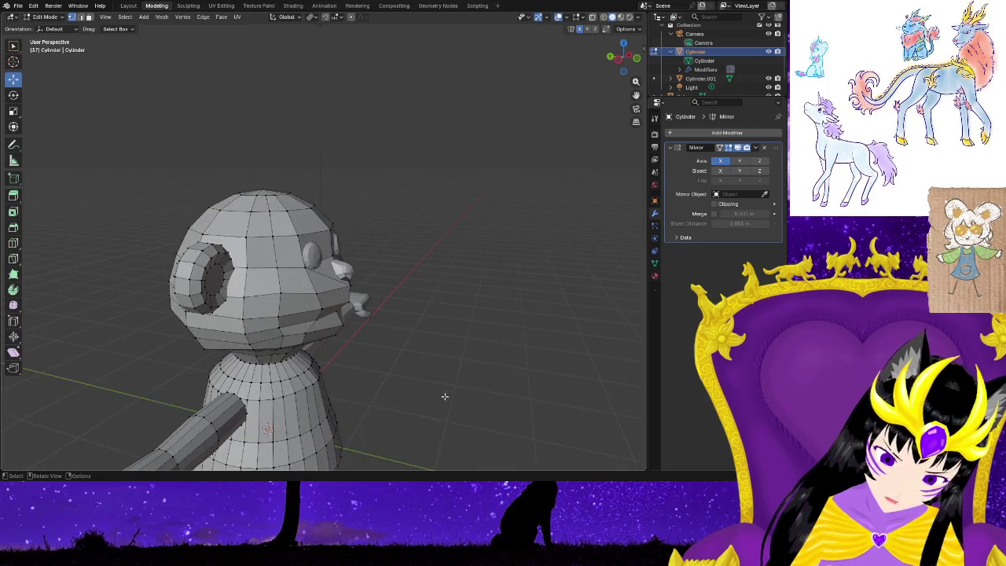
scroll(445, 397, up, 3)
scroll(708, 63, down, 3)
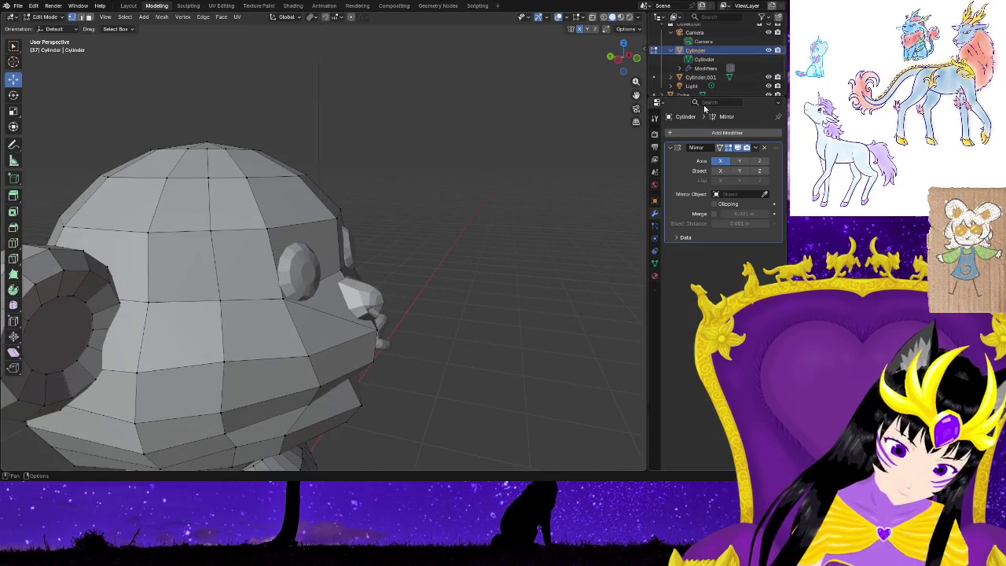
click(696, 86)
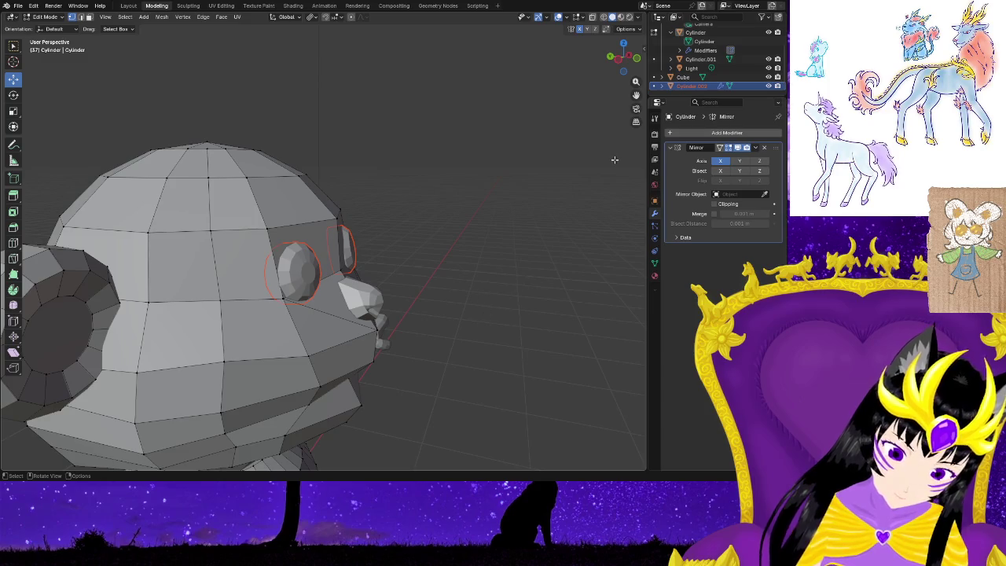
click(683, 76)
middle_drag(512, 339, 530, 282)
mouse_move(467, 313)
middle_down()
mouse_move(449, 360)
mouse_move(292, 349)
mouse_move(303, 353)
mouse_move(264, 342)
middle_up()
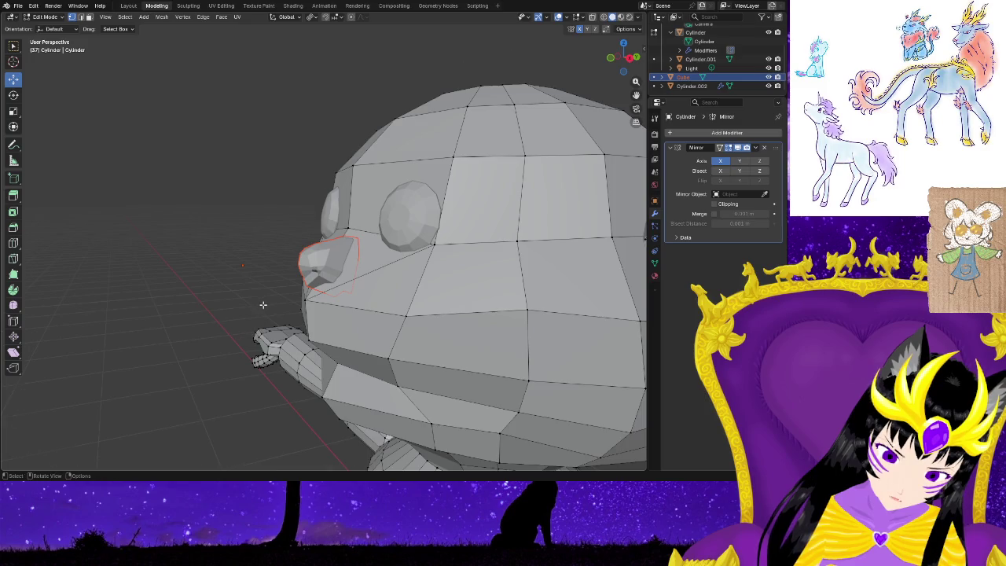
scroll(263, 305, up, 3)
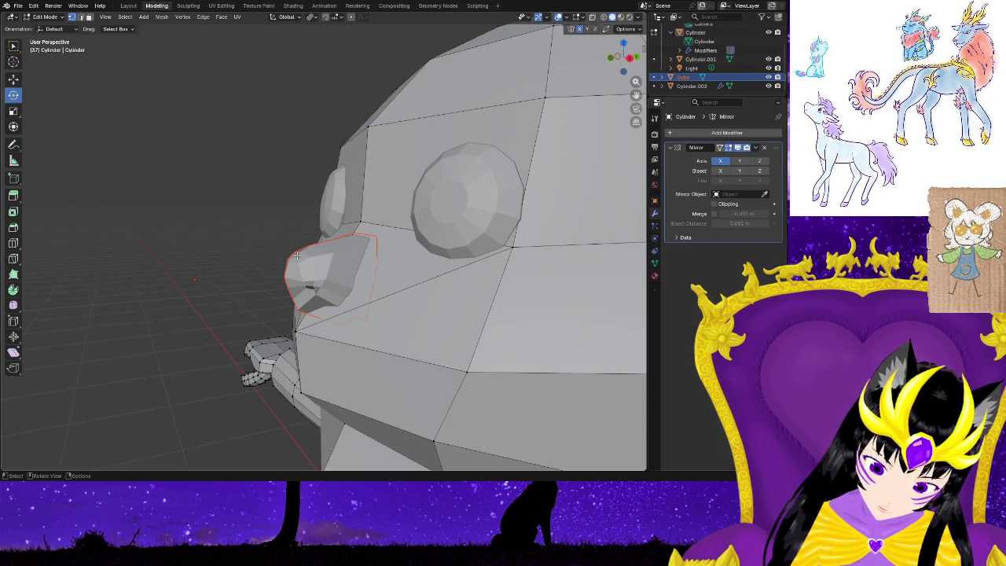
Edit the nose Cube alongside the head mesh, deselect all, and make the nose active.
key(Tab)
key(Tab)
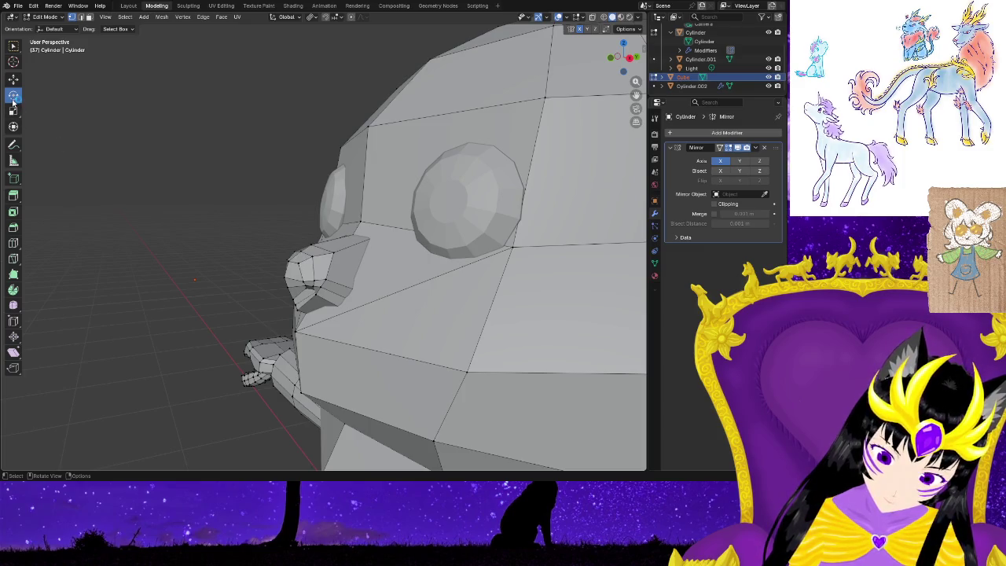
key(a)
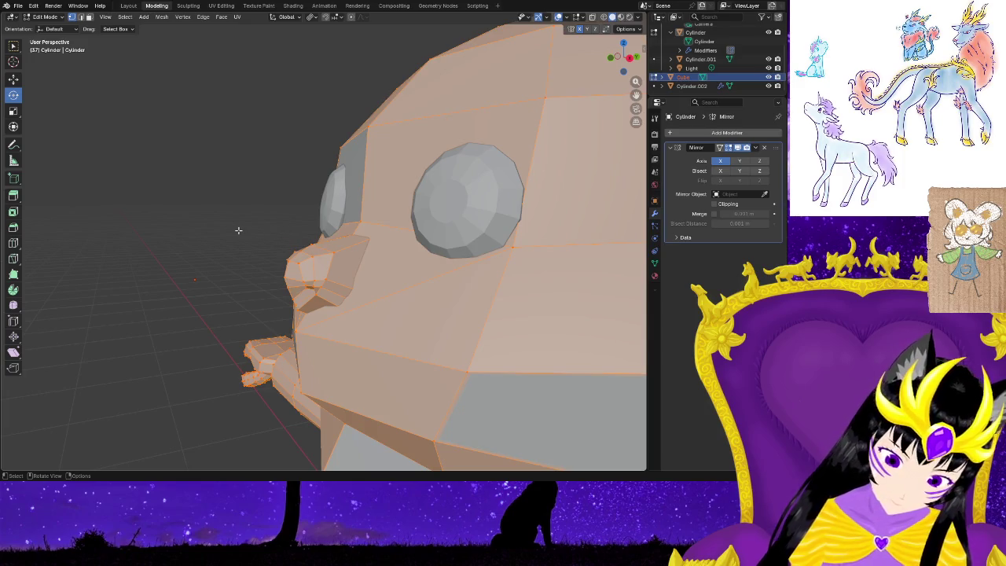
key(alt+a)
middle_drag(225, 295, 369, 279)
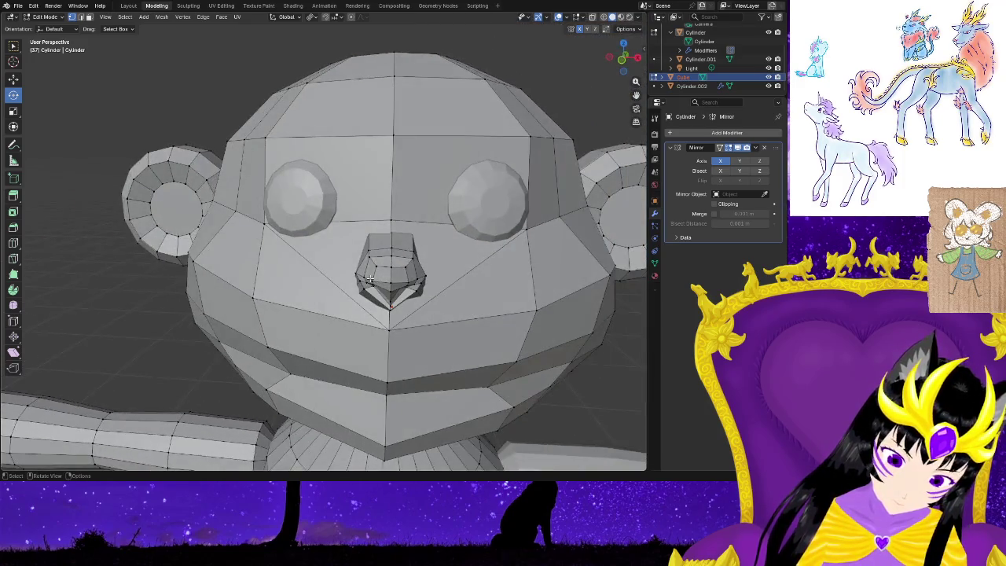
click(682, 76)
mouse_move(409, 307)
middle_down()
mouse_move(450, 308)
mouse_move(513, 288)
middle_up()
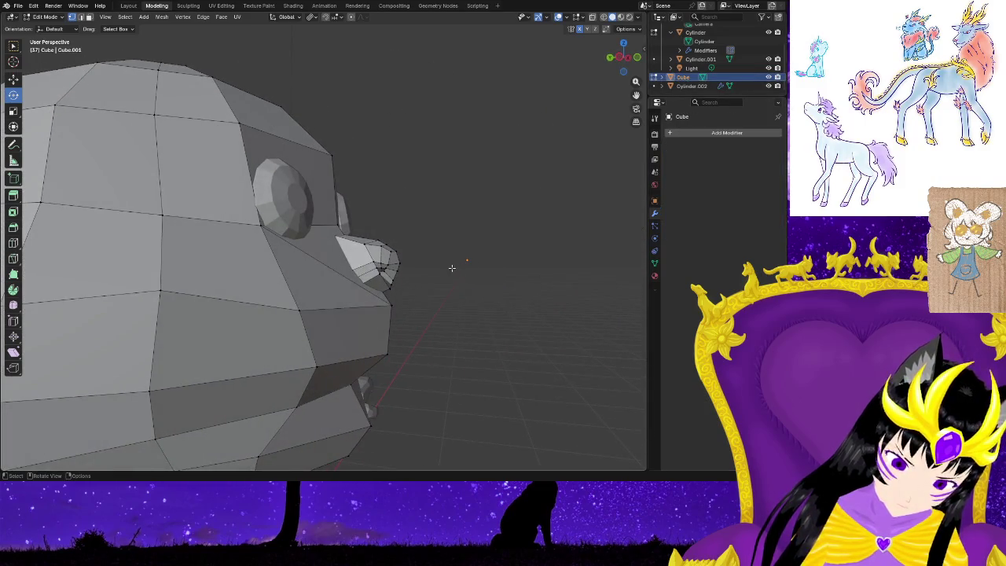
Select the nose faces, then deselect and orbit around the head to inspect the snout.
drag(353, 227, 408, 284)
middle_drag(510, 330, 517, 405)
key(alt+a)
scroll(595, 414, down, 3)
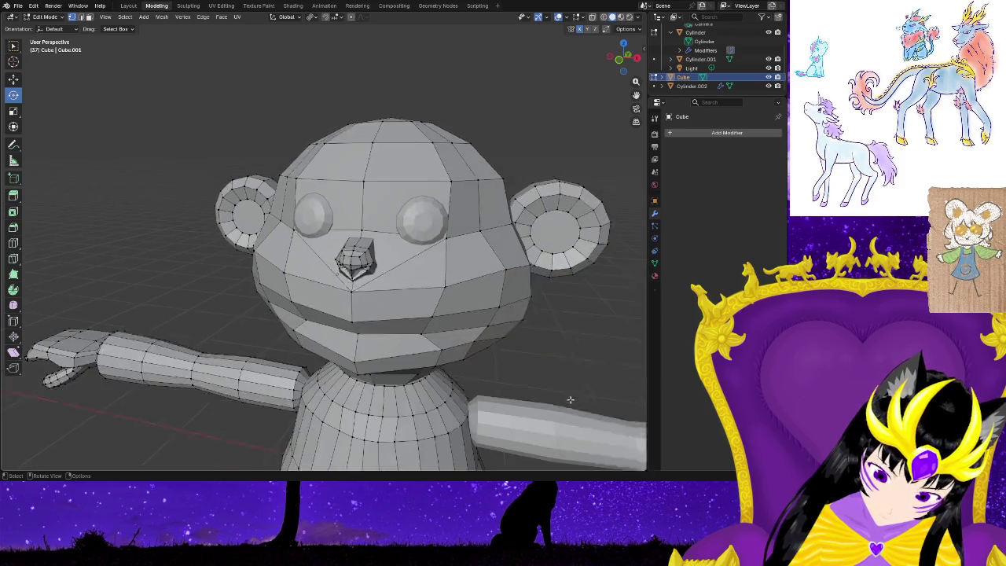
scroll(569, 404, down, 2)
middle_drag(561, 353, 350, 336)
mouse_move(271, 353)
middle_down()
mouse_move(240, 339)
mouse_move(529, 353)
mouse_move(410, 360)
middle_up()
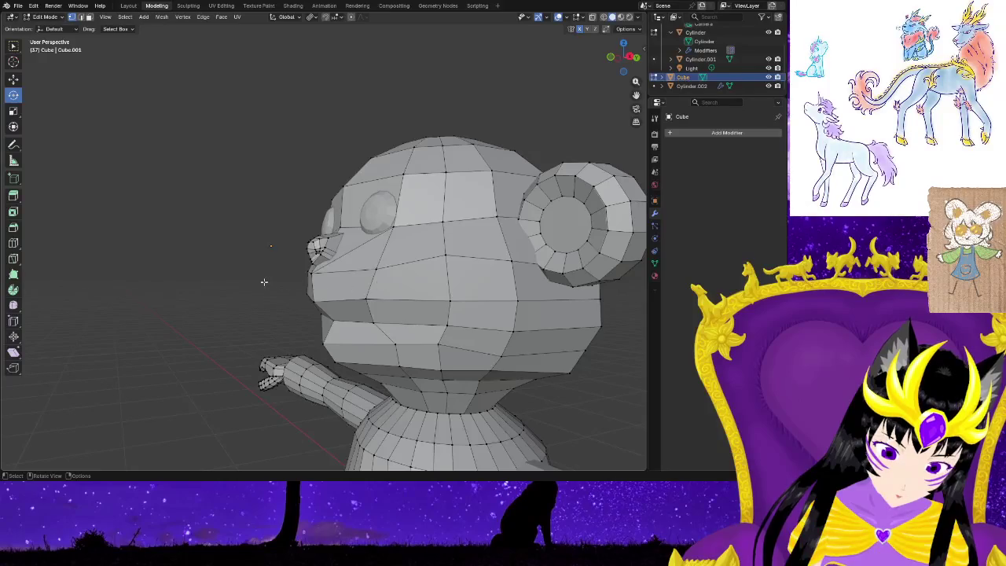
scroll(264, 281, up, 5)
Move the nose-base vertex along Y, then nudge the nose vertex slightly upward.
click(279, 326)
middle_drag(182, 328, 180, 317)
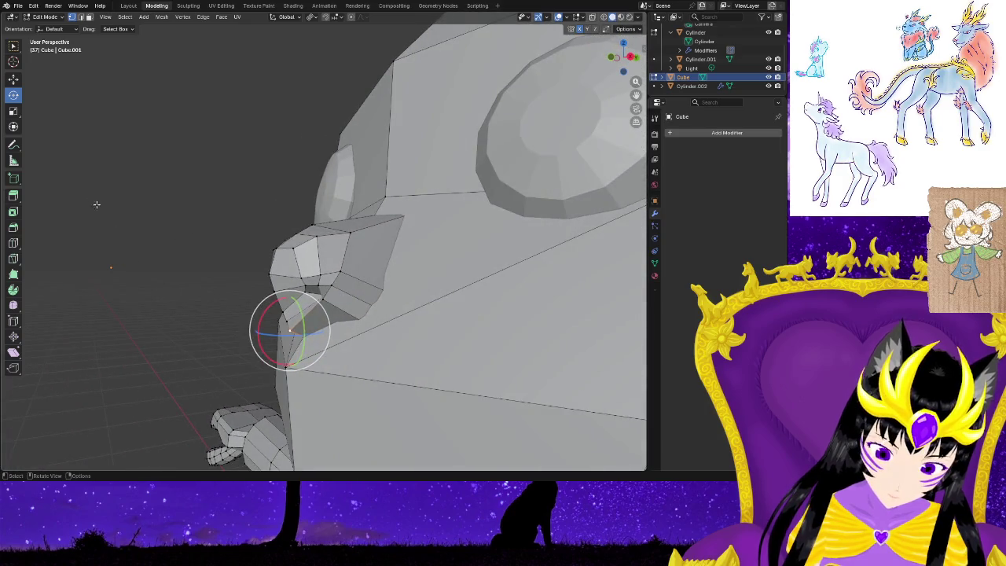
click(12, 81)
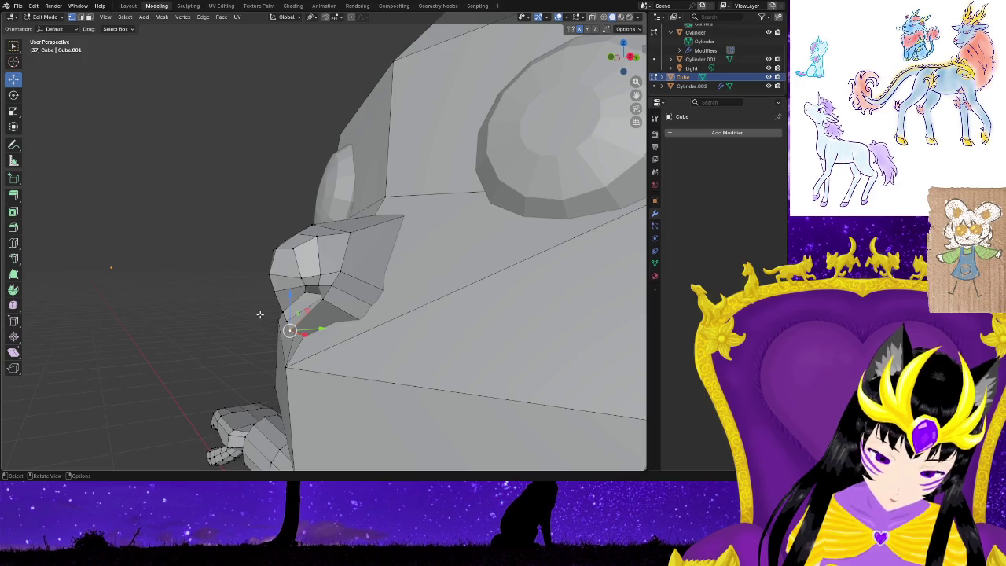
mouse_move(321, 329)
mouse_down()
mouse_move(329, 331)
mouse_move(304, 308)
mouse_move(335, 332)
mouse_up()
middle_drag(239, 369, 395, 365)
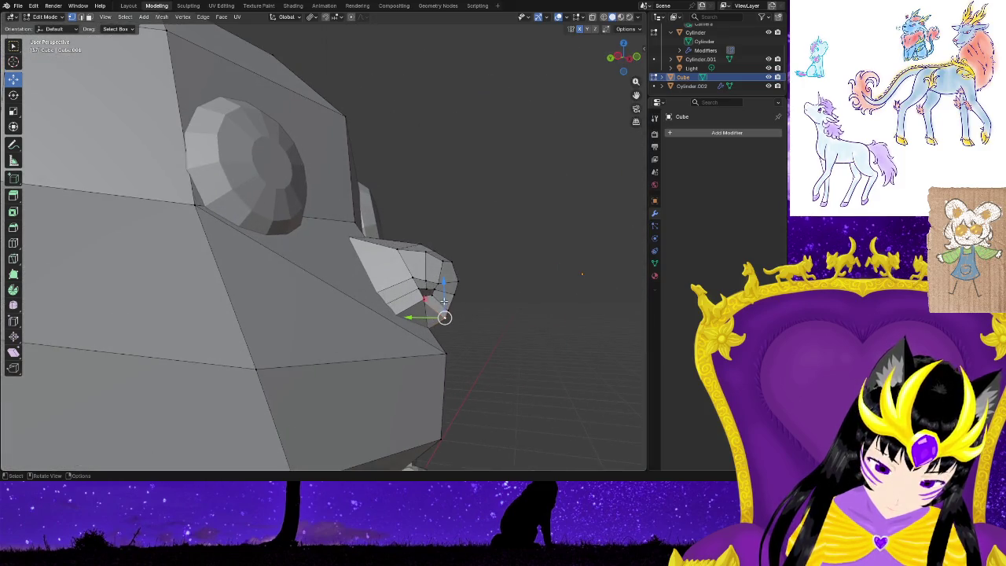
drag(444, 301, 410, 322)
Orbit and zoom out to frame the whole monkey from the front.
middle_drag(510, 368, 394, 374)
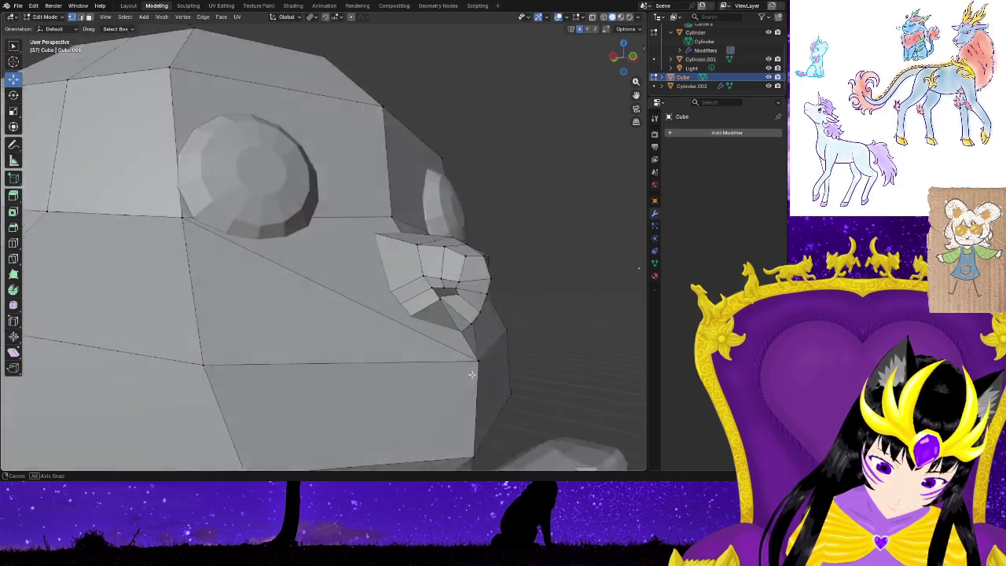
scroll(394, 374, down, 6)
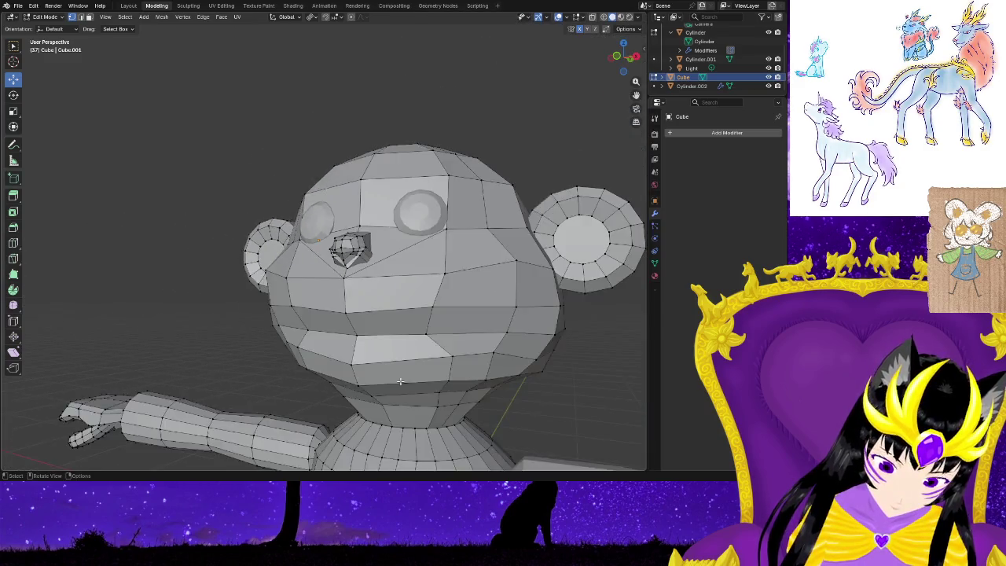
middle_drag(487, 347, 521, 382)
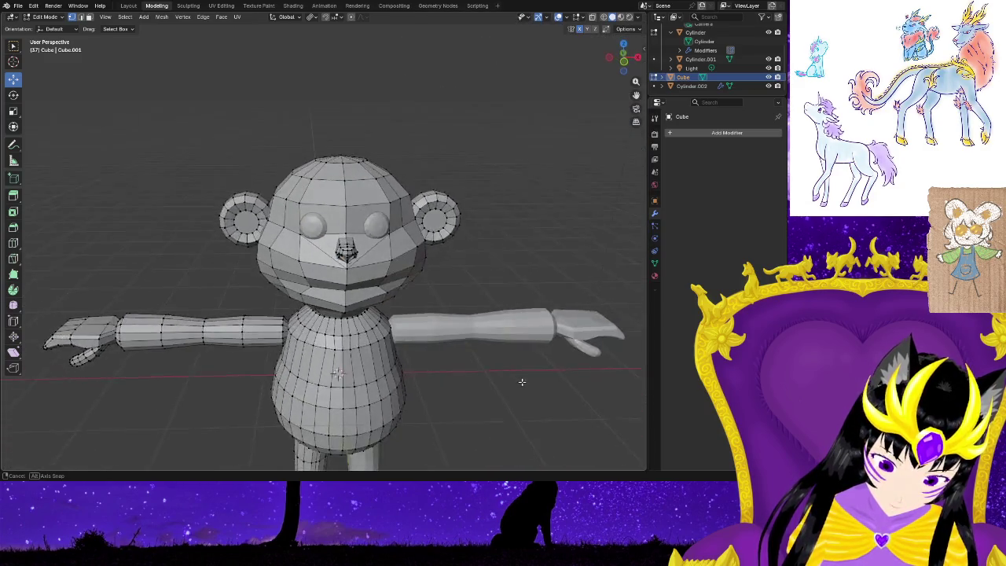
Shift a head vertex sideways and front to back to round the head.
scroll(521, 382, down, 4)
scroll(521, 382, down, 1)
scroll(513, 386, up, 2)
scroll(436, 406, up, 3)
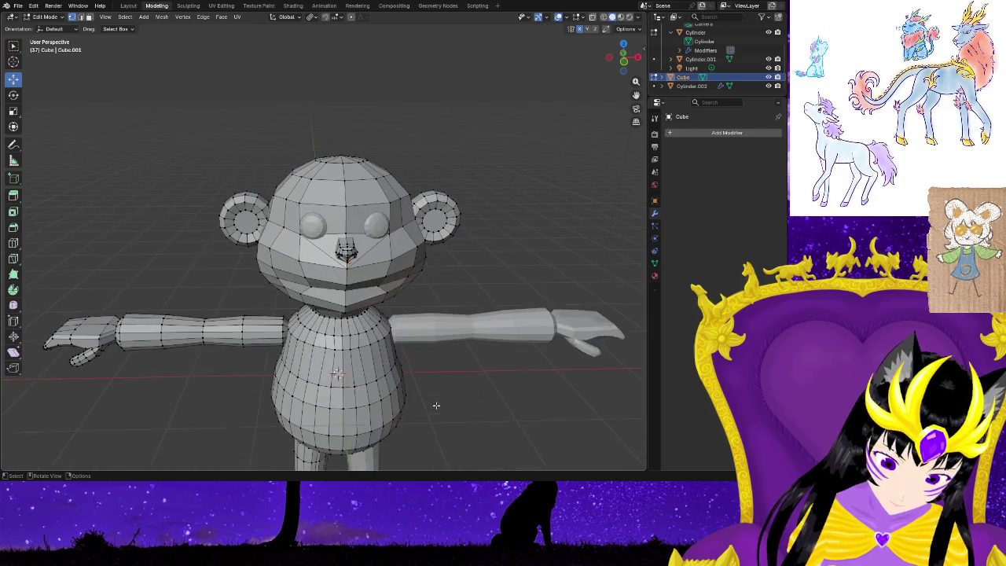
middle_drag(470, 413, 277, 248)
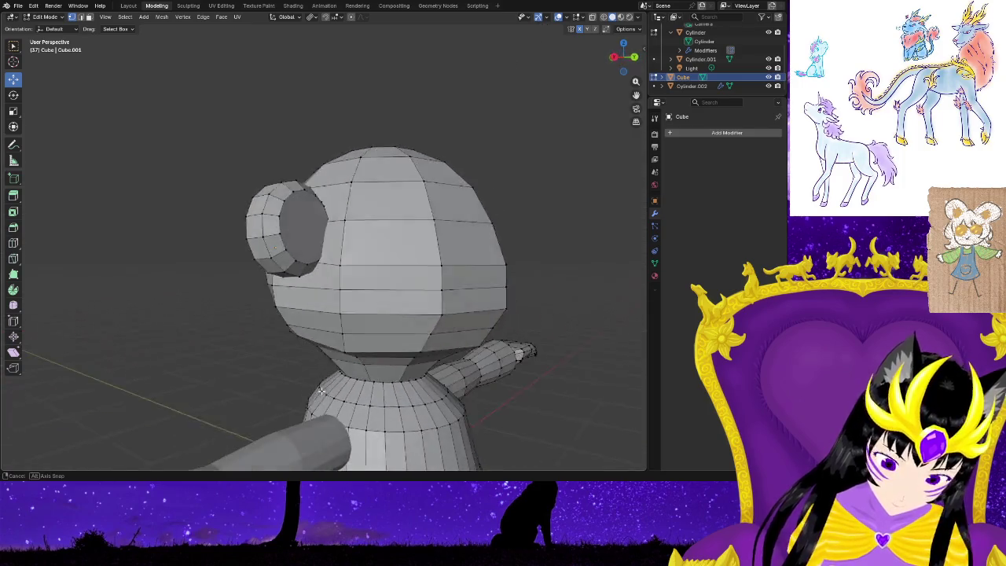
mouse_move(313, 391)
middle_down()
mouse_move(112, 369)
mouse_move(198, 403)
mouse_move(406, 359)
middle_up()
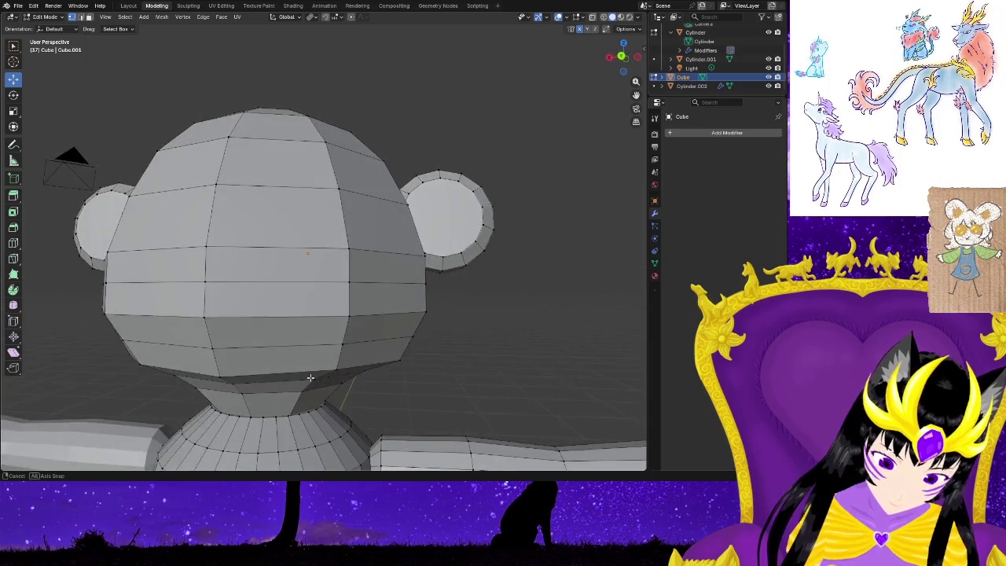
click(406, 359)
drag(377, 358, 382, 355)
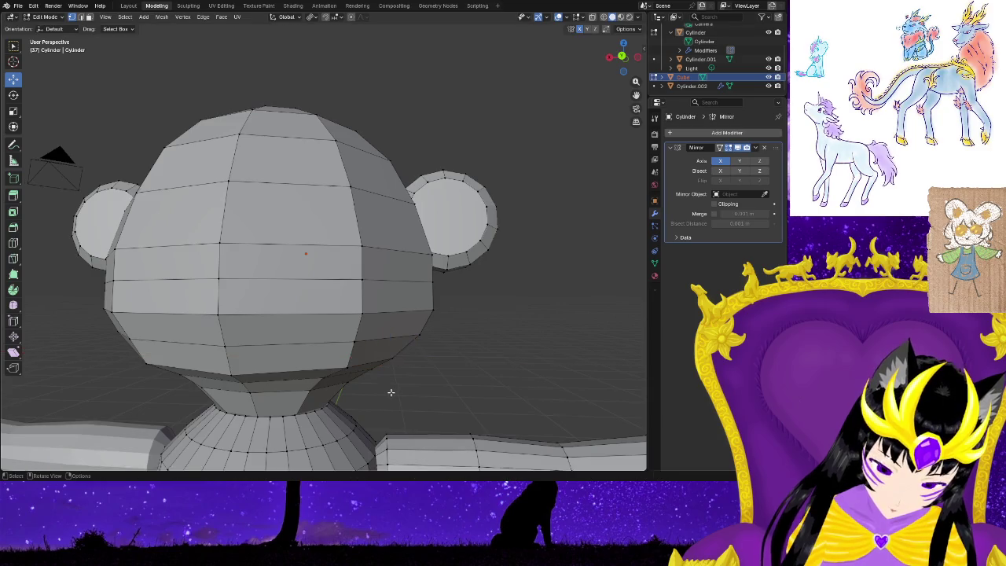
middle_drag(388, 393, 409, 388)
drag(399, 350, 393, 350)
middle_drag(443, 390, 528, 360)
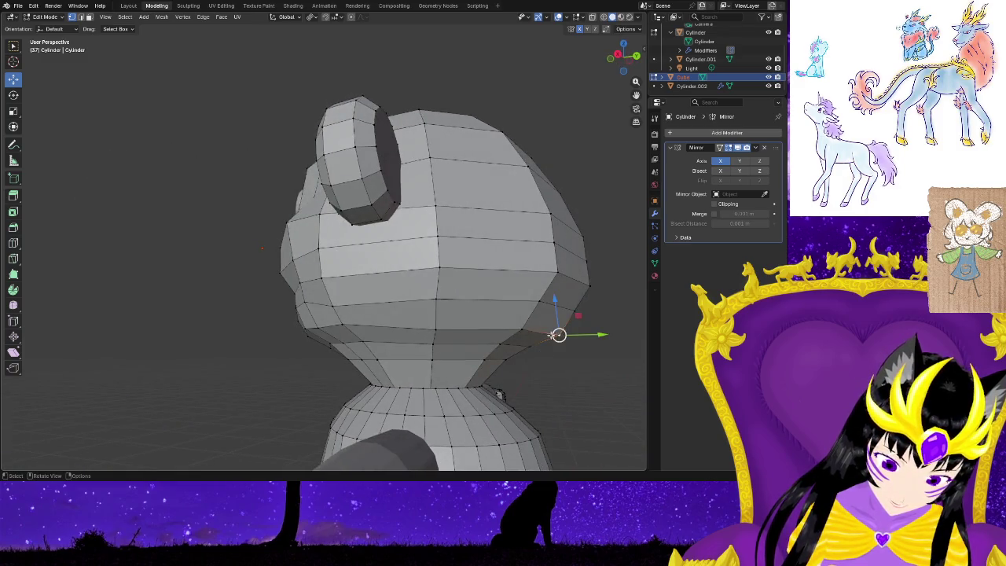
drag(579, 335, 569, 333)
Pull two more vertices on the head's side inward.
click(588, 289)
drag(607, 286, 567, 272)
click(557, 272)
mouse_move(611, 319)
middle_down()
mouse_move(532, 344)
mouse_move(548, 364)
mouse_move(529, 396)
mouse_move(558, 341)
mouse_move(380, 264)
middle_up()
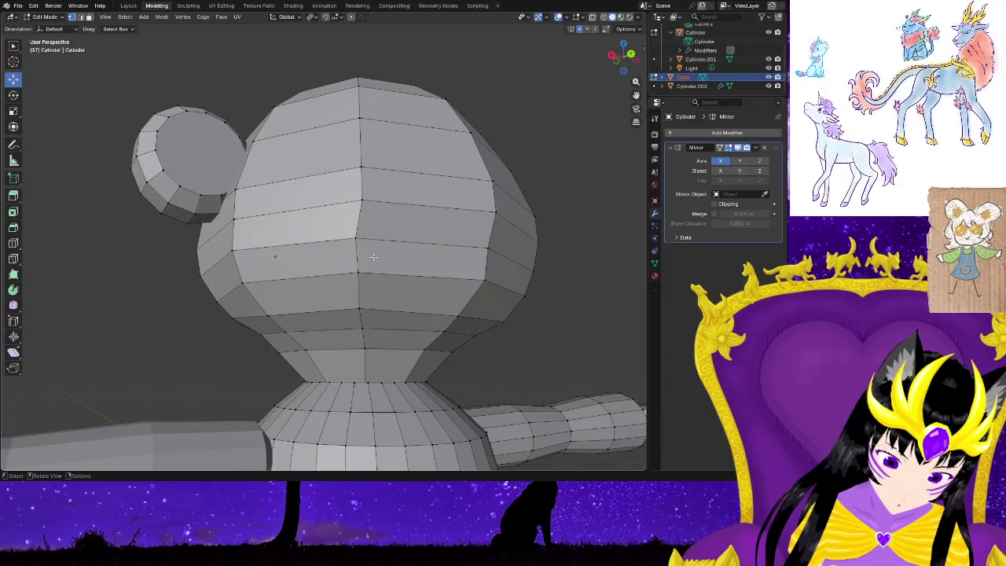
Pull a horizontal edge loop around the head inward front to back.
alt+click(358, 249)
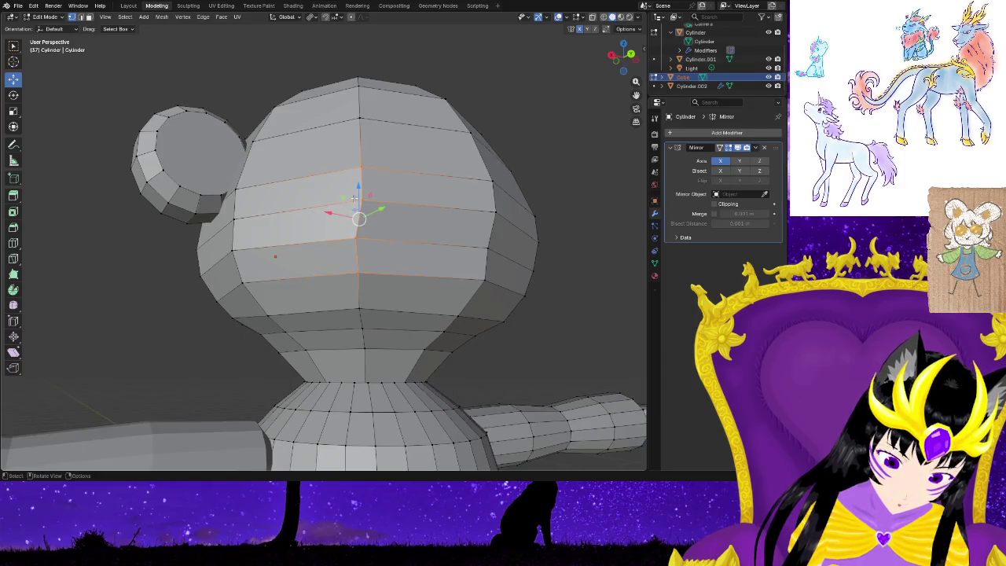
middle_drag(367, 261, 594, 319)
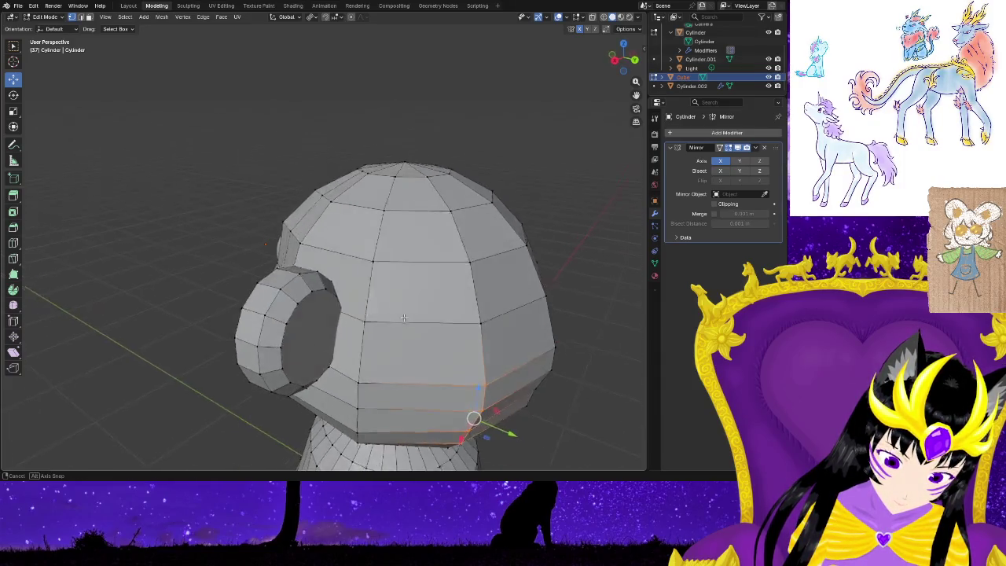
drag(594, 319, 583, 316)
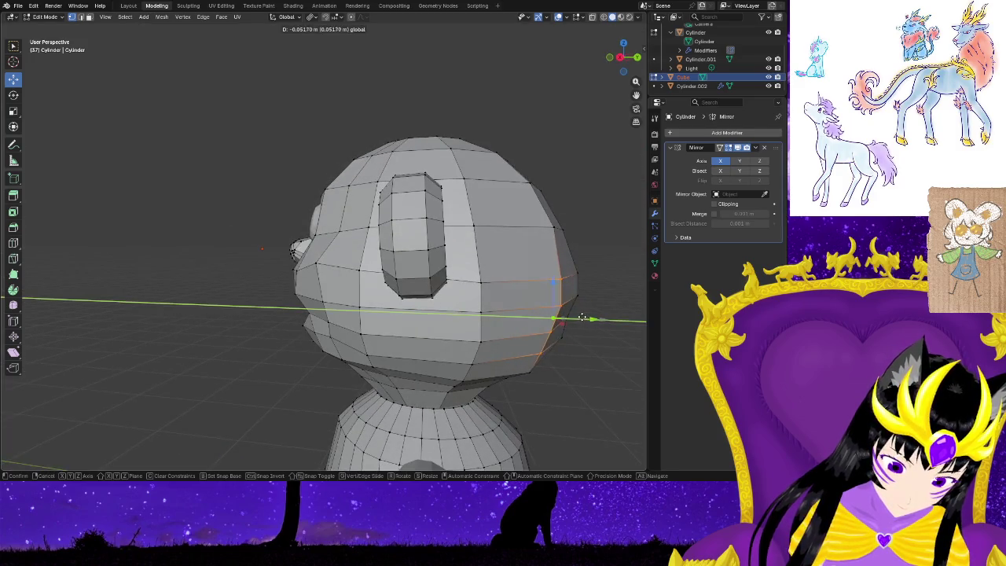
click(550, 316)
key(alt+a)
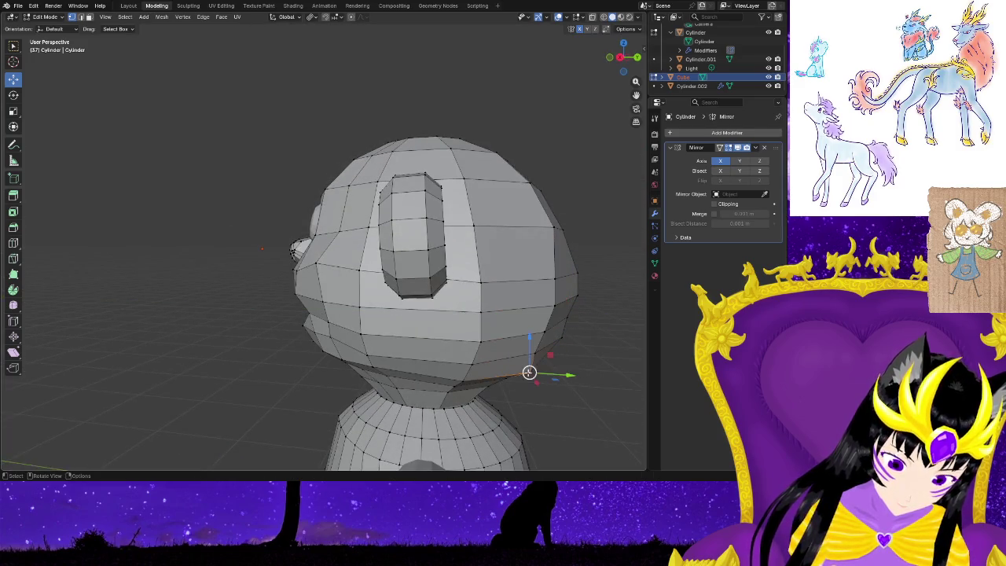
mouse_move(558, 374)
mouse_down()
mouse_move(590, 291)
mouse_move(580, 270)
mouse_up()
key(alt+a)
Nudge a vertex high on the back of the head upward.
click(579, 295)
click(577, 273)
mouse_move(602, 330)
middle_down()
mouse_move(458, 382)
mouse_move(494, 385)
mouse_move(476, 344)
mouse_move(454, 356)
mouse_move(462, 359)
middle_up()
mouse_move(446, 359)
middle_down()
mouse_move(523, 357)
mouse_move(422, 368)
mouse_move(471, 346)
mouse_move(516, 370)
mouse_move(471, 399)
mouse_move(441, 384)
mouse_move(449, 370)
middle_up()
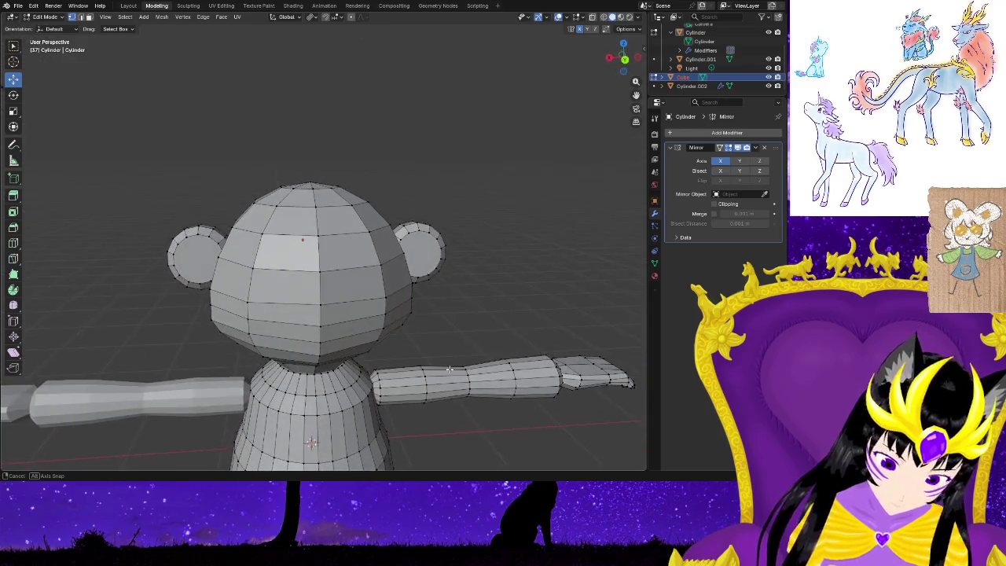
Select the head's lowest edge loop and lower it slightly.
ctrl+click(385, 331)
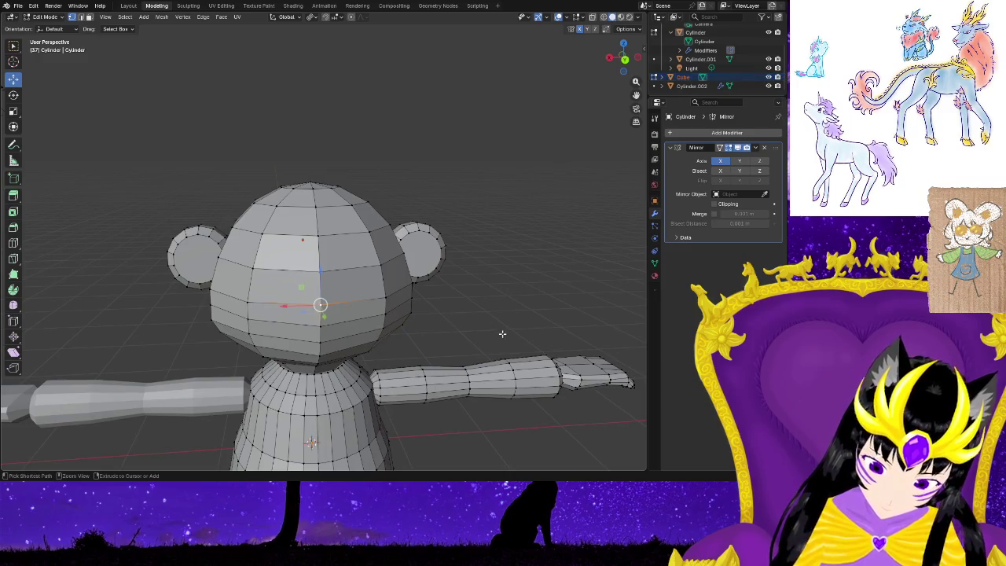
ctrl+click(465, 311)
key(ctrl+z)
key(ctrl+z)
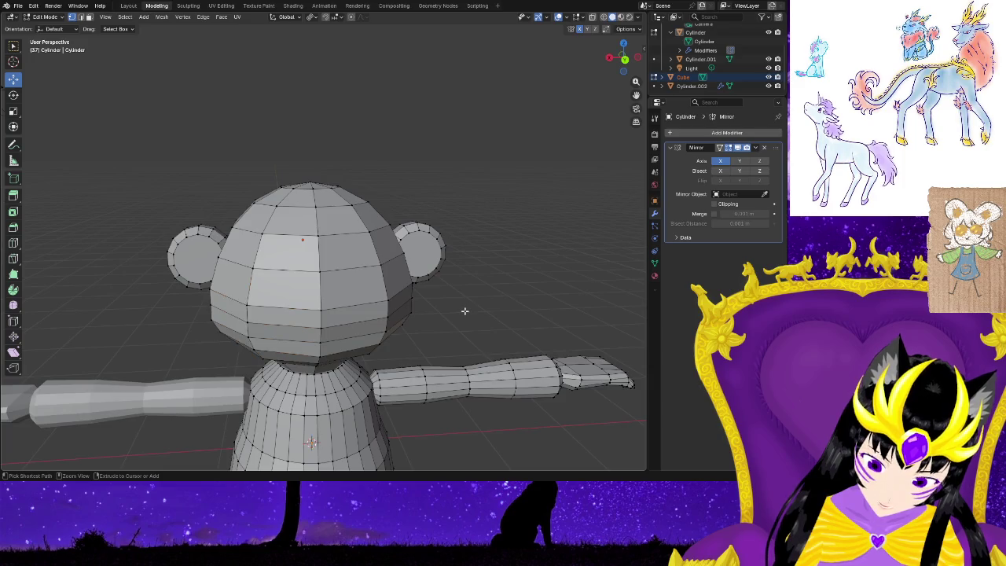
key(ctrl+z)
key(ctrl+z)
key(ctrl+z)
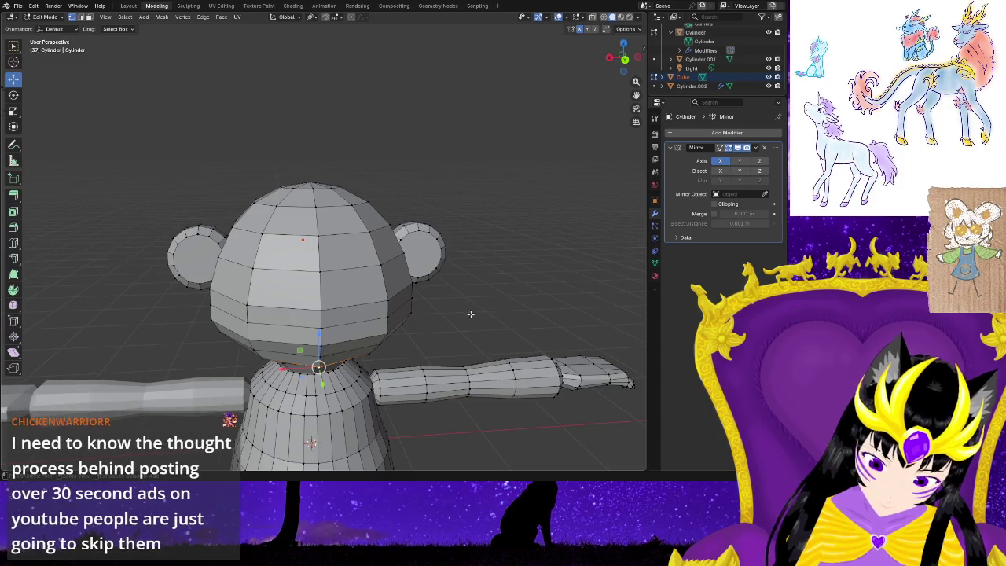
middle_drag(433, 342, 478, 327)
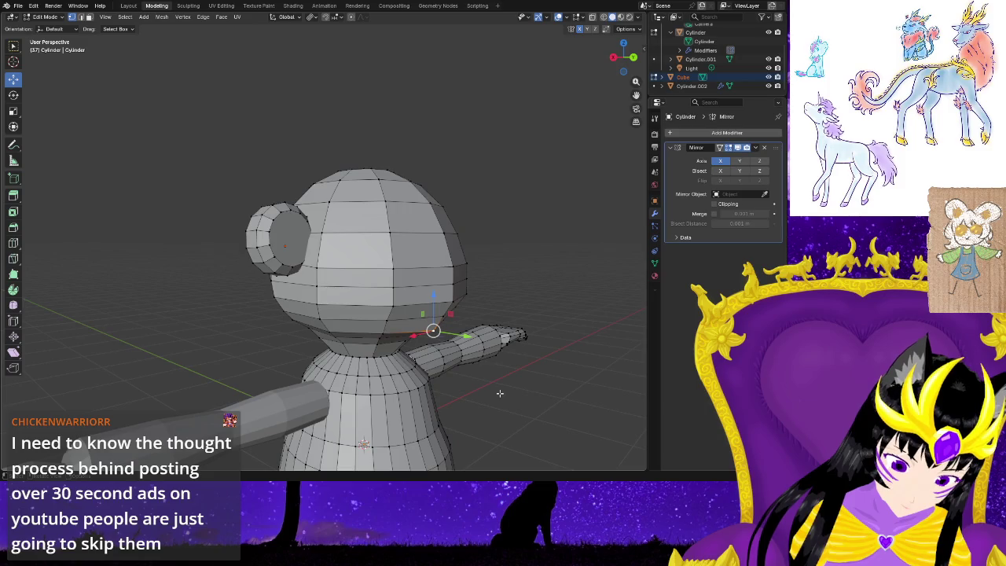
middle_drag(495, 406, 506, 408)
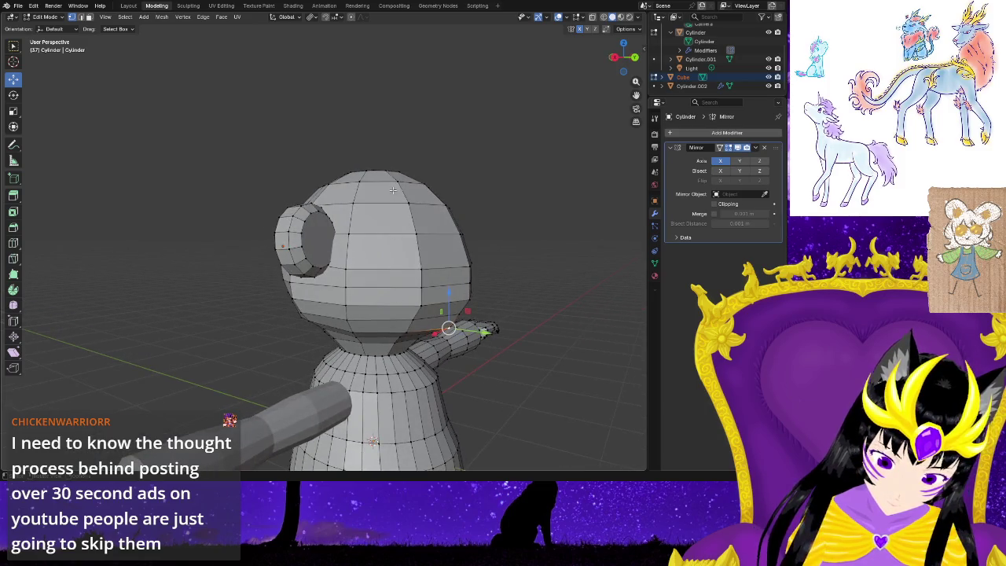
Move the box-selected back-of-head vertices front to back, then sideways along X.
drag(434, 325, 433, 321)
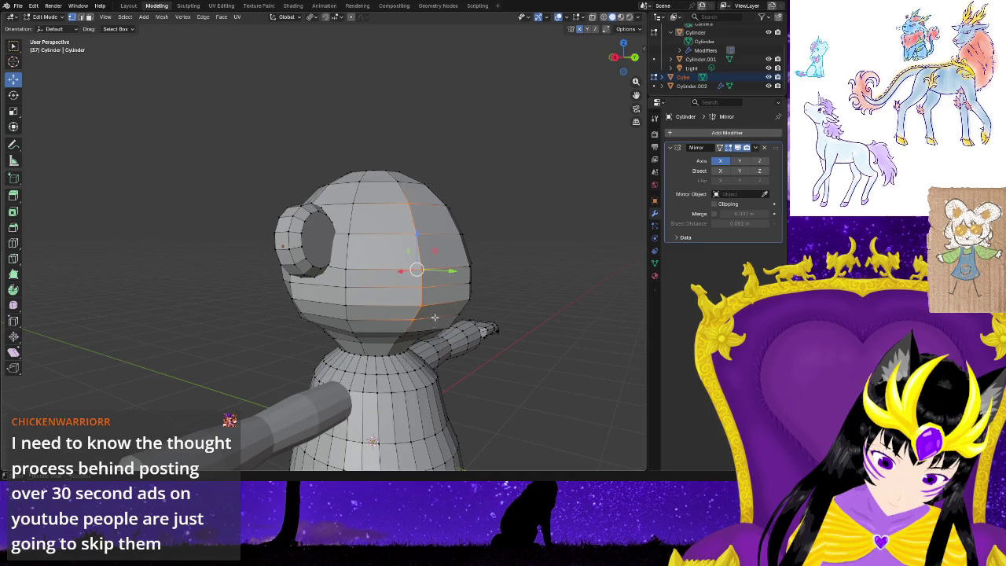
middle_drag(481, 352, 505, 282)
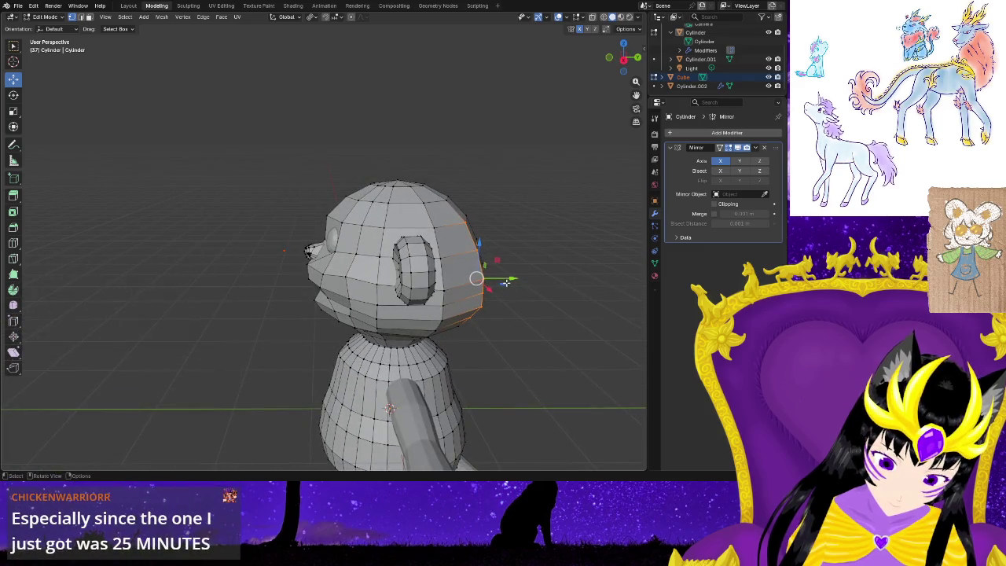
drag(507, 279, 476, 281)
key(g)
key(x)
click(478, 281)
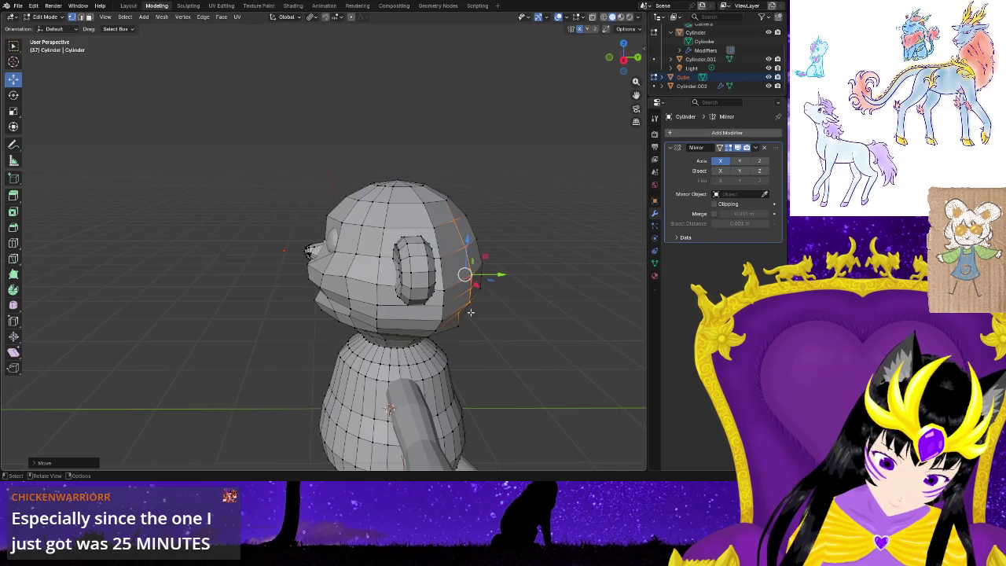
middle_drag(474, 332, 480, 343)
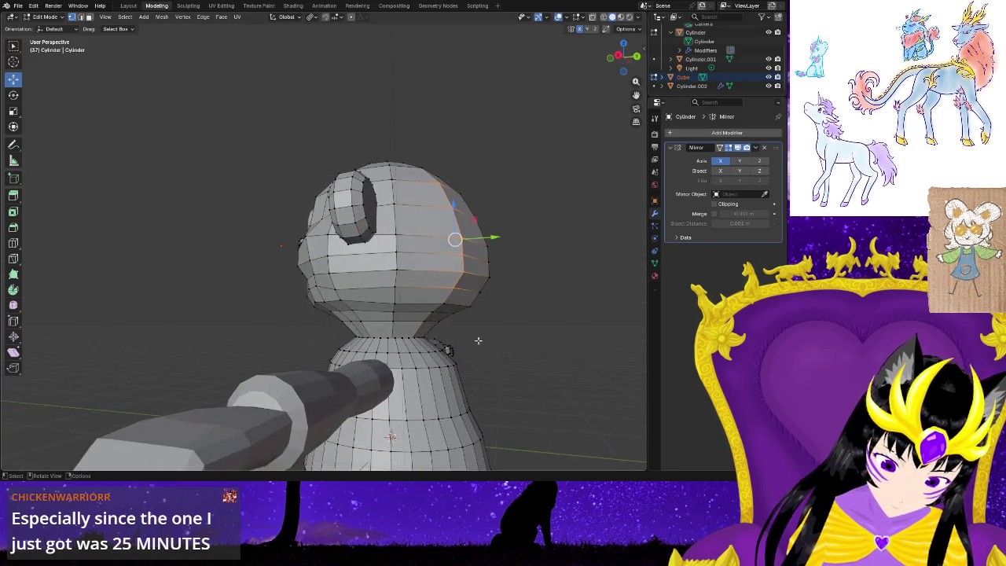
click(450, 313)
Pull a vertical back-of-head edge loop inward, raise it slightly, and shift it sideways.
alt+click(464, 308)
alt+click(437, 228)
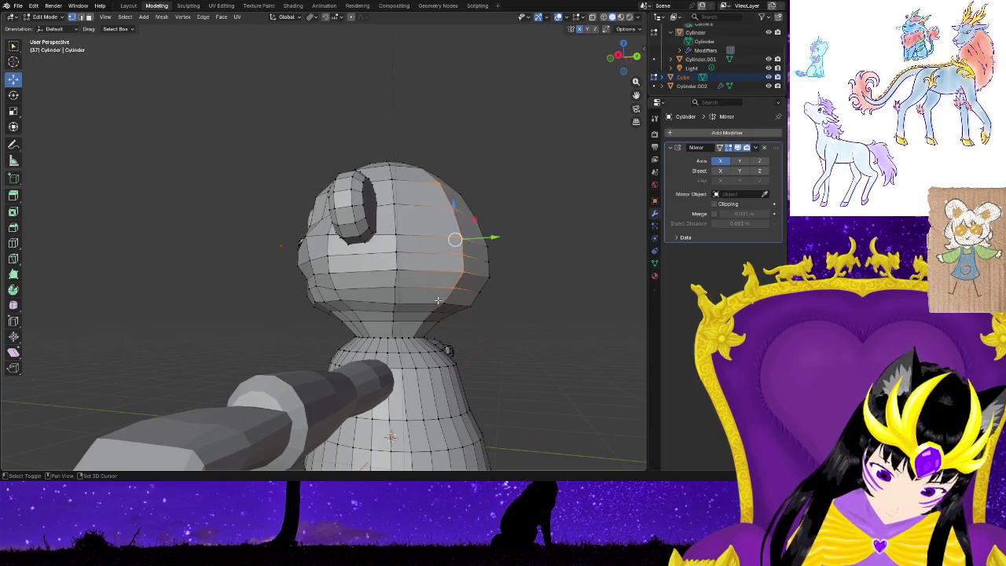
middle_drag(492, 339, 520, 297)
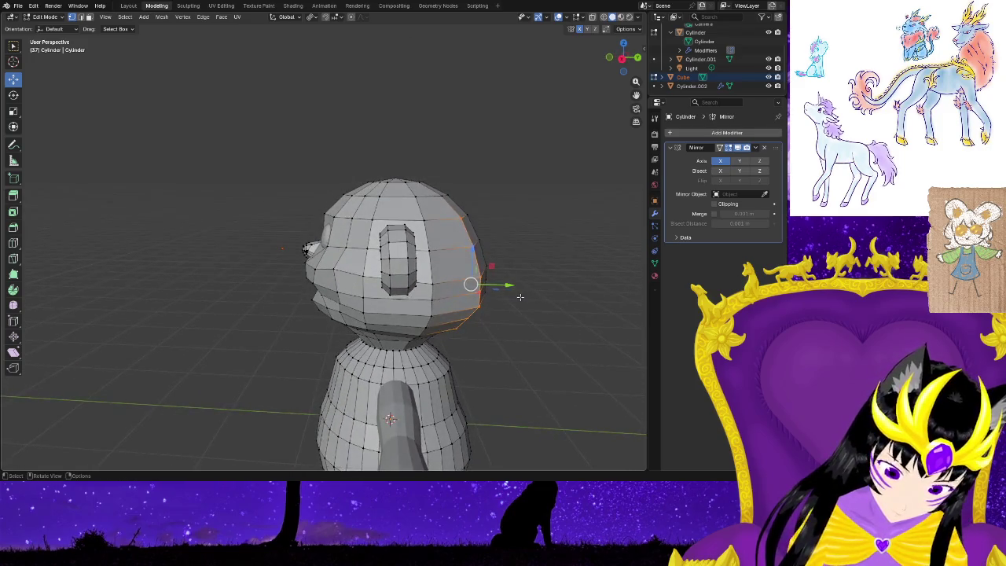
drag(507, 284, 490, 283)
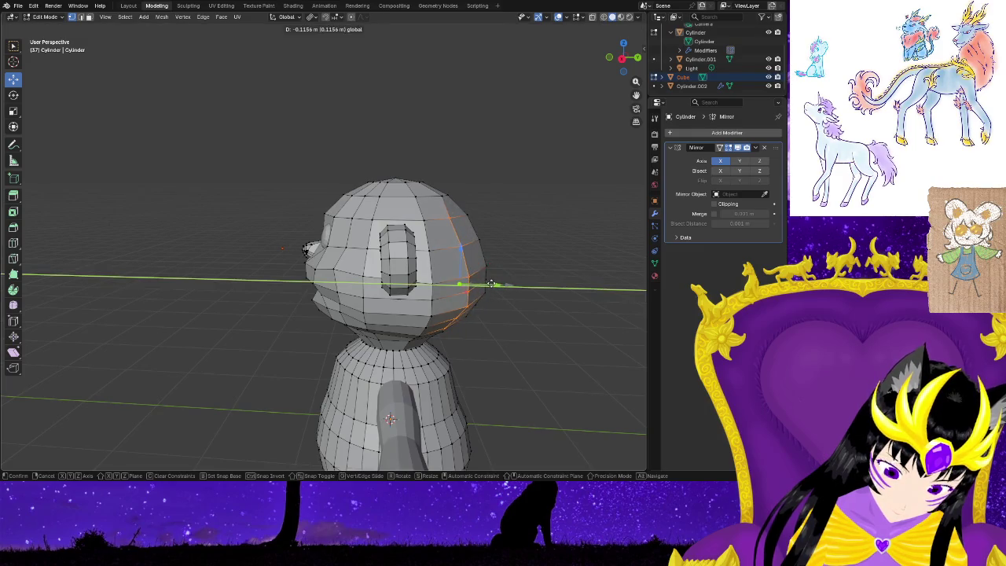
click(491, 283)
mouse_move(491, 283)
middle_down()
mouse_move(413, 349)
mouse_move(413, 378)
mouse_move(465, 351)
mouse_move(440, 292)
middle_up()
drag(436, 293, 437, 289)
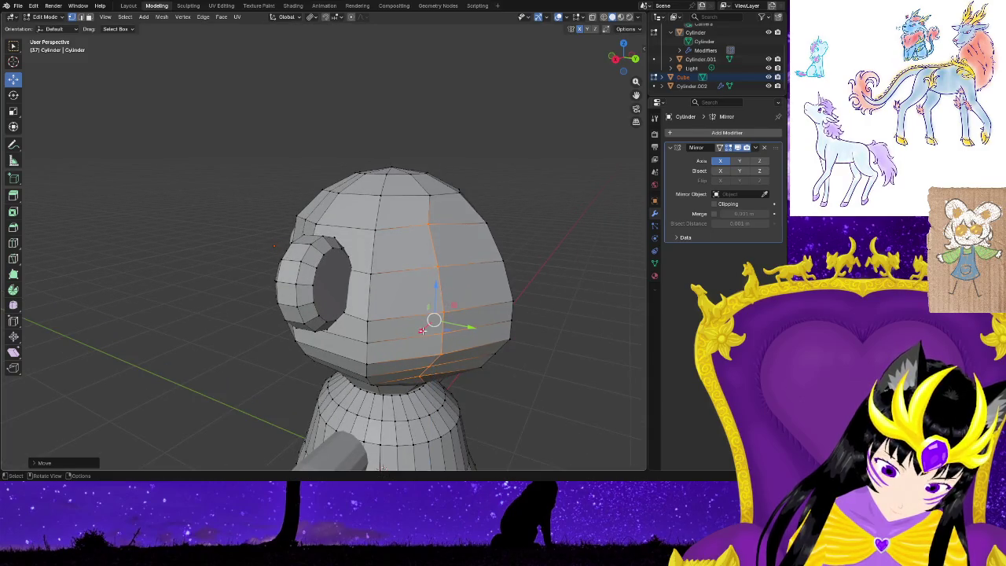
drag(422, 330, 469, 339)
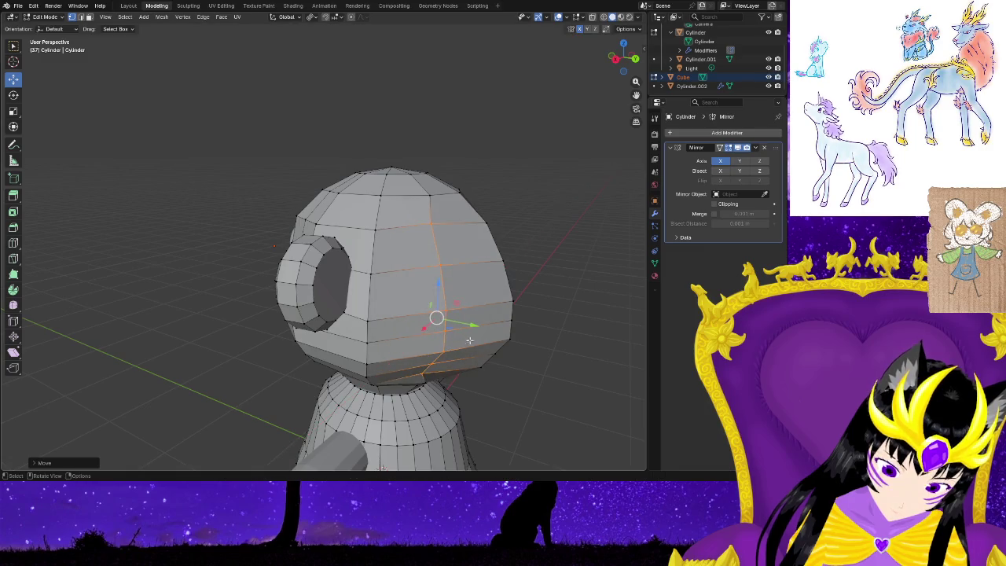
click(534, 388)
middle_drag(533, 388, 330, 345)
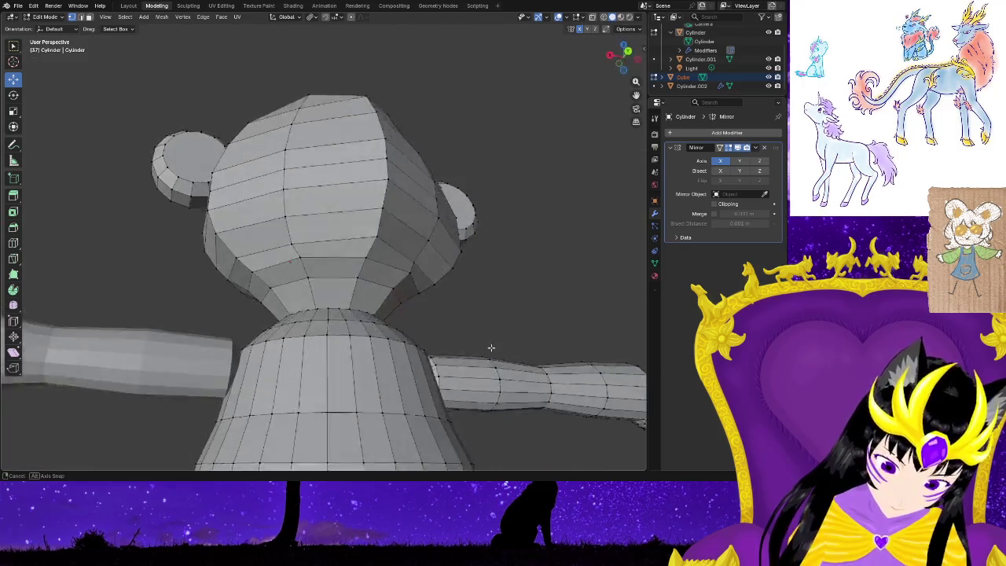
Scale the edge loop at the base of the head to shape the neck.
drag(398, 327, 401, 325)
key(s)
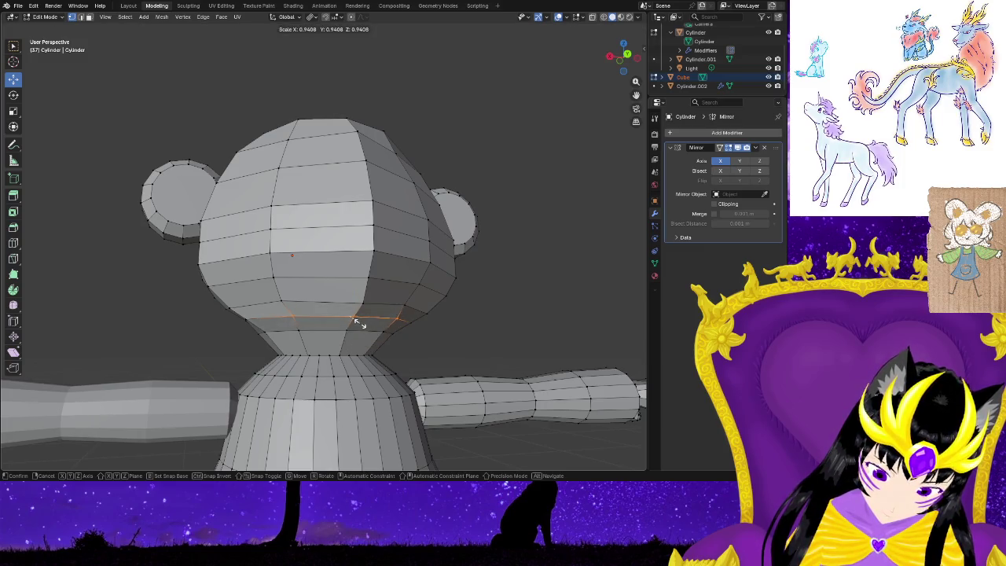
click(359, 323)
click(475, 335)
mouse_move(474, 336)
middle_down()
mouse_move(457, 348)
mouse_move(476, 369)
middle_up()
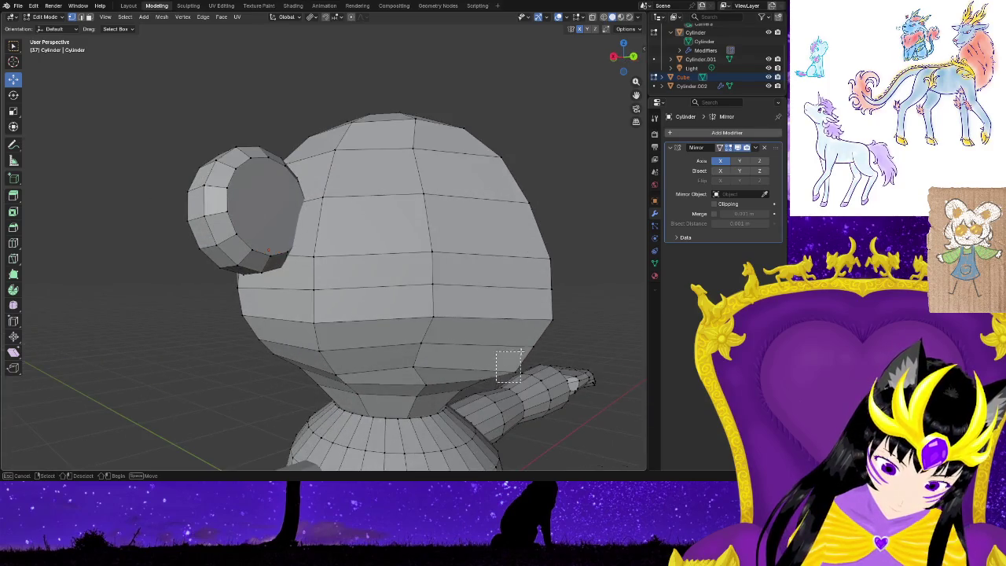
middle_drag(578, 429, 471, 180)
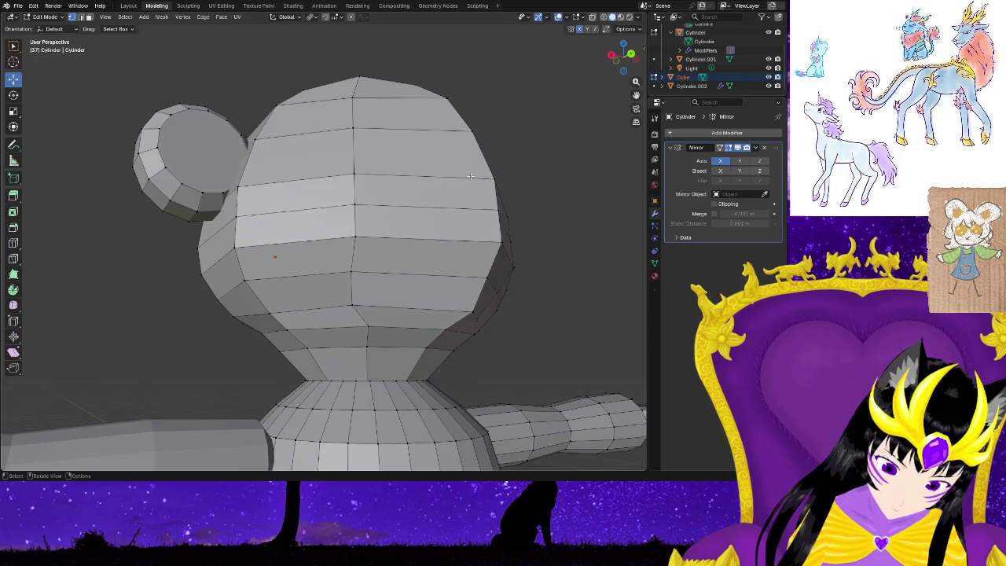
Shift the head's centre vertex column slightly along Y.
drag(462, 318, 461, 318)
middle_drag(562, 317, 532, 324)
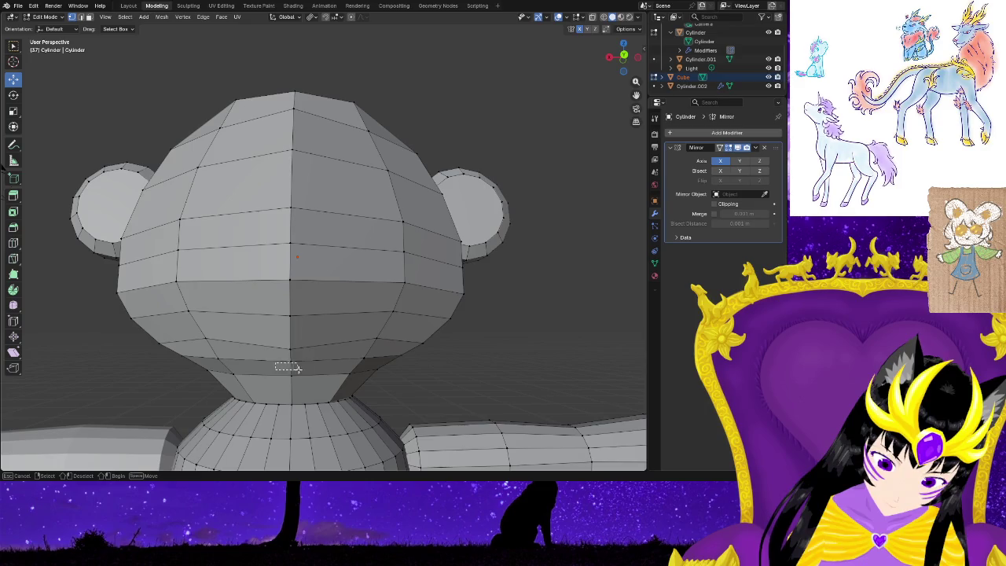
drag(312, 123, 313, 123)
middle_drag(330, 236, 381, 302)
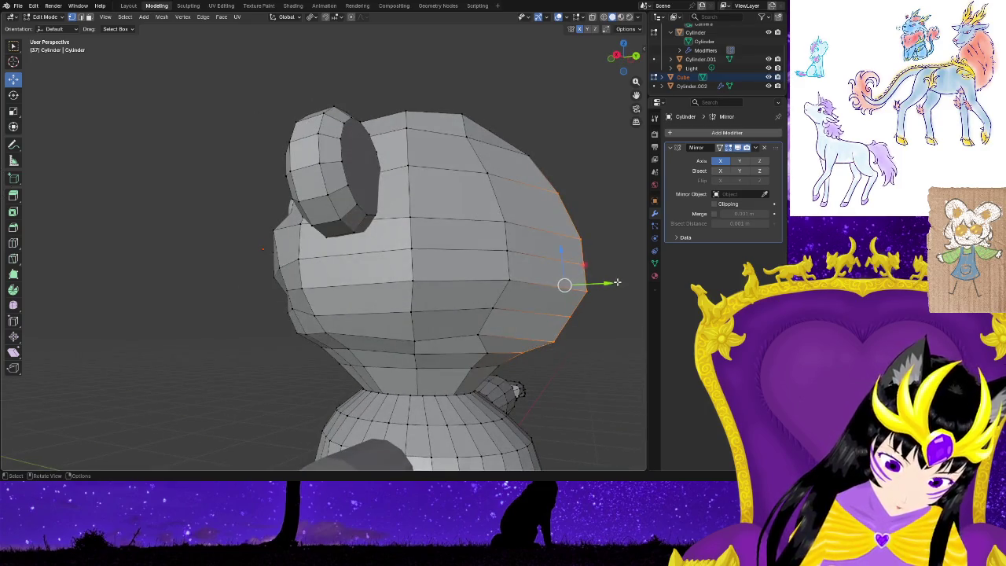
drag(610, 283, 551, 257)
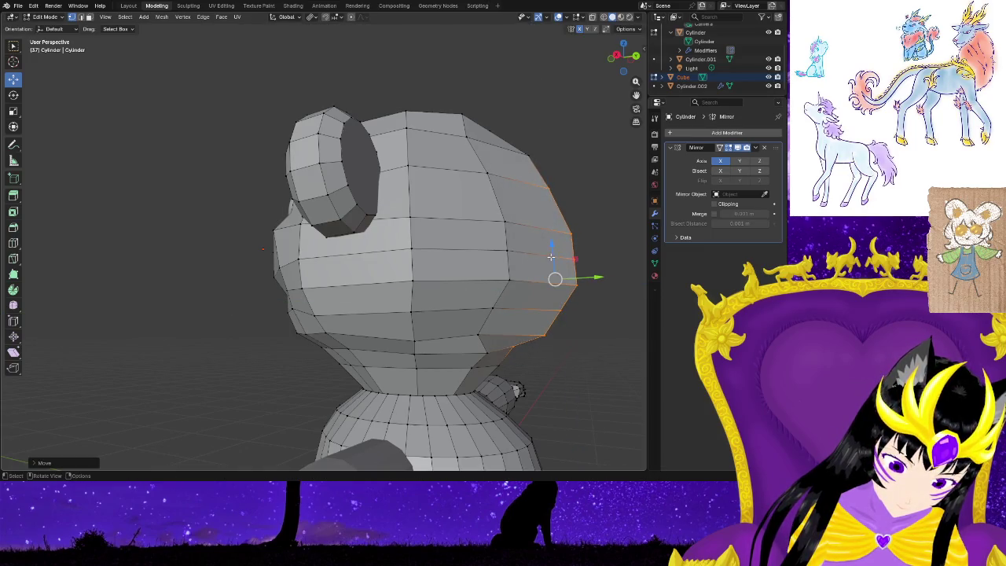
Pull the side and upper side edge loops of the head inward along Y.
click(550, 329)
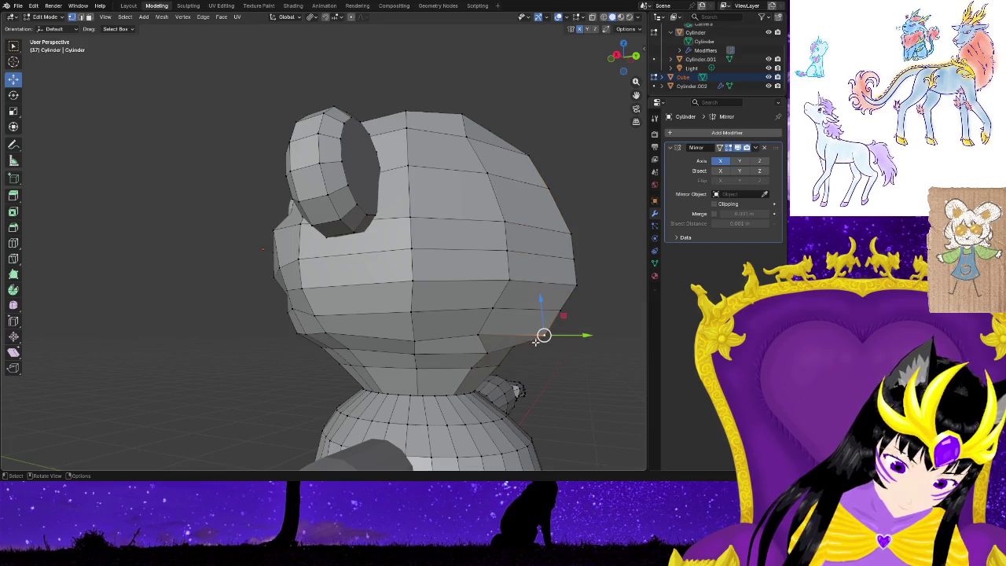
ctrl+click(548, 184)
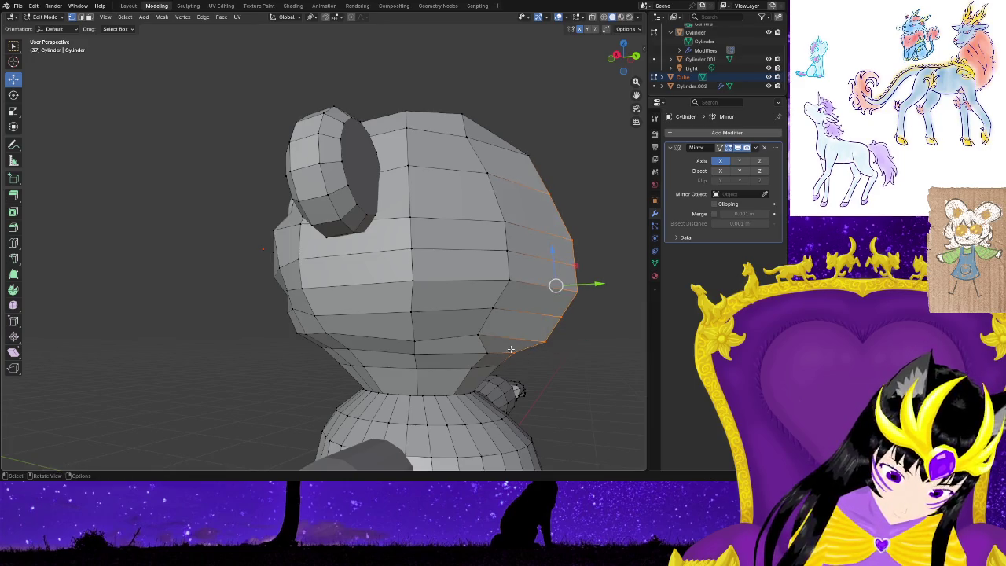
ctrl+click(527, 360)
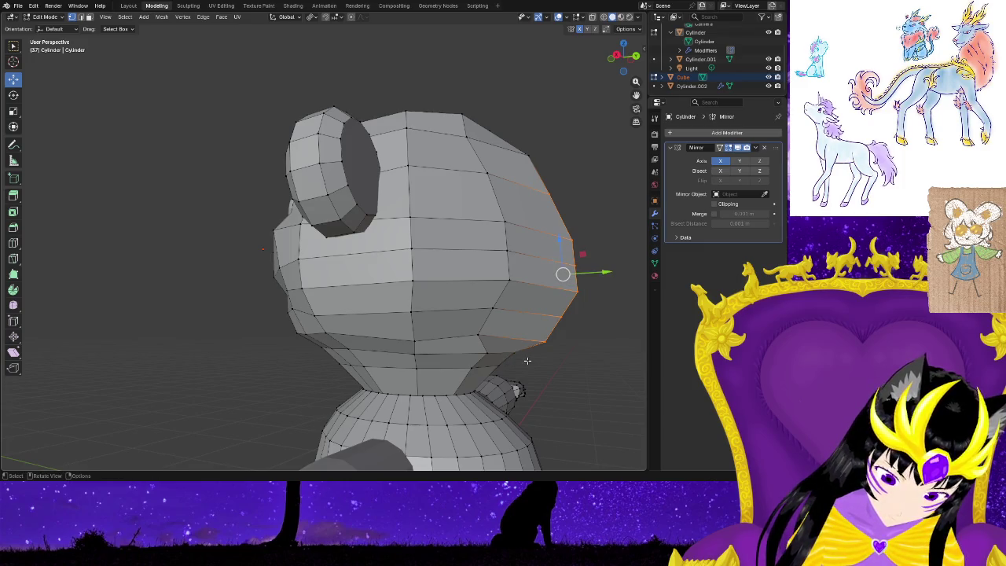
mouse_move(605, 272)
mouse_down()
mouse_move(568, 266)
mouse_move(552, 250)
mouse_up()
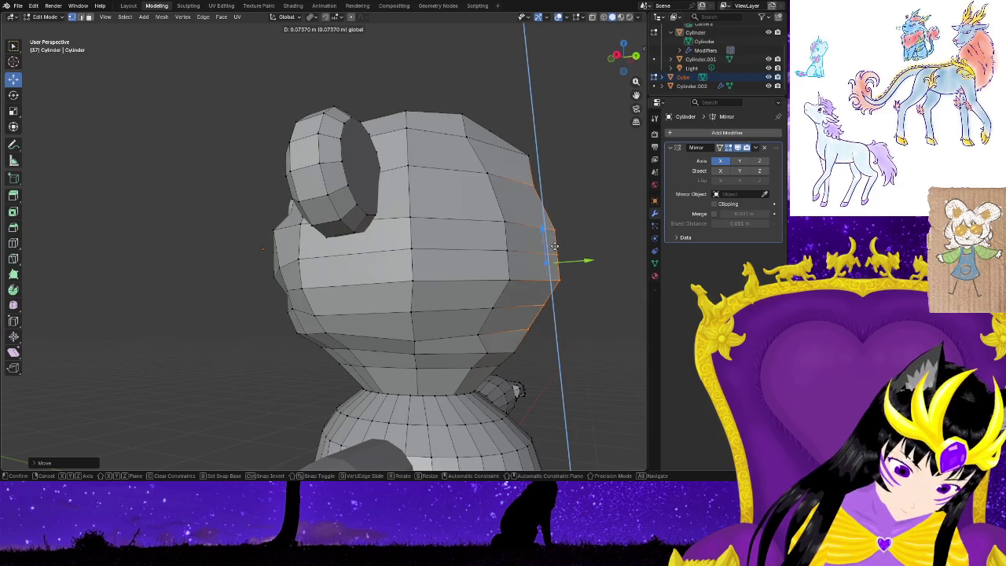
right_click(555, 247)
key(ctrl+z)
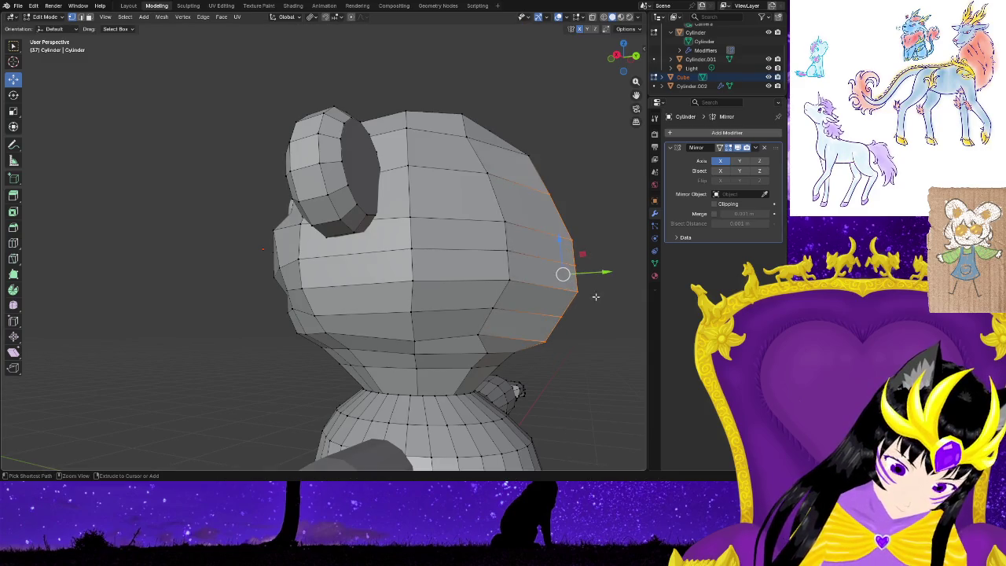
alt+shift+click(531, 159)
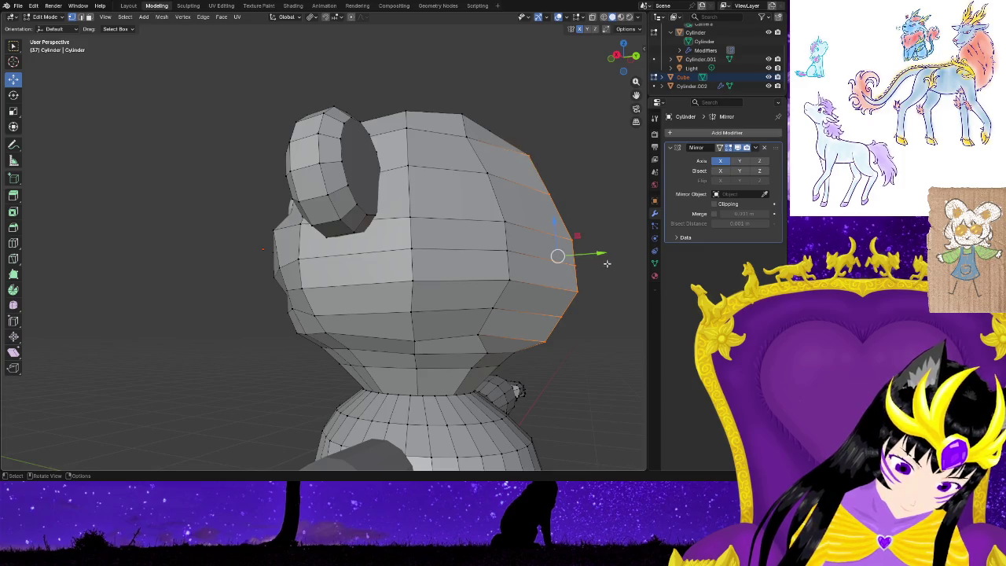
mouse_move(598, 253)
mouse_down()
mouse_move(543, 235)
mouse_move(579, 243)
mouse_move(602, 307)
mouse_up()
mouse_move(602, 307)
middle_down()
mouse_move(559, 352)
mouse_move(566, 364)
mouse_move(632, 355)
mouse_move(467, 361)
mouse_move(540, 367)
middle_up()
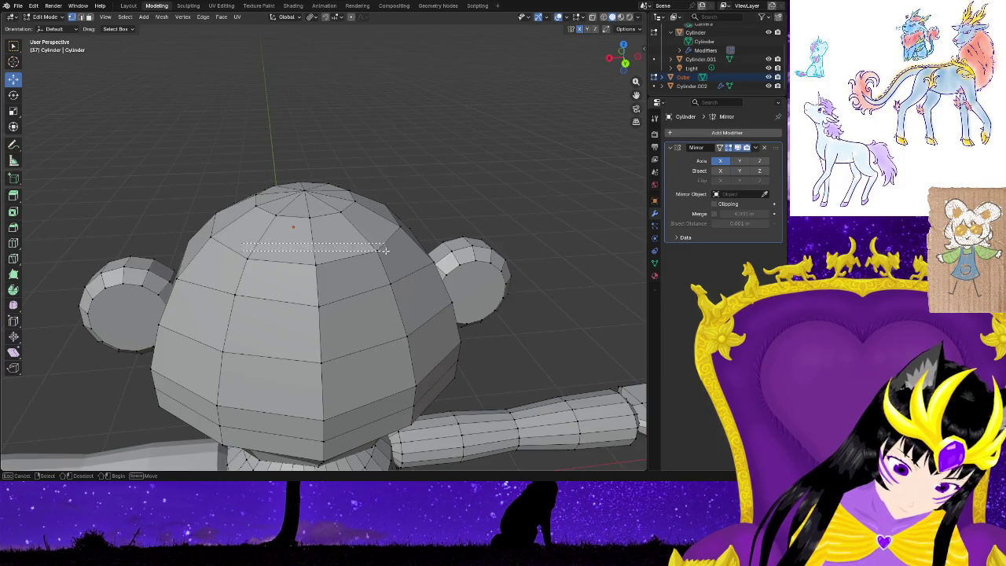
Move the top-of-head vertices and a lower head edge loop along Y.
drag(387, 271, 388, 271)
mouse_move(387, 270)
middle_down()
mouse_move(499, 224)
mouse_move(518, 229)
middle_up()
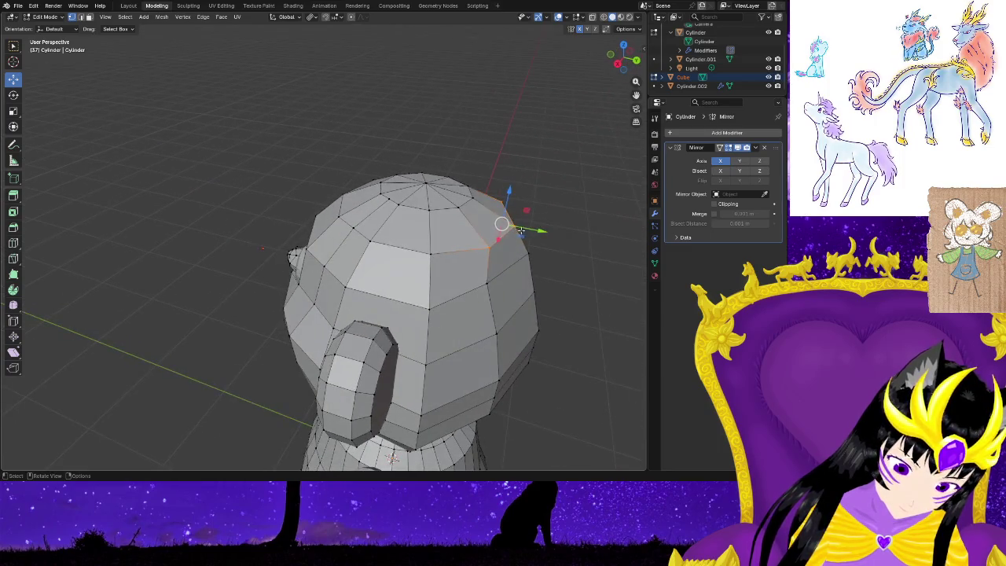
drag(542, 231, 534, 231)
mouse_move(595, 301)
middle_down()
mouse_move(539, 301)
mouse_move(580, 325)
mouse_move(524, 375)
mouse_move(409, 364)
mouse_move(506, 342)
mouse_move(490, 345)
middle_up()
drag(238, 305, 238, 305)
middle_drag(238, 305, 475, 363)
drag(530, 342, 511, 342)
Tuck the chin vertices above the neck back along Y.
click(507, 371)
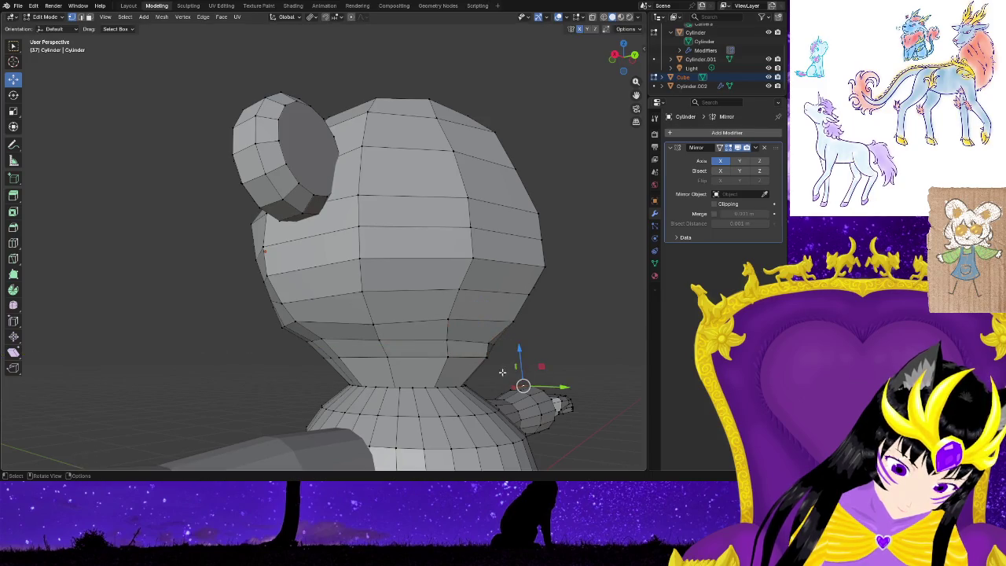
mouse_move(545, 340)
middle_down()
mouse_move(427, 353)
mouse_move(486, 344)
mouse_move(462, 359)
middle_up()
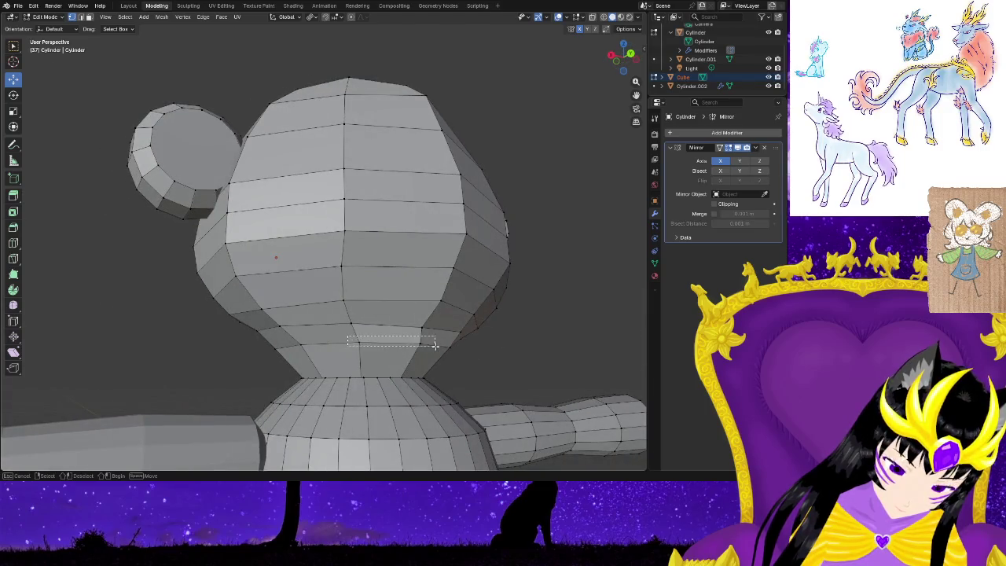
drag(451, 354, 451, 356)
middle_drag(451, 355, 519, 378)
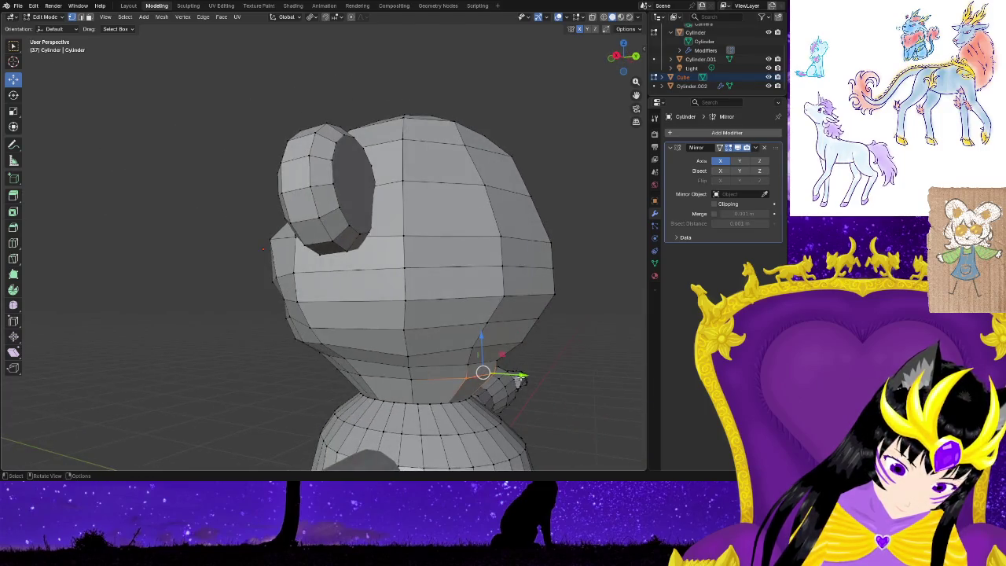
drag(519, 379, 512, 377)
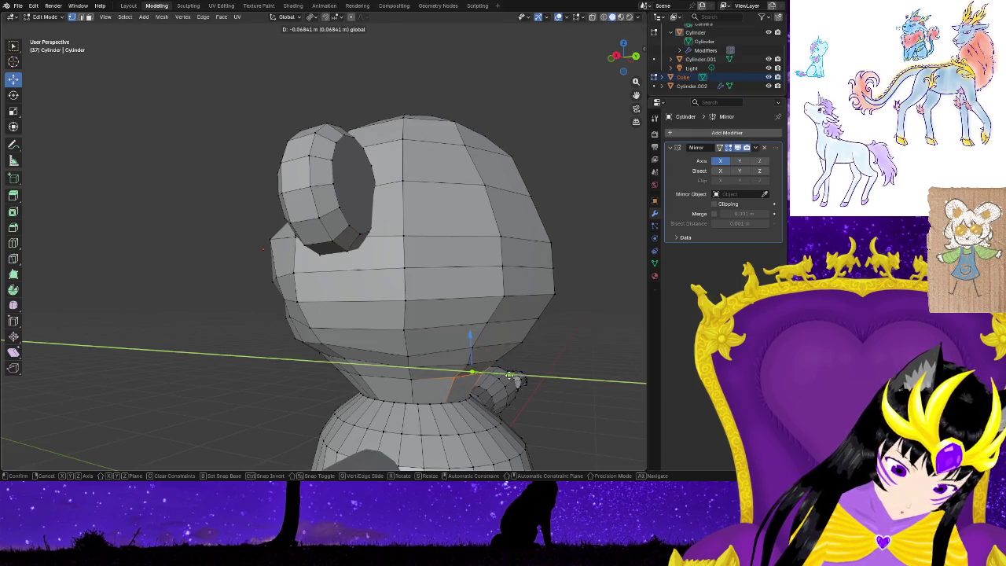
click(510, 376)
mouse_move(550, 416)
middle_down()
mouse_move(591, 420)
mouse_move(509, 387)
mouse_move(519, 432)
middle_up()
scroll(472, 425, down, 2)
scroll(417, 401, down, 2)
scroll(360, 403, down, 2)
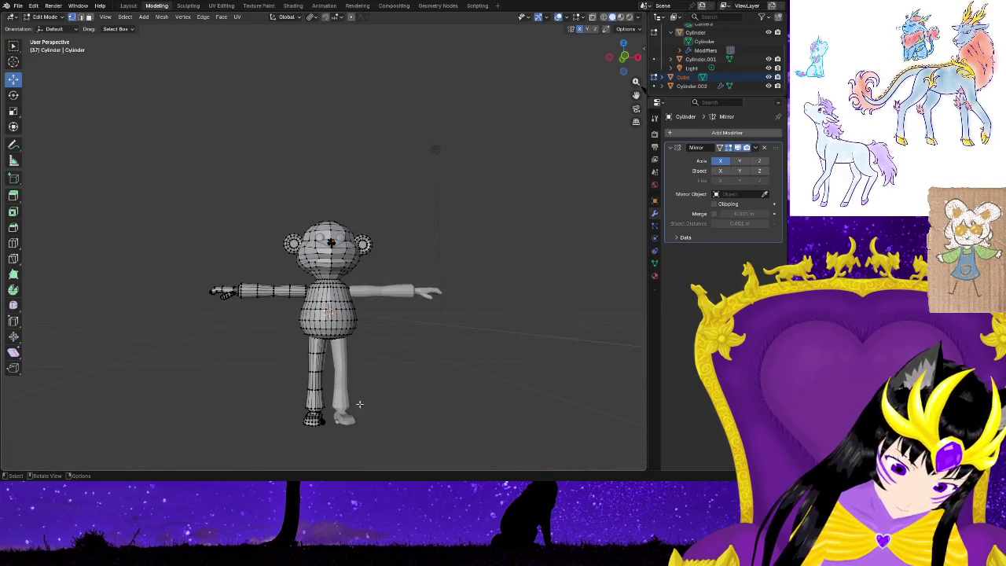
mouse_move(374, 376)
middle_down()
mouse_move(396, 353)
mouse_move(461, 386)
mouse_move(503, 362)
mouse_move(489, 296)
mouse_move(519, 315)
mouse_move(443, 337)
mouse_move(368, 302)
middle_up()
scroll(509, 382, up, 4)
scroll(519, 314, up, 3)
scroll(413, 304, down, 1)
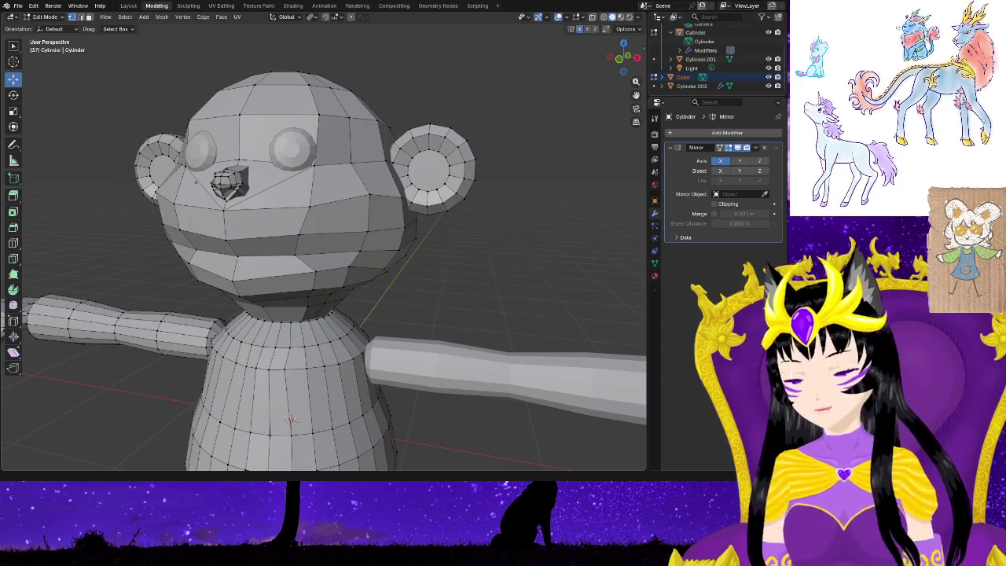
mouse_move(514, 252)
middle_down()
mouse_move(561, 276)
mouse_move(440, 291)
mouse_move(409, 314)
mouse_move(280, 304)
mouse_move(521, 303)
mouse_move(463, 305)
mouse_move(442, 341)
mouse_move(393, 337)
mouse_move(369, 318)
mouse_move(353, 324)
mouse_move(427, 303)
mouse_move(481, 315)
middle_up()
scroll(443, 341, down, 2)
scroll(386, 328, down, 4)
scroll(389, 325, up, 6)
scroll(404, 310, up, 3)
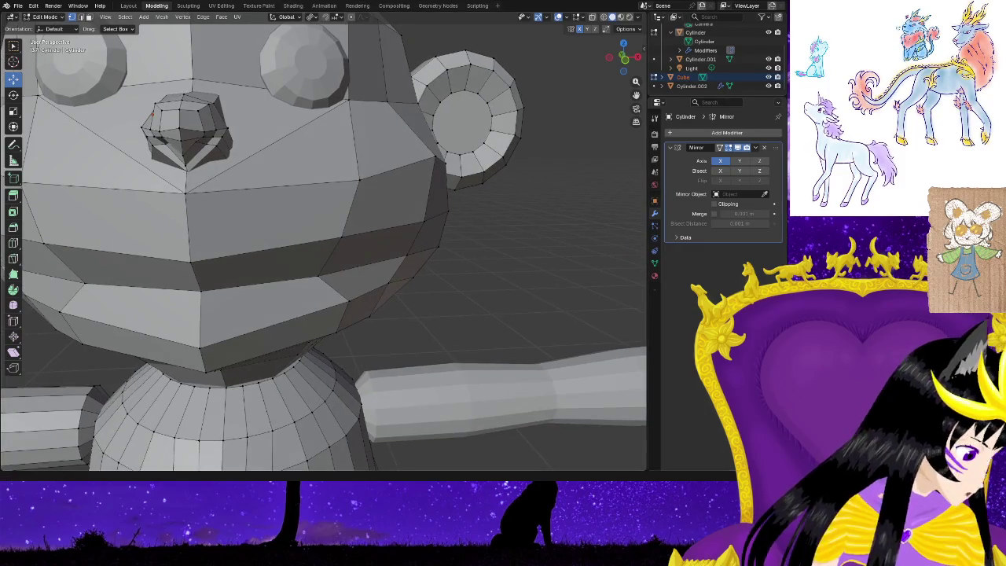
Move a cheek vertex along X and nudge a jaw vertex outward.
mouse_move(562, 333)
middle_down()
mouse_move(536, 365)
mouse_move(487, 277)
middle_up()
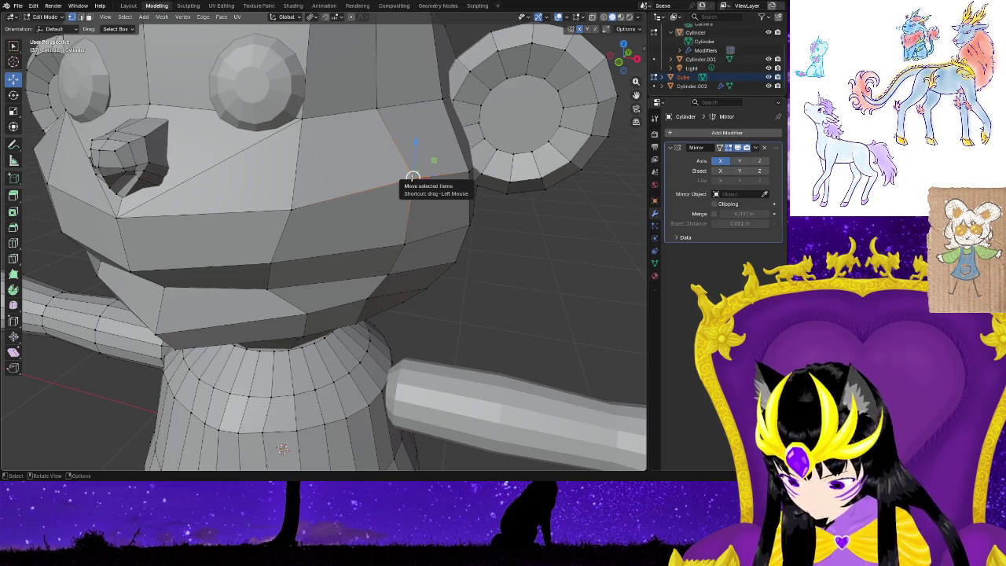
key(g)
key(x)
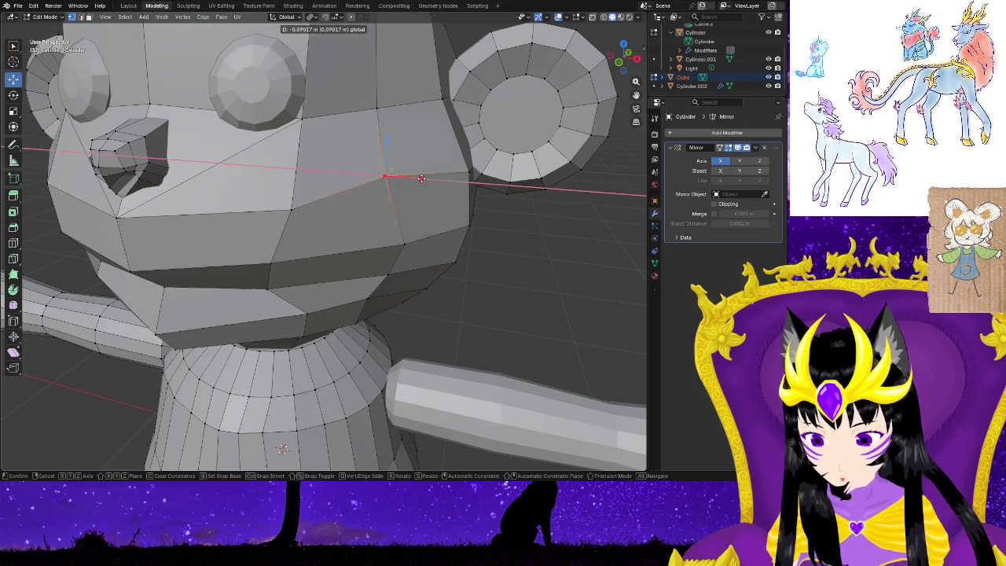
click(415, 179)
mouse_move(540, 262)
middle_down()
mouse_move(553, 268)
mouse_move(474, 277)
mouse_move(449, 265)
mouse_move(418, 276)
middle_up()
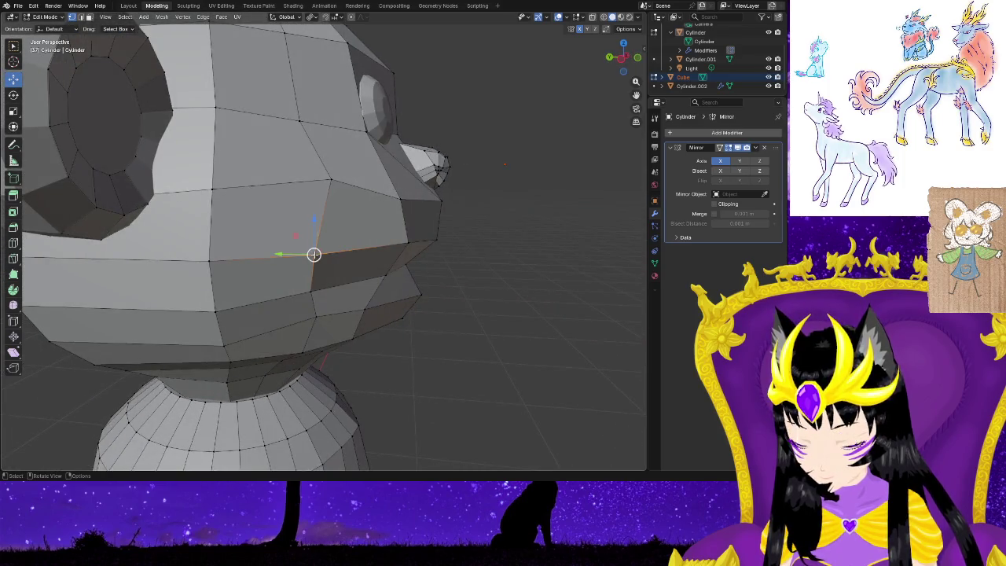
drag(314, 254, 320, 252)
key(g)
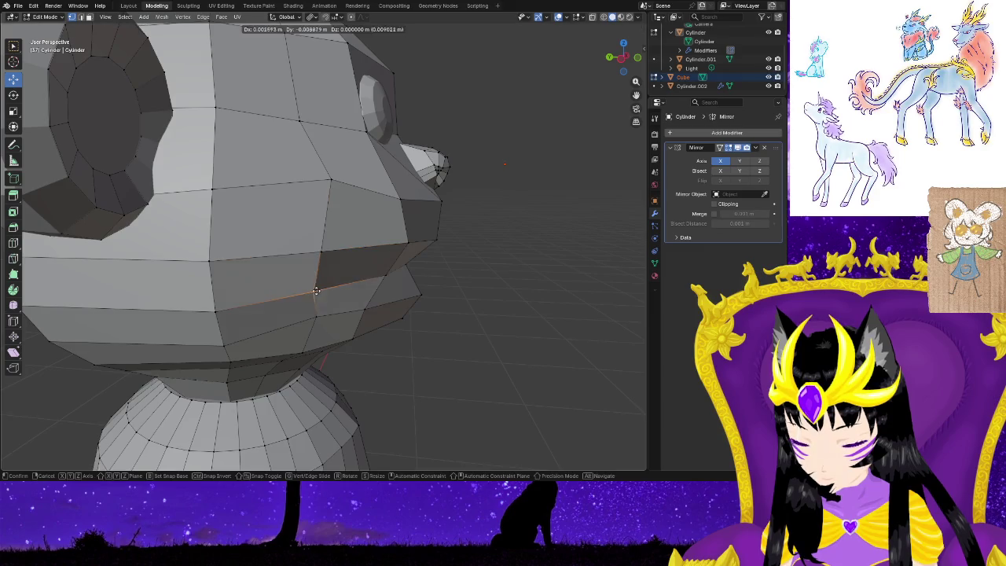
click(323, 289)
Adjust two jawline vertices slightly outward from the front view.
mouse_move(505, 299)
middle_down()
mouse_move(401, 293)
mouse_move(411, 299)
middle_up()
click(368, 270)
key(g)
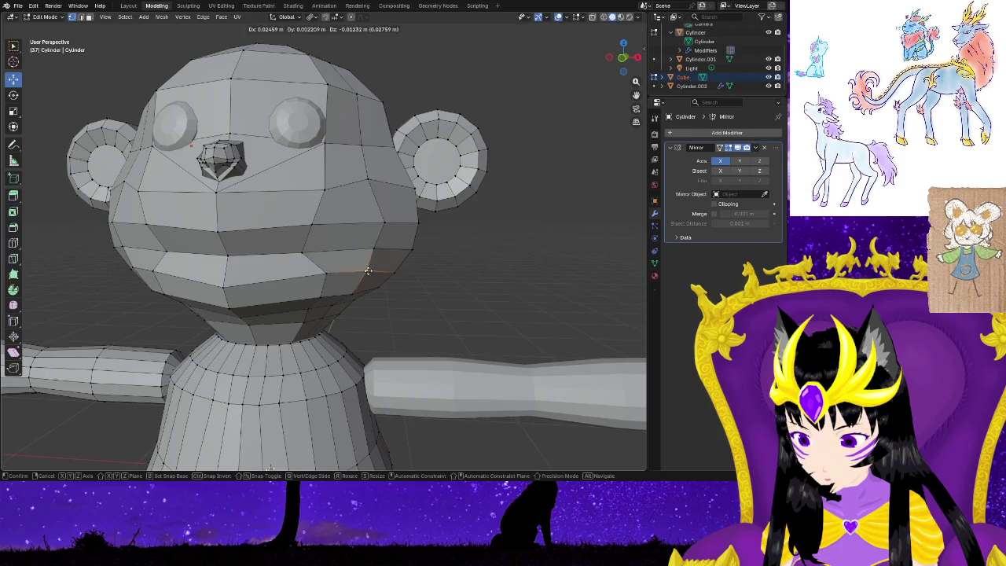
click(375, 274)
click(375, 250)
key(g)
click(384, 251)
Return to Object Mode, deselect everything, and view the whole monkey from the side.
scroll(465, 299, down, 2)
scroll(456, 310, down, 4)
middle_drag(445, 317, 440, 346)
scroll(441, 346, down, 3)
scroll(408, 322, up, 2)
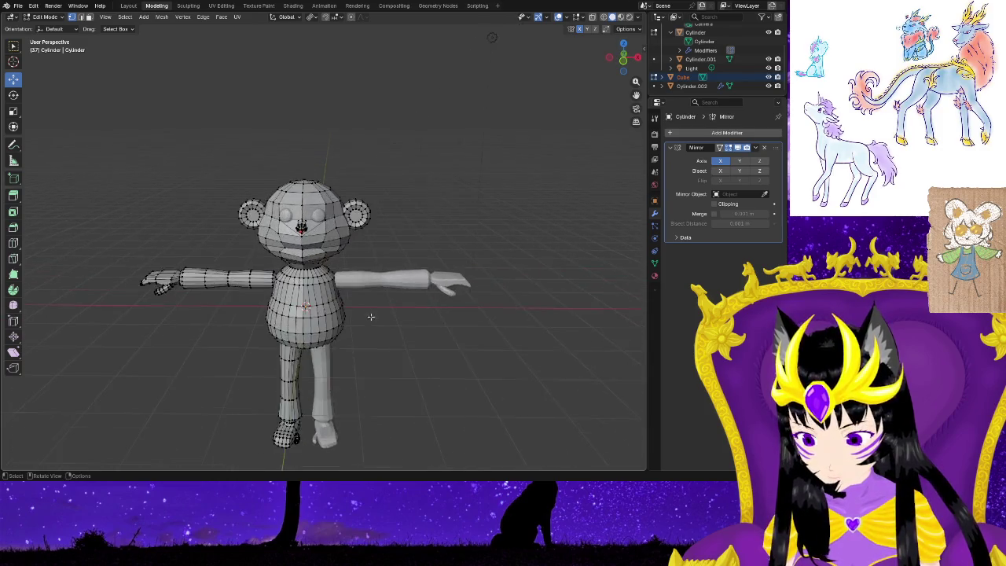
scroll(415, 281, up, 5)
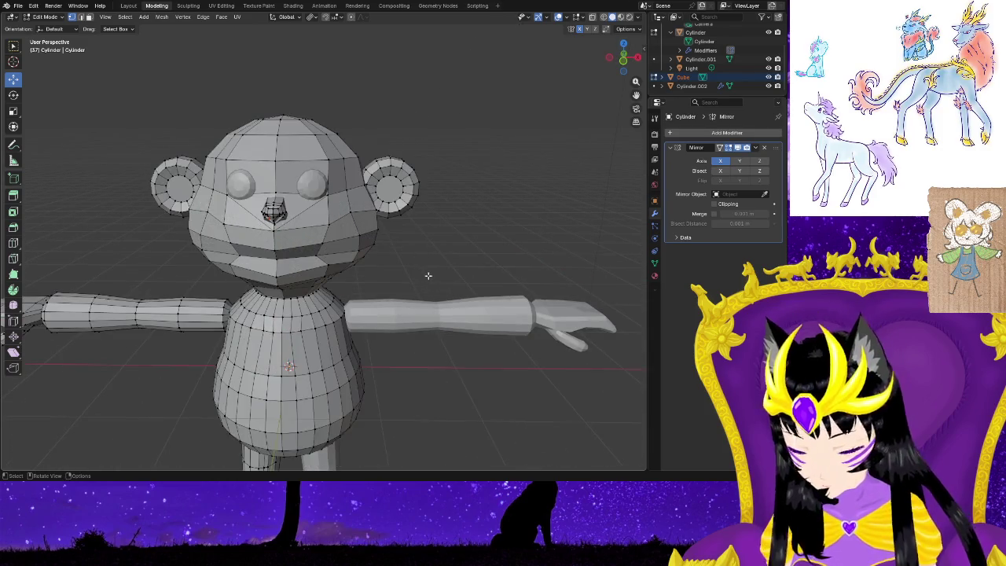
key(Tab)
scroll(431, 275, down, 1)
scroll(440, 283, down, 3)
click(426, 352)
mouse_move(380, 349)
middle_down()
mouse_move(467, 304)
mouse_move(379, 333)
mouse_move(397, 331)
mouse_move(384, 346)
mouse_move(218, 322)
mouse_move(198, 337)
mouse_move(433, 352)
mouse_move(503, 338)
mouse_move(503, 290)
mouse_move(380, 343)
mouse_move(234, 338)
mouse_move(466, 335)
mouse_move(438, 361)
middle_up()
In Edit Mode, pull the vertices under the jaw up and inward to shape the jawline.
scroll(425, 338, up, 4)
scroll(425, 337, up, 3)
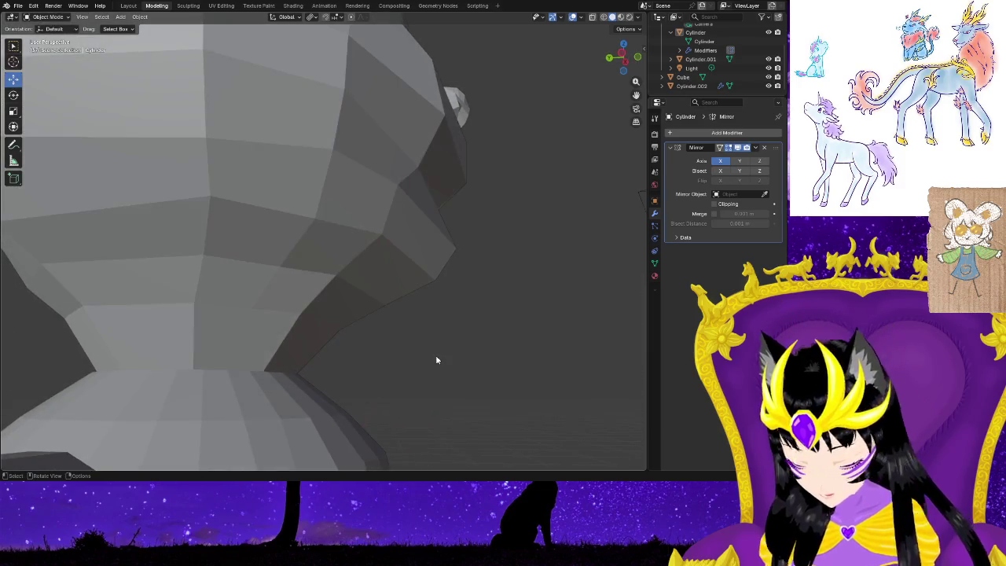
scroll(436, 359, up, 2)
scroll(436, 360, up, 2)
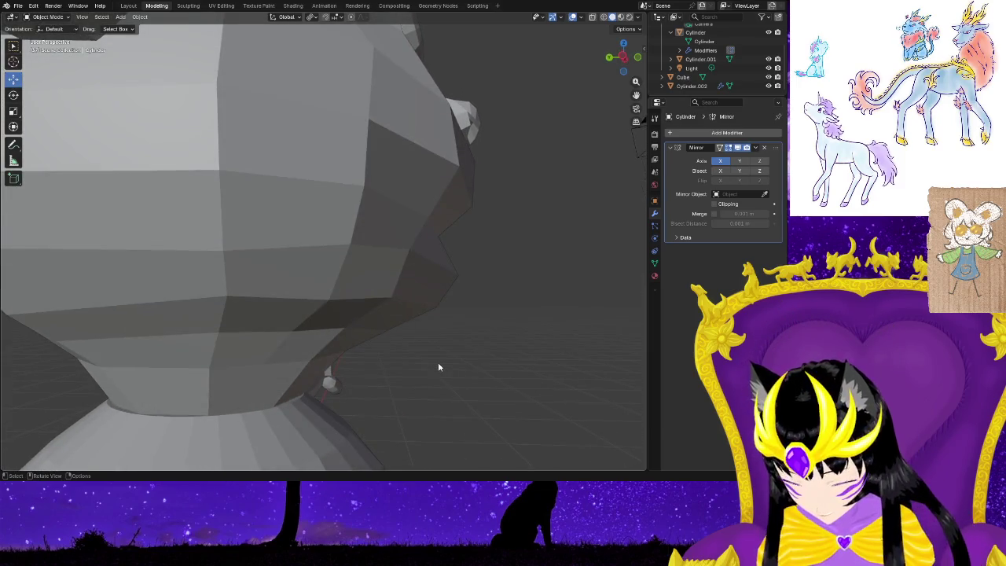
key(Tab)
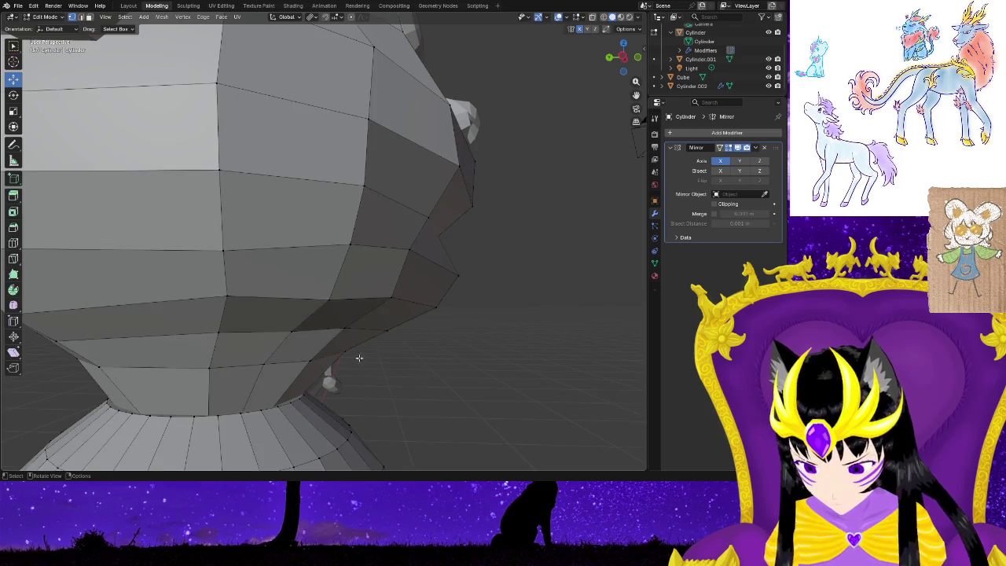
click(340, 351)
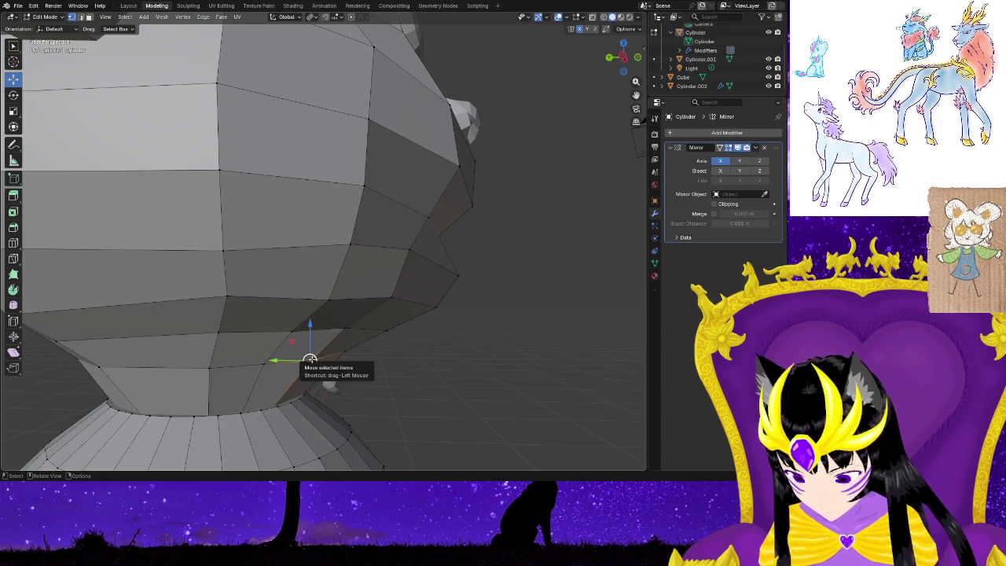
mouse_move(310, 359)
mouse_down()
mouse_move(301, 349)
mouse_move(387, 331)
mouse_move(376, 319)
mouse_move(424, 327)
mouse_up()
middle_drag(406, 367, 304, 340)
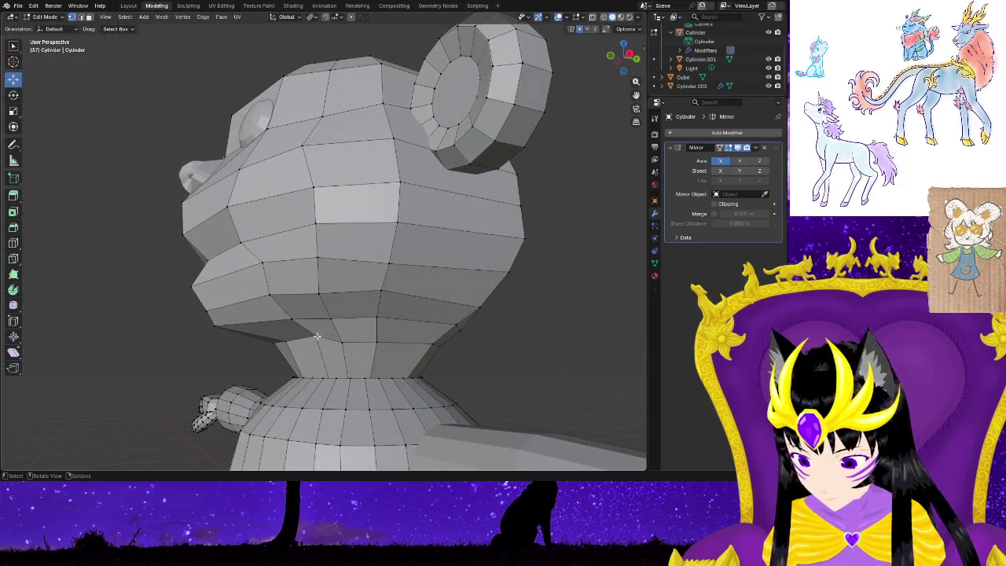
click(342, 342)
key(g)
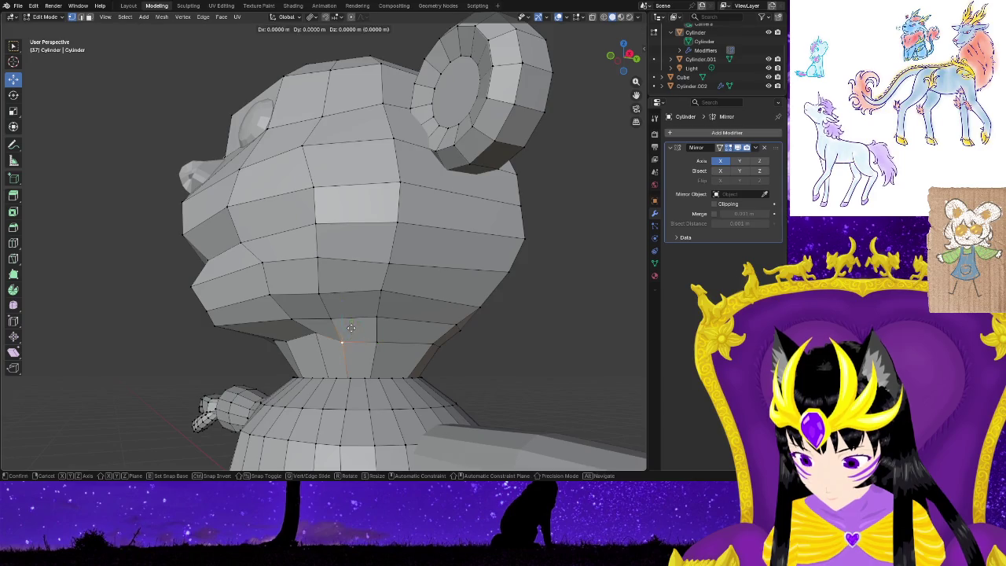
click(359, 321)
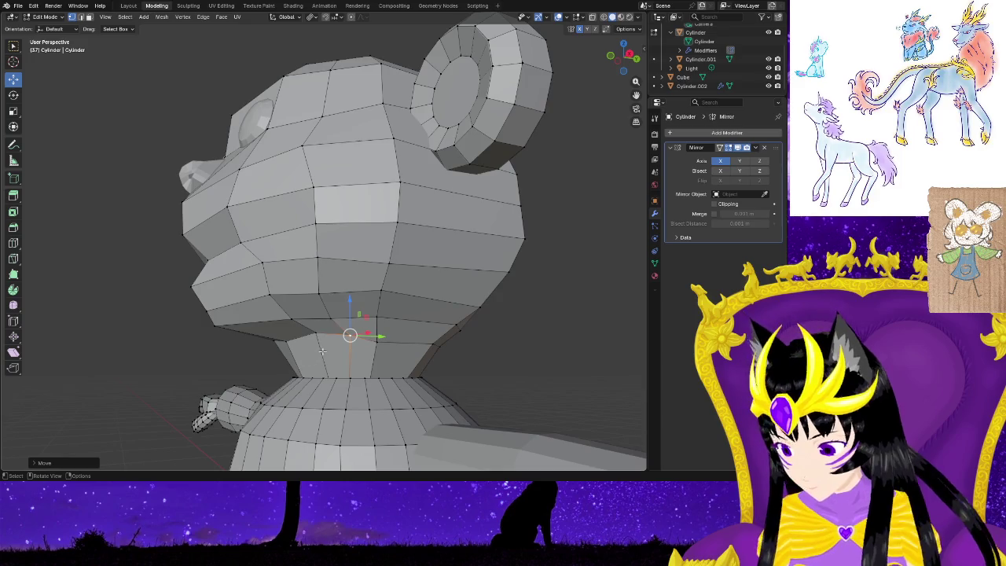
Add a horizontal edge loop around the monkey's neck with Loop Cut.
middle_drag(237, 362, 195, 336)
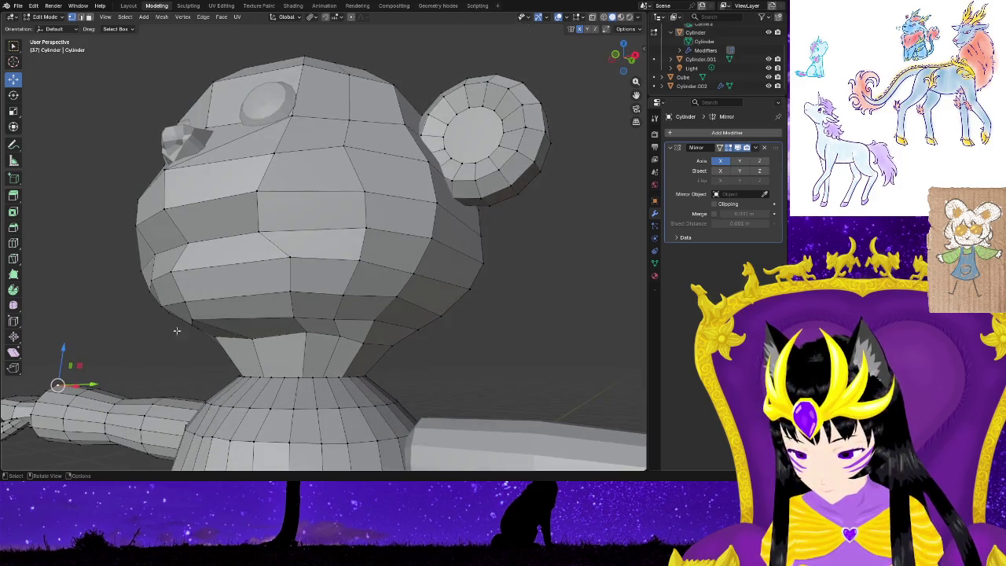
click(13, 244)
click(190, 355)
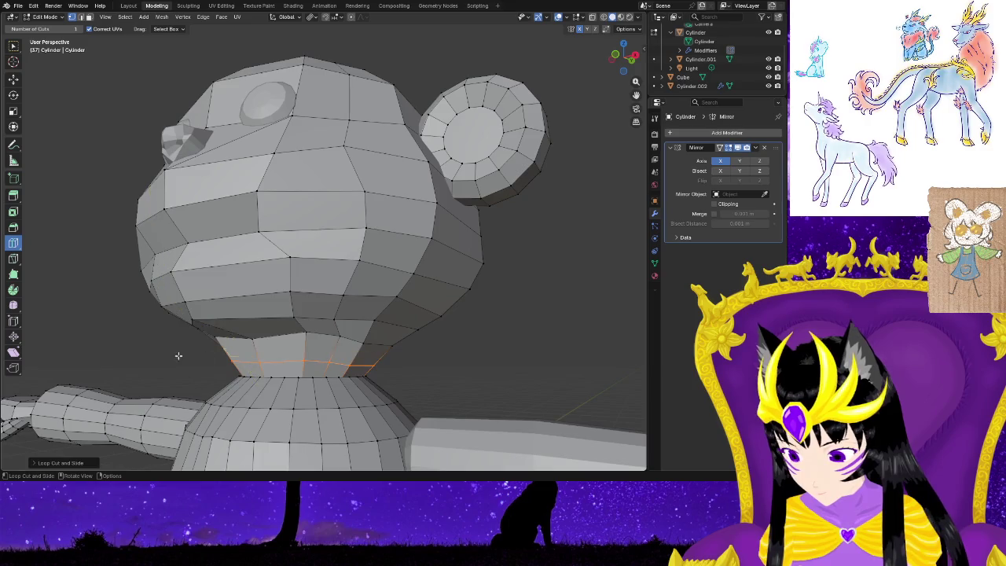
Scale the new neck loop inward to narrow the neck.
middle_drag(186, 349, 462, 368)
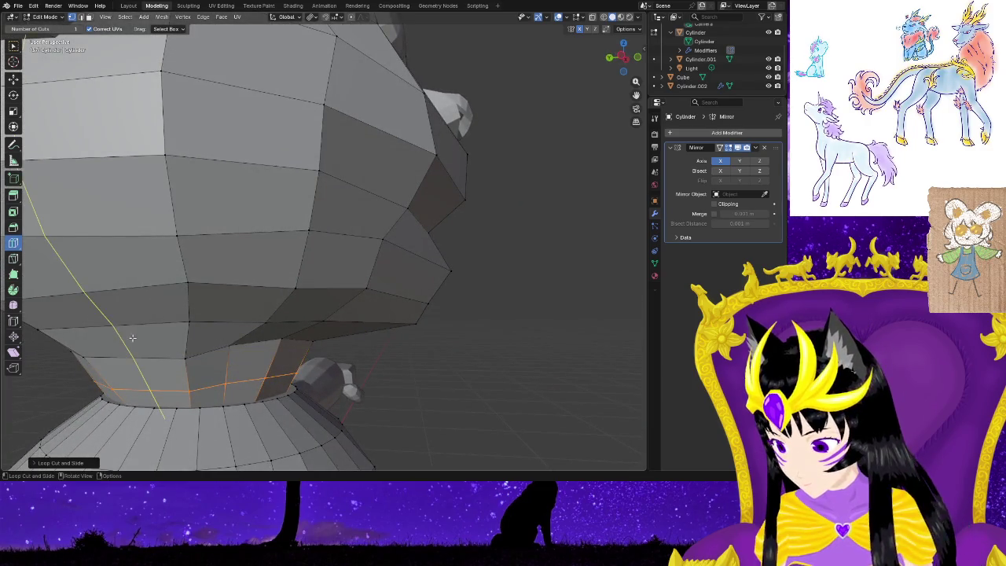
click(14, 96)
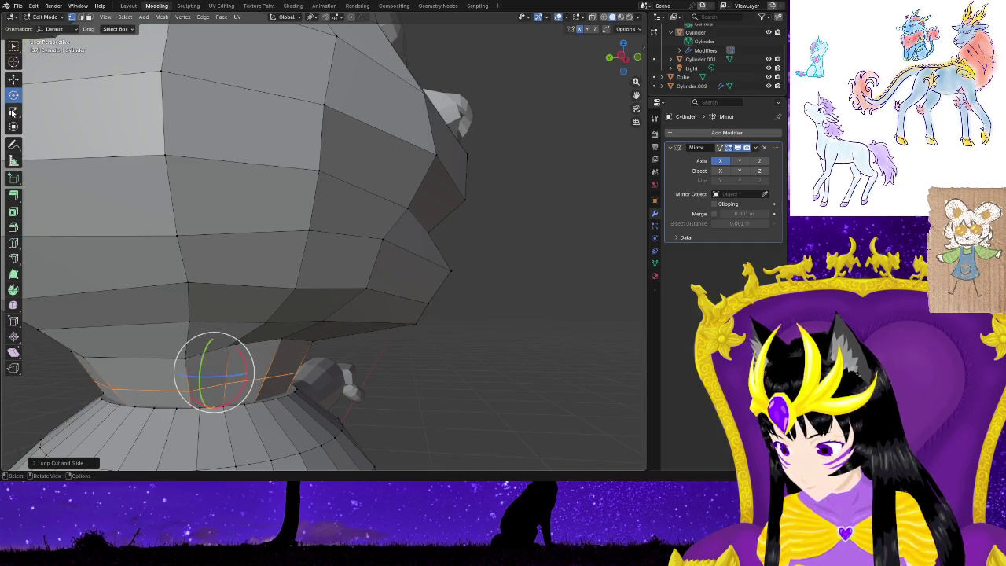
click(13, 111)
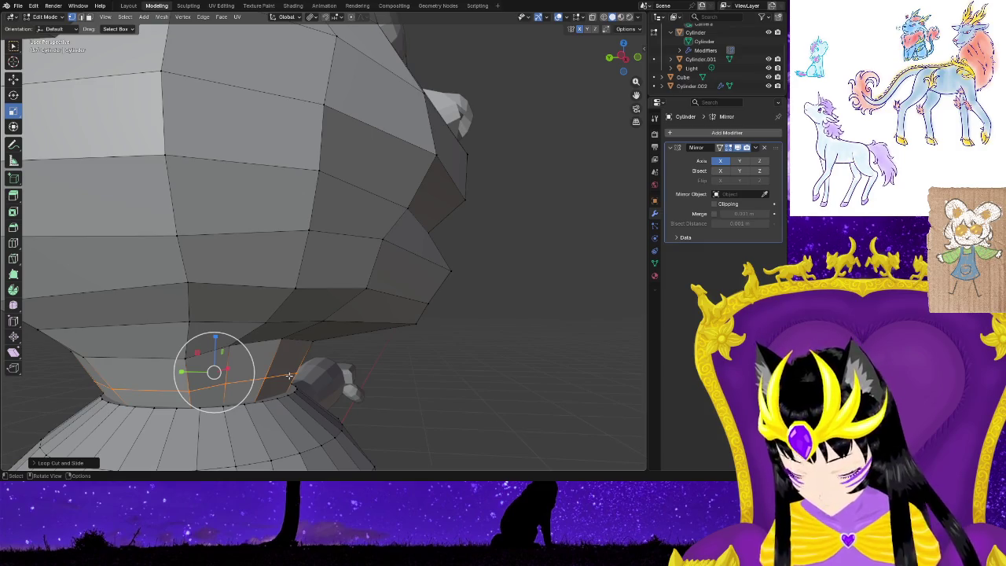
key(s)
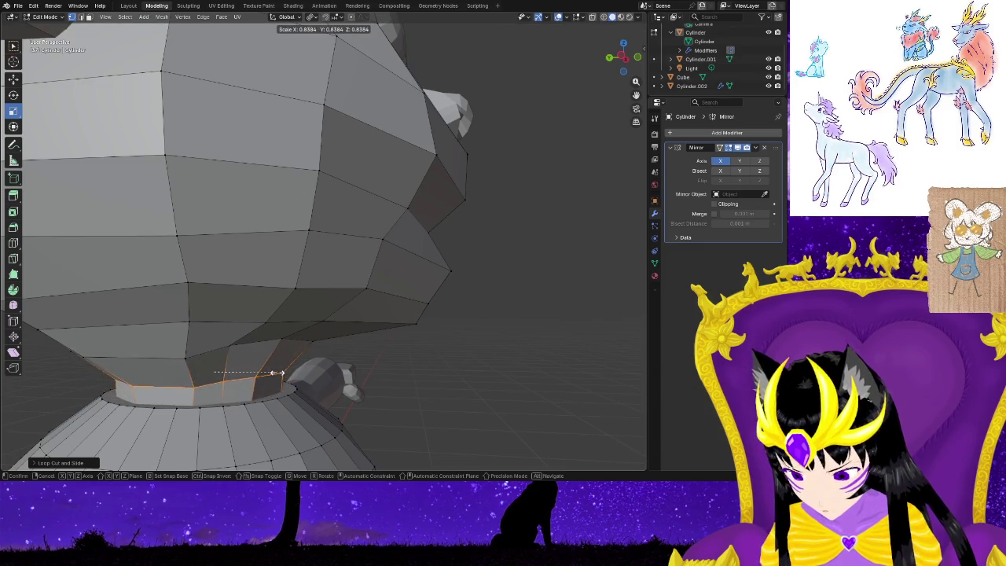
click(274, 373)
click(368, 370)
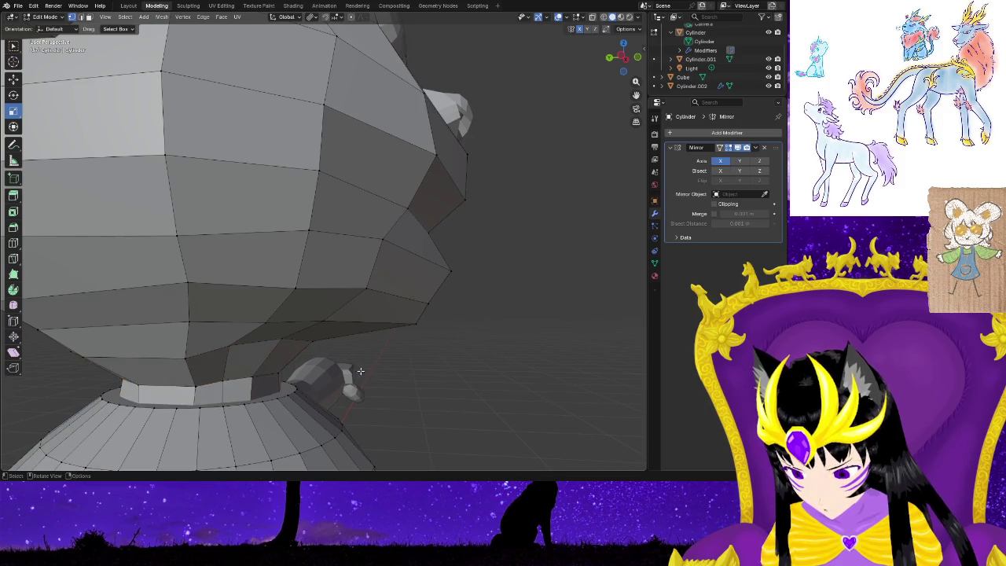
Move the jaw vertices using proportional editing with adjusted influence.
middle_drag(266, 378, 182, 378)
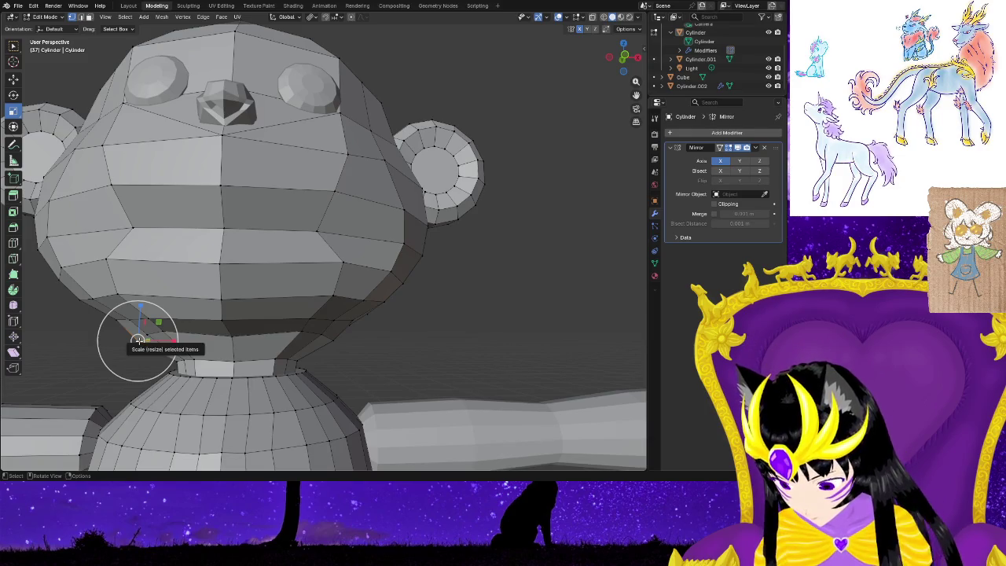
mouse_move(137, 340)
mouse_down()
mouse_move(165, 340)
mouse_move(134, 337)
mouse_up()
key(g)
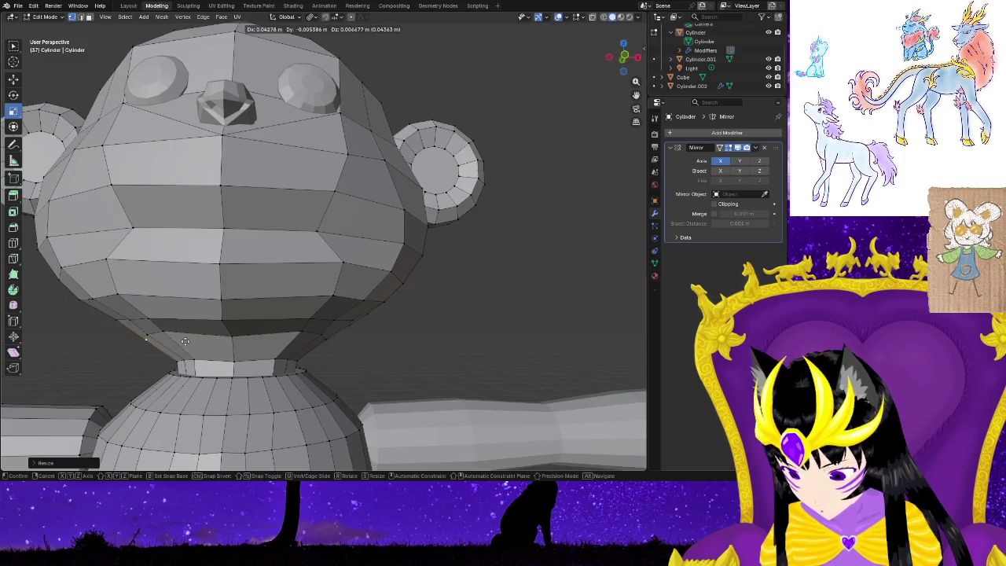
key(o)
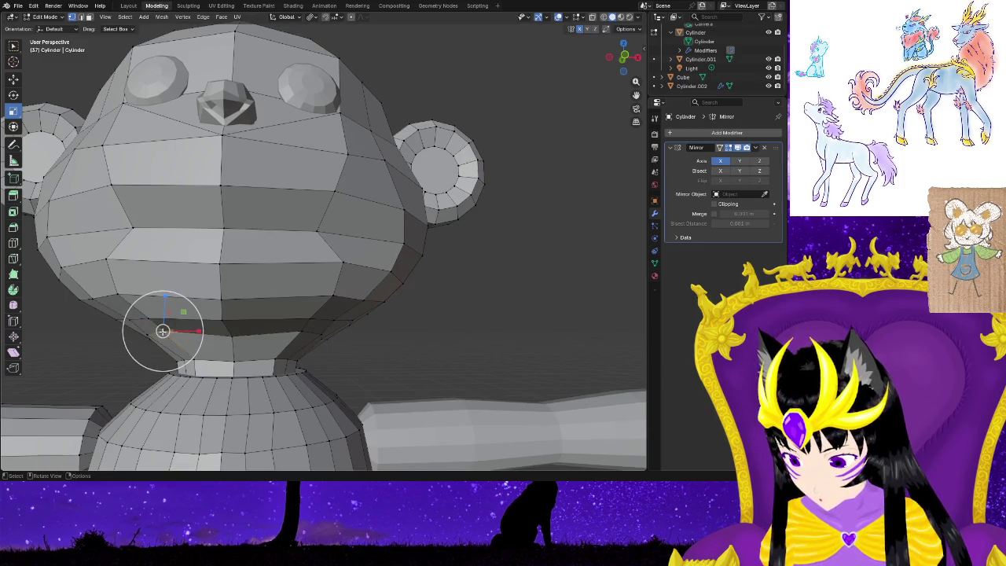
key(o)
click(181, 334)
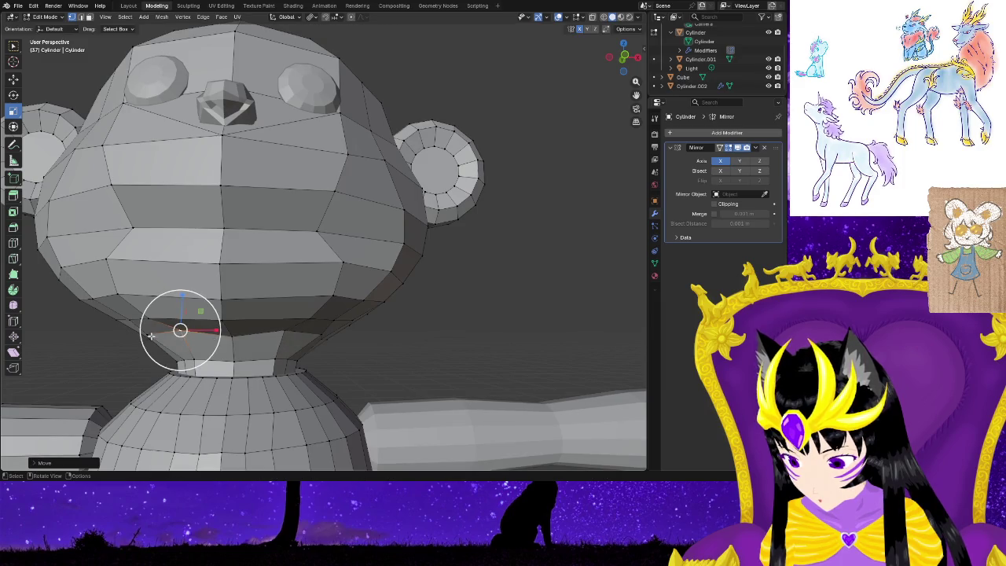
Fine-tune the jaw and neck vertex positions, undoing one trial move.
key(g)
click(143, 338)
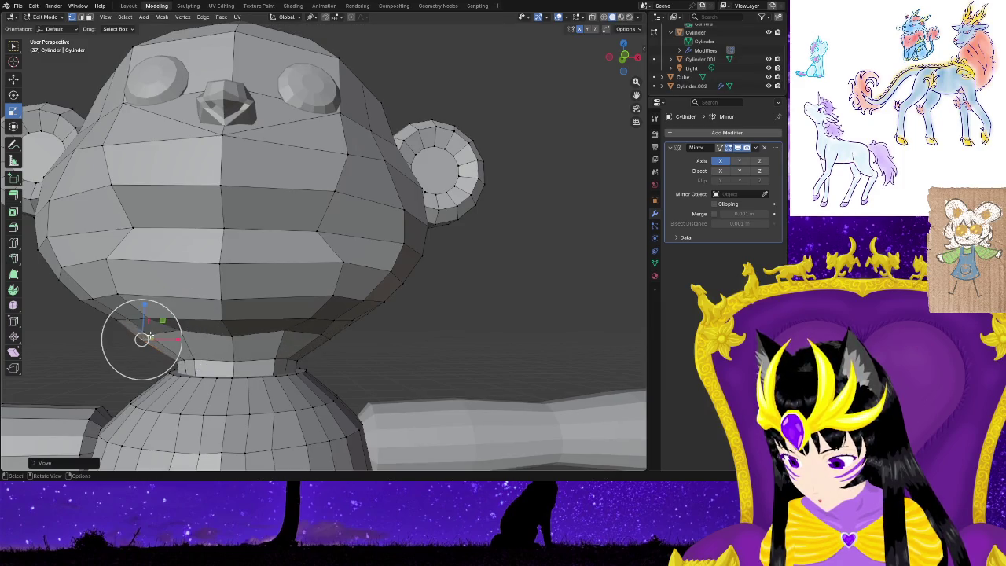
key(g)
click(161, 337)
key(ctrl+z)
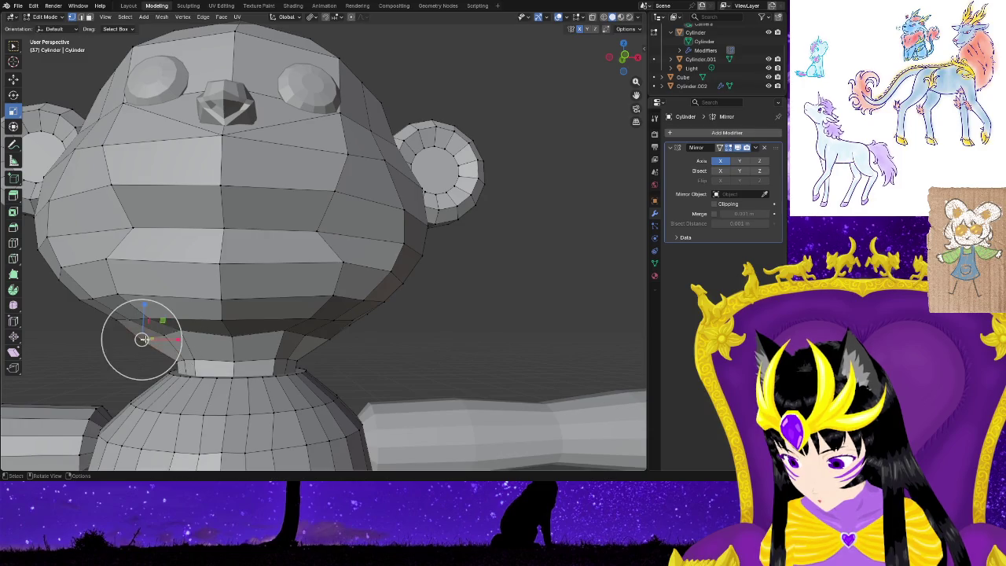
key(g)
click(153, 338)
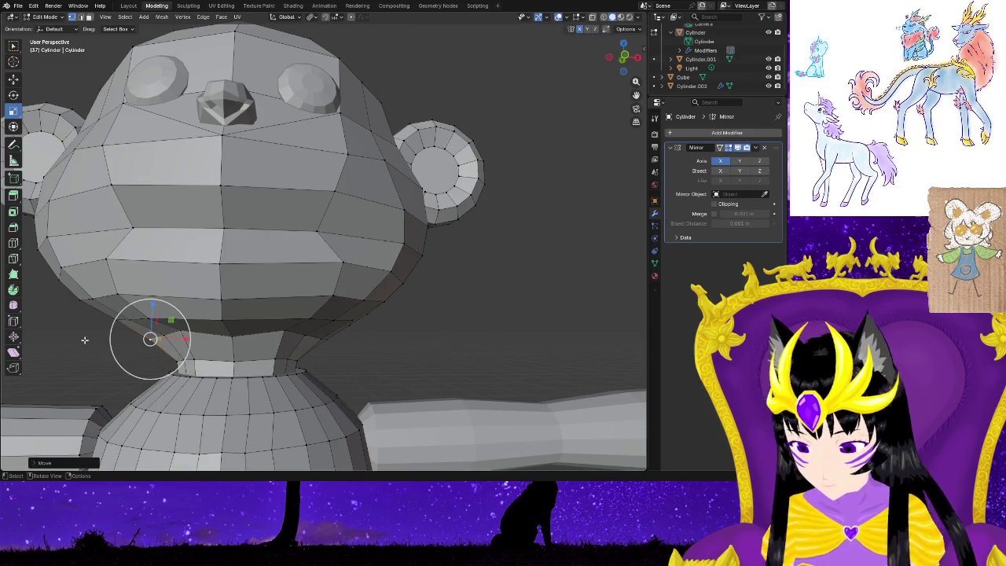
From below, shift a vertex at the base of the head leftward to taper the neck.
mouse_move(81, 339)
middle_down()
mouse_move(126, 356)
mouse_move(449, 395)
middle_up()
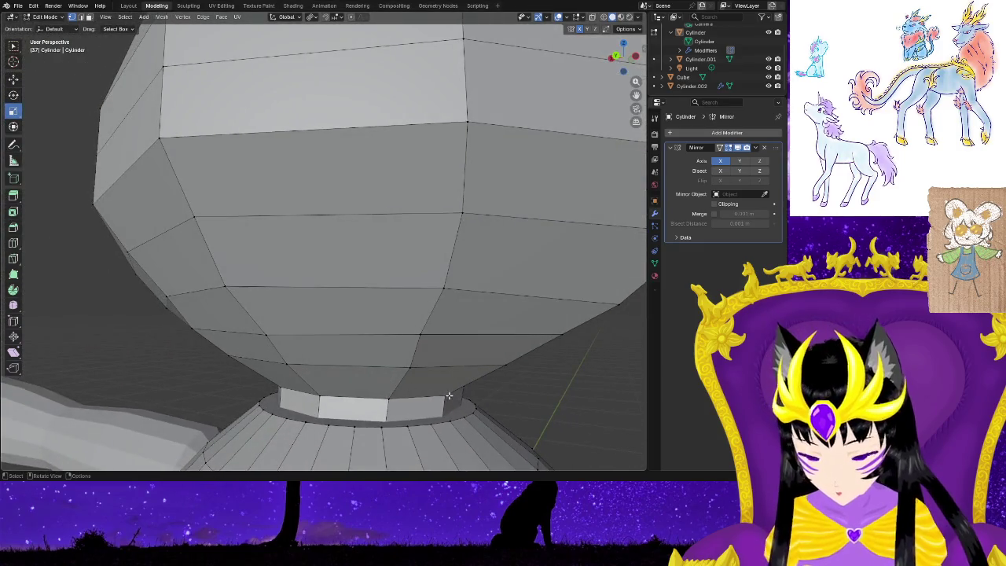
click(449, 395)
key(g)
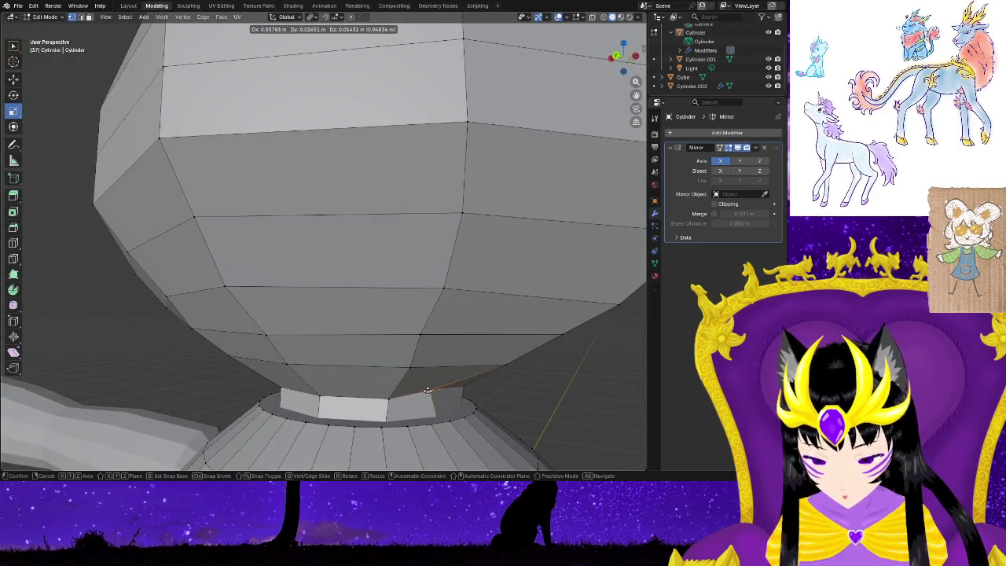
click(418, 394)
key(g)
click(324, 397)
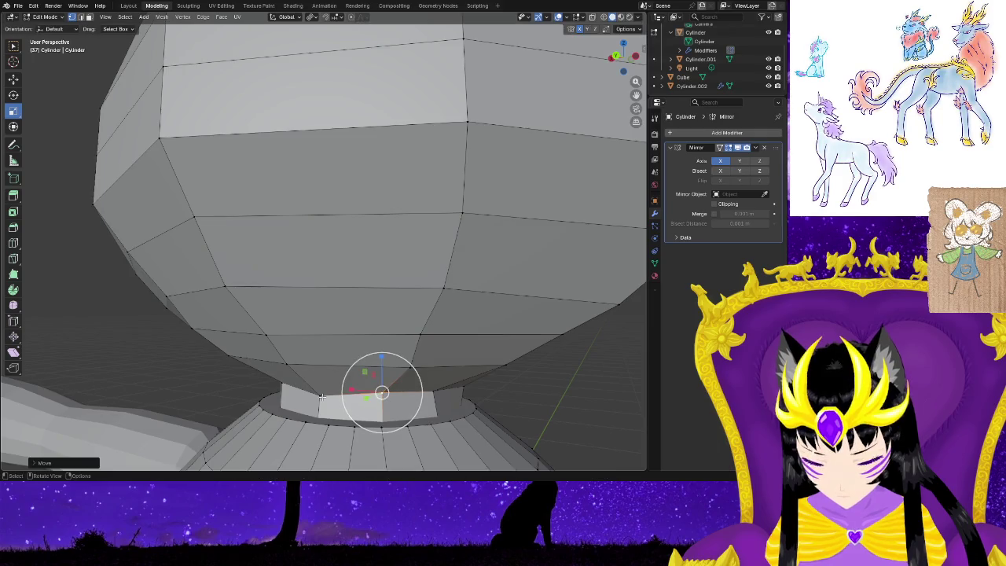
click(319, 392)
key(g)
click(315, 393)
click(523, 409)
scroll(523, 409, down, 5)
middle_drag(474, 406, 419, 393)
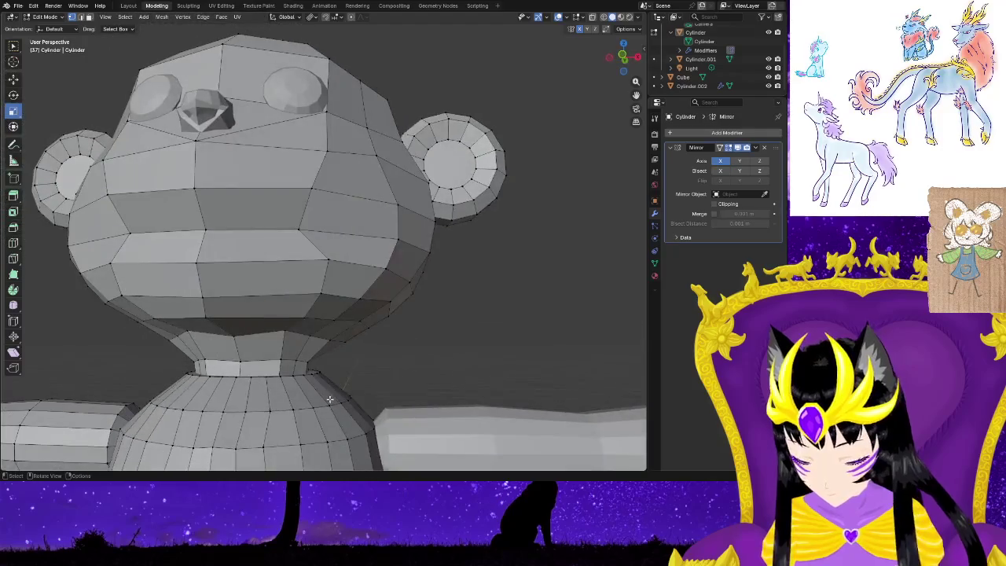
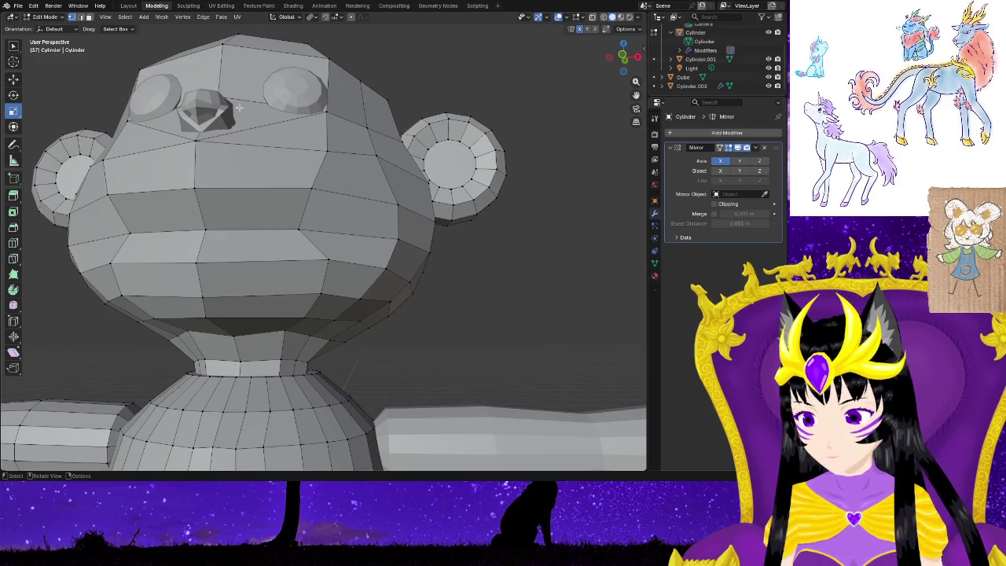
Orbit around the head and make the Cube nose object active in Edit Mode.
mouse_move(254, 244)
middle_down()
mouse_move(291, 280)
mouse_move(270, 285)
middle_up()
scroll(306, 275, up, 3)
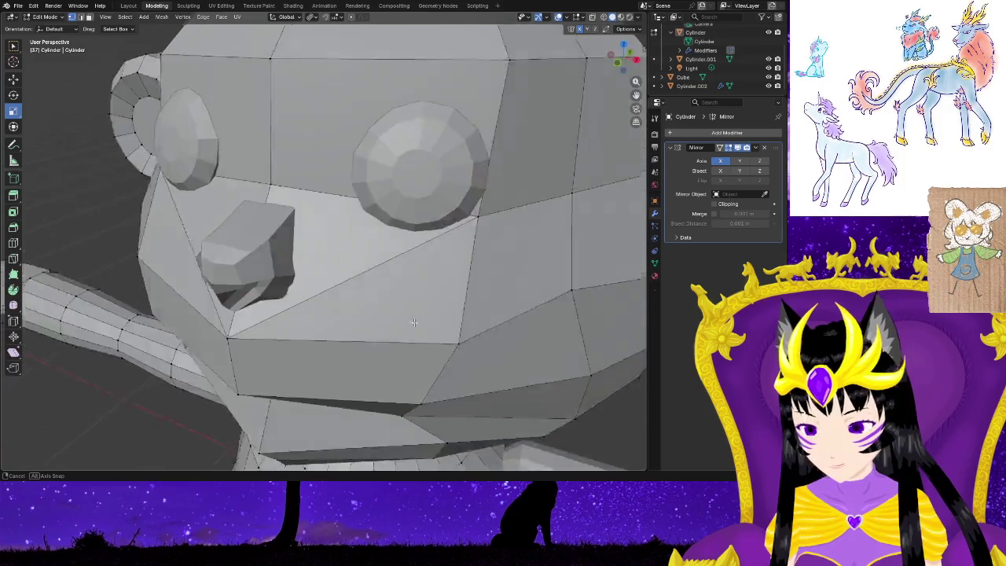
middle_drag(423, 306, 403, 324)
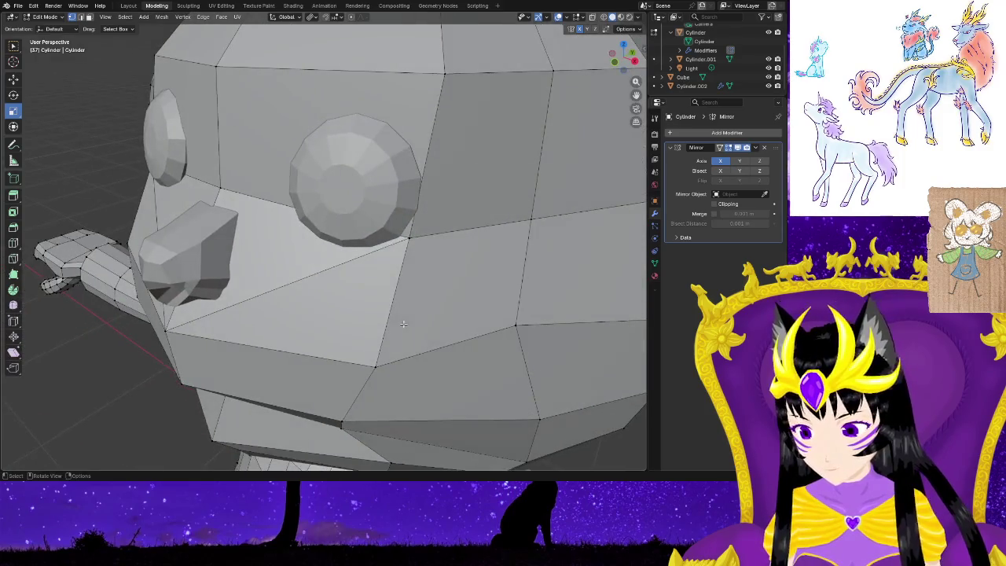
click(683, 77)
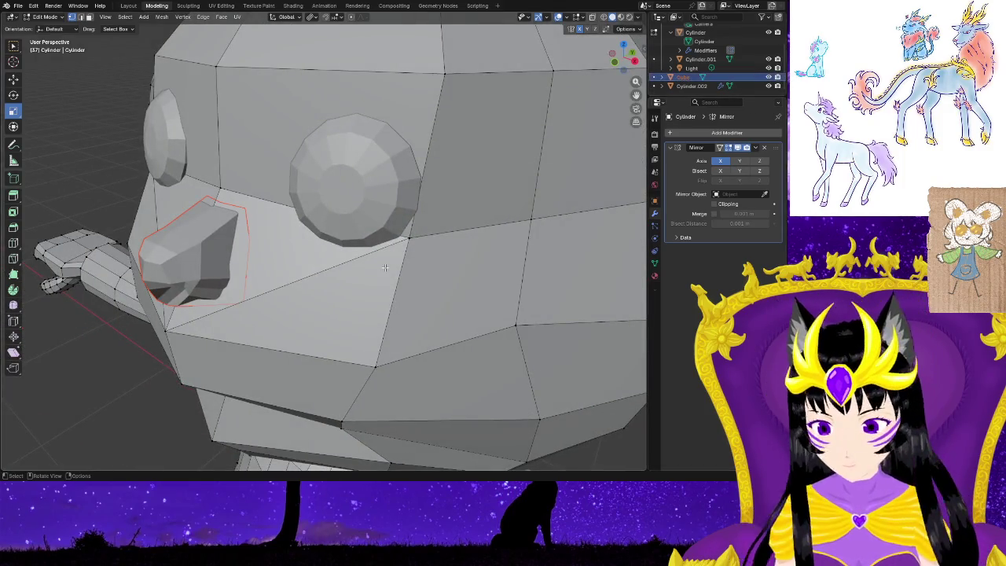
middle_drag(279, 323, 328, 318)
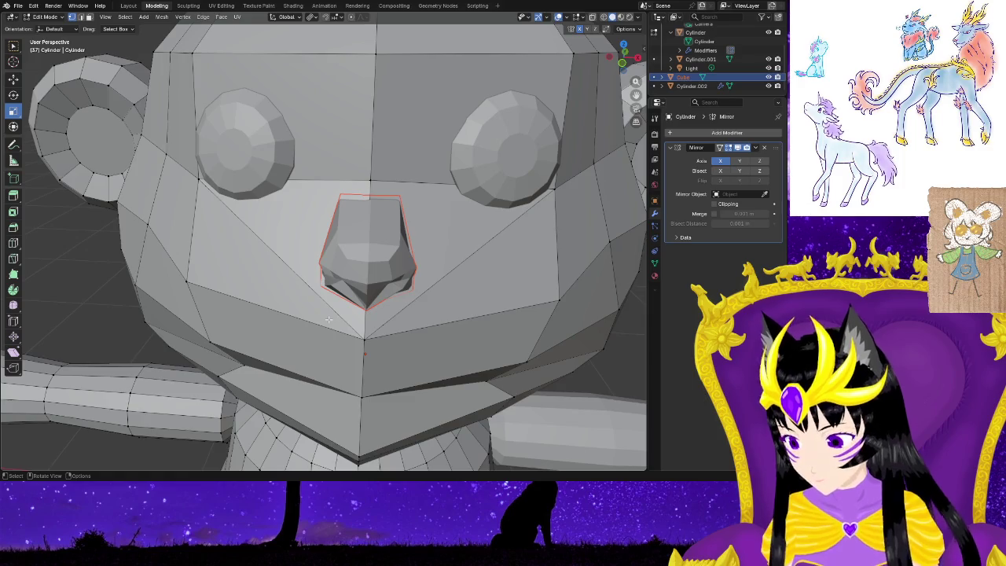
key(Tab)
key(Tab)
middle_drag(329, 323, 290, 321)
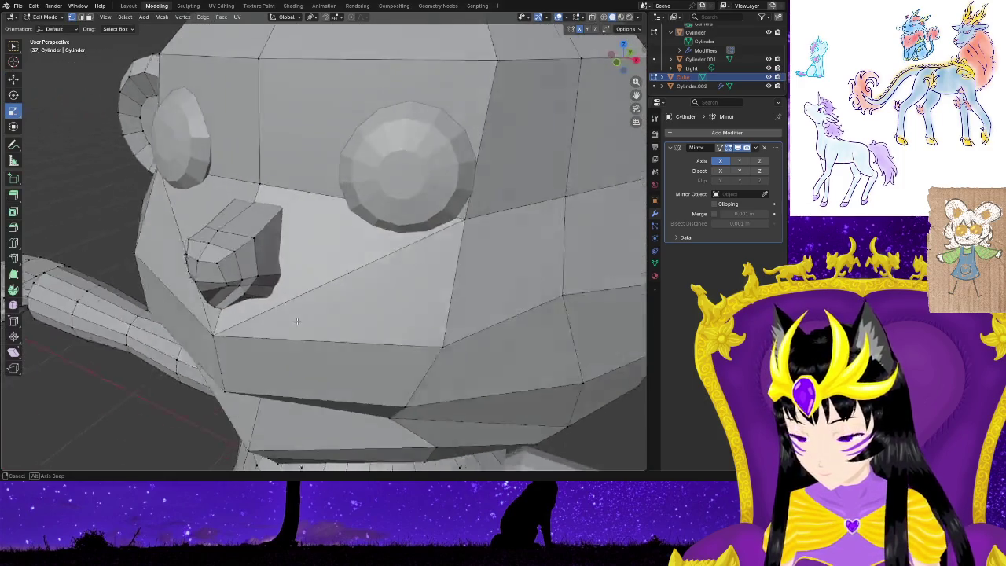
click(681, 77)
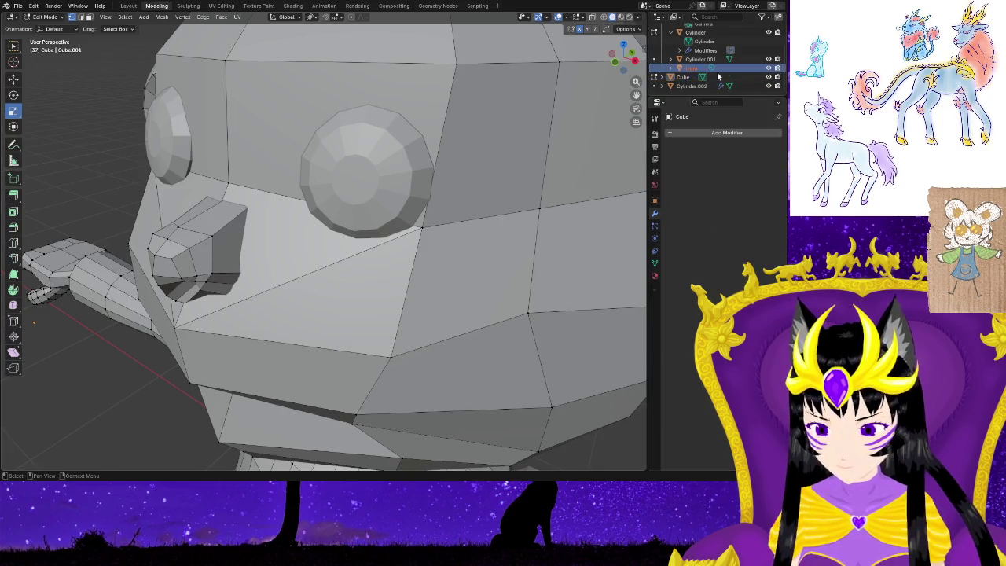
Select the nose faces, trying a resize and undoing it.
key(a)
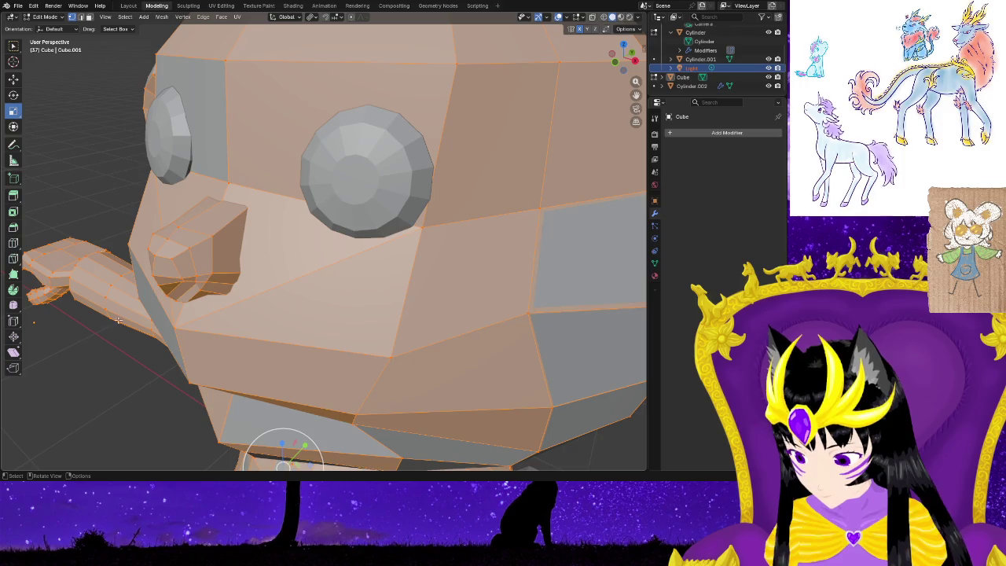
key(alt+a)
middle_drag(133, 308, 385, 183)
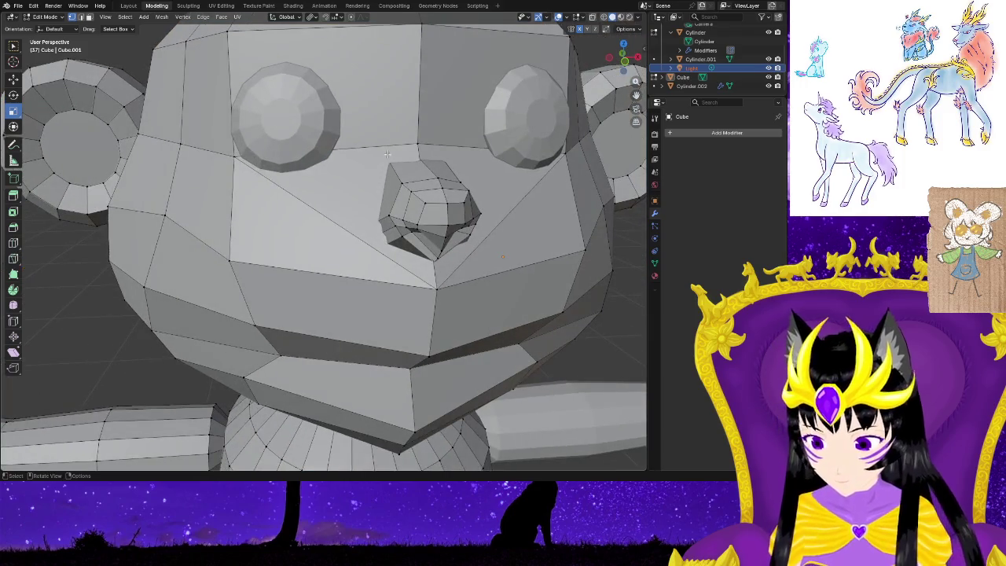
drag(478, 249, 478, 248)
middle_drag(478, 249, 317, 245)
mouse_move(293, 223)
mouse_down()
mouse_move(322, 212)
mouse_move(369, 228)
mouse_up()
key(ctrl+z)
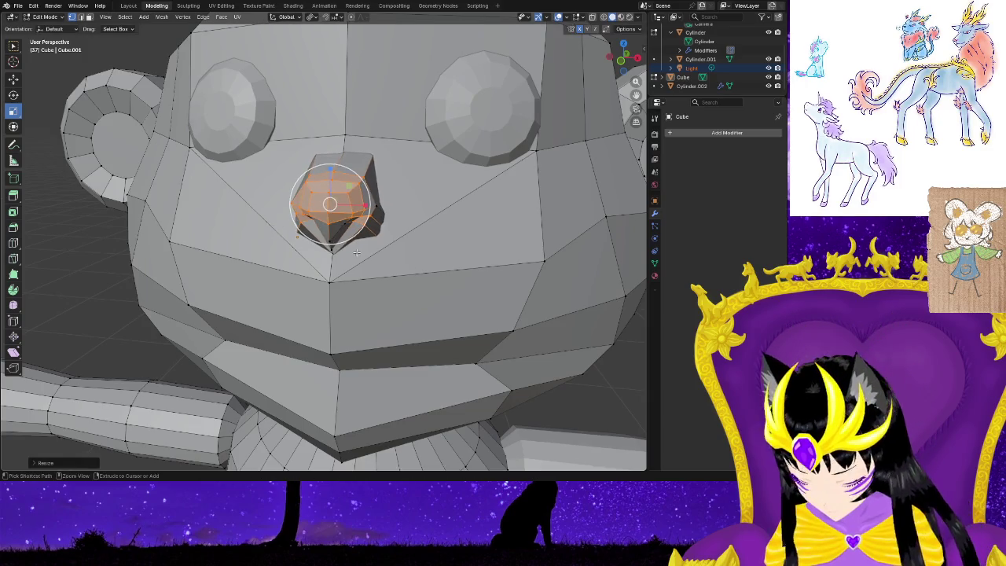
key(ctrl+z)
click(401, 208)
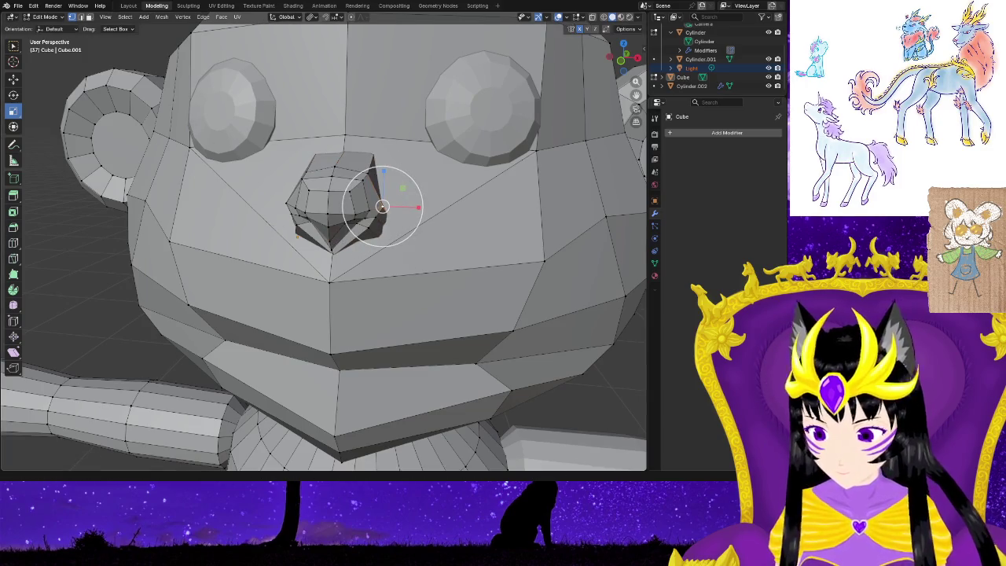
Switch to Move and build a selection of the nose's top and side faces.
click(12, 80)
drag(418, 201, 412, 206)
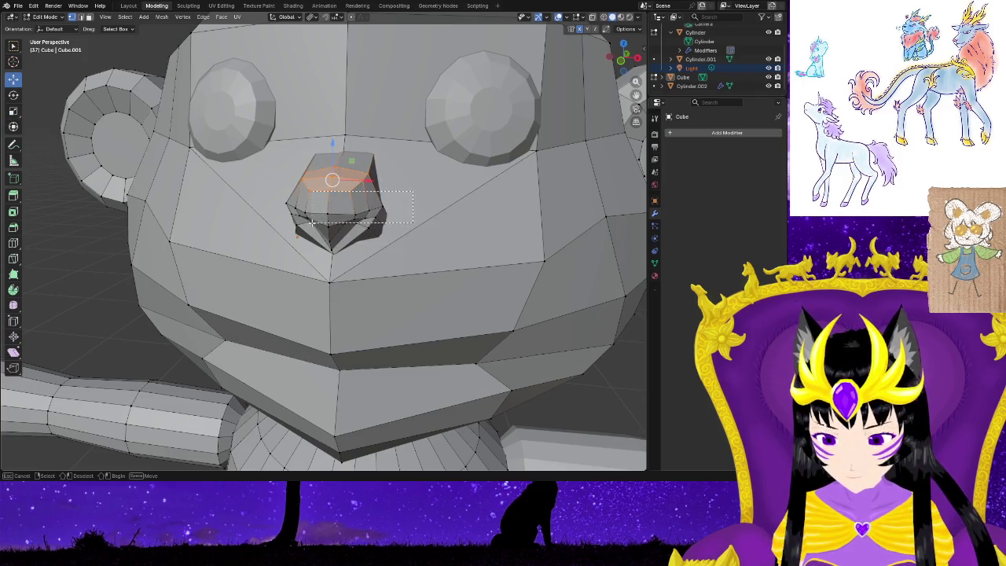
shift+drag(312, 224, 311, 213)
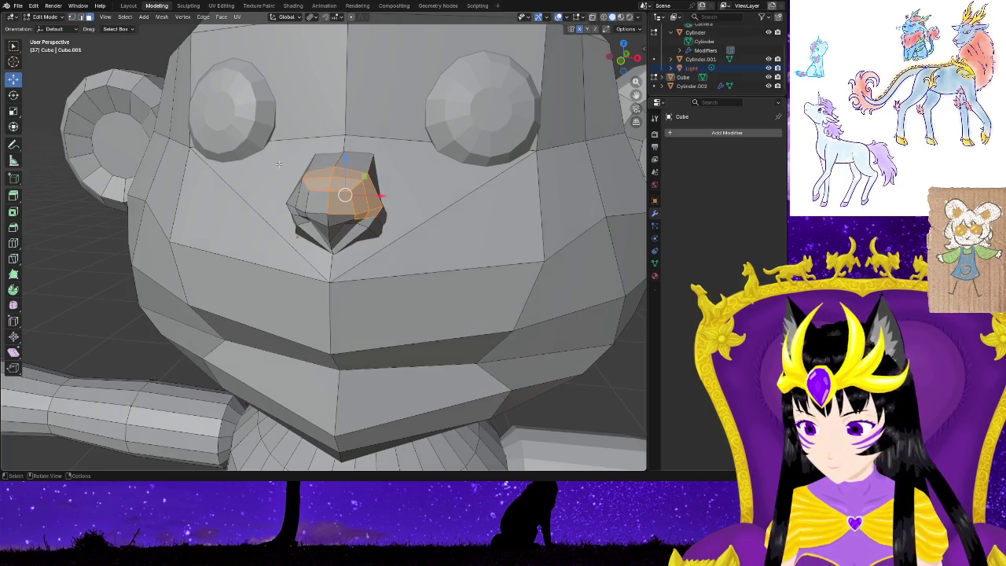
shift+drag(367, 183, 367, 183)
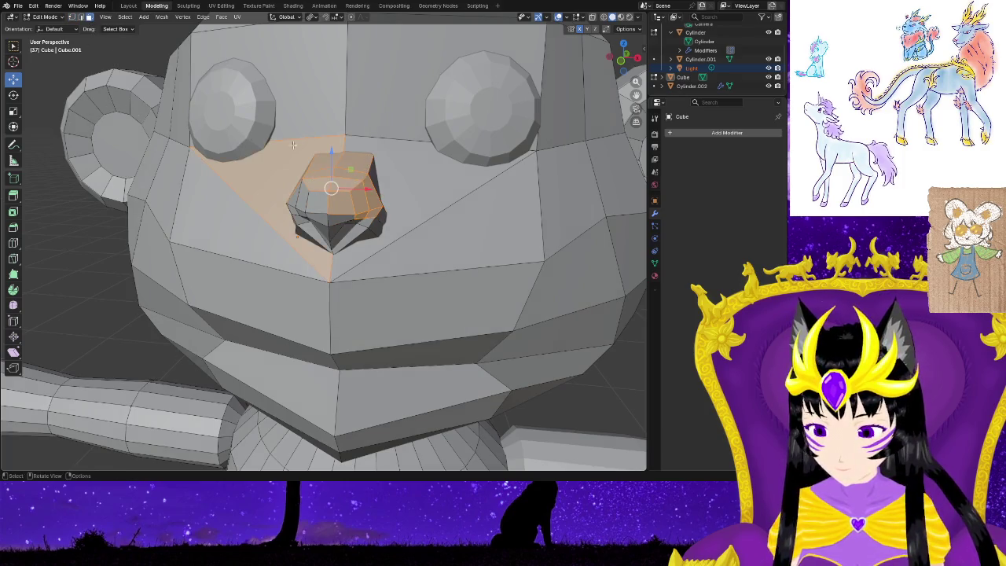
shift+click(398, 215)
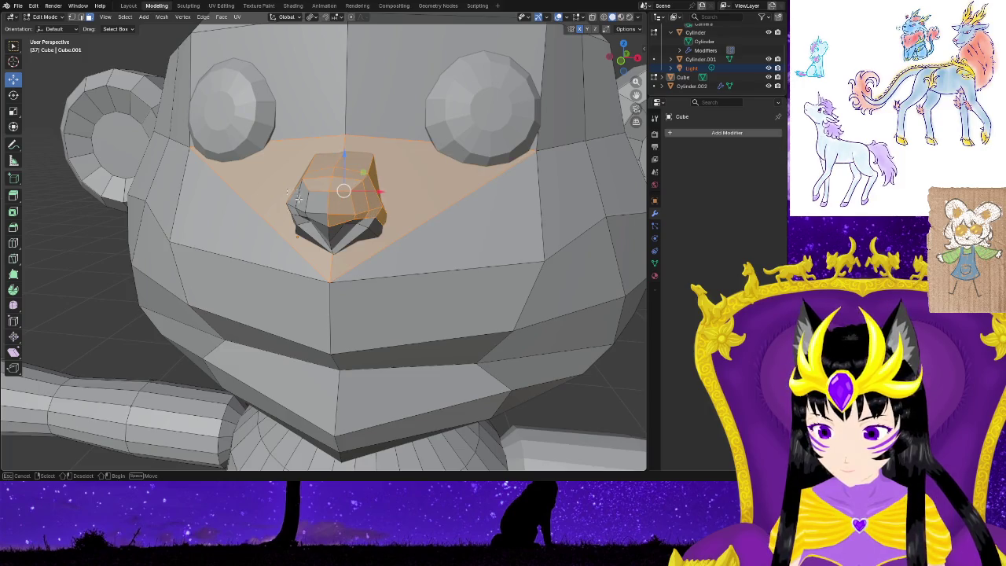
drag(295, 193, 345, 237)
key(ctrl+z)
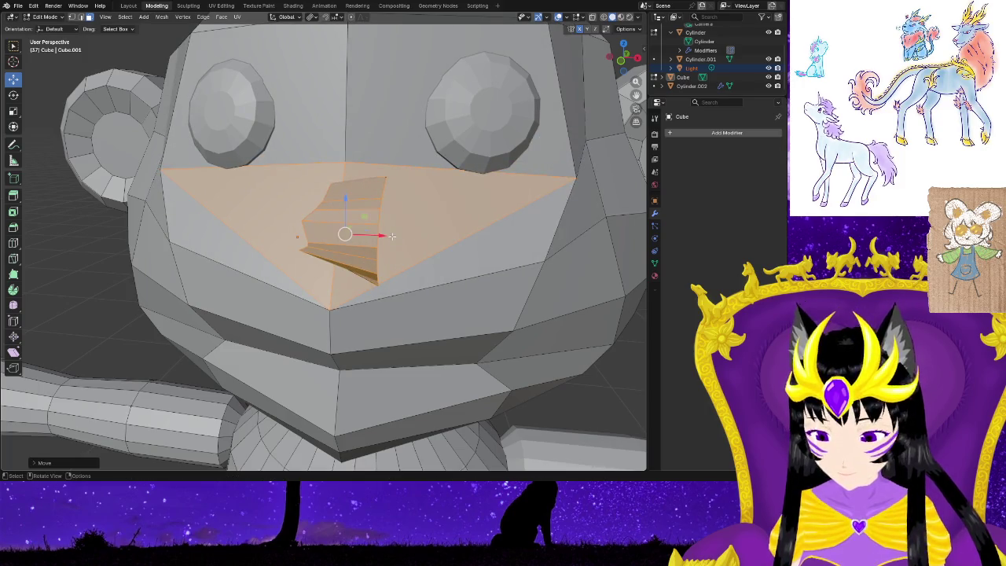
key(ctrl+shift+z)
shift+click(385, 231)
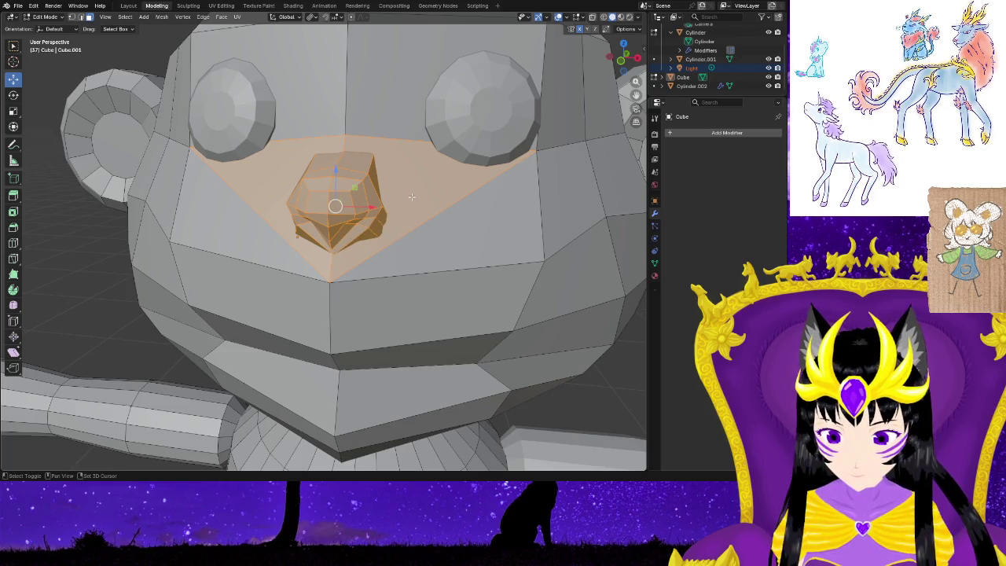
ctrl+drag(409, 159, 425, 201)
ctrl+drag(276, 192, 277, 191)
mouse_move(277, 192)
middle_down()
mouse_move(384, 288)
mouse_move(472, 236)
middle_up()
Move the selected nose along the Y axis, after undoing a first trial move.
key(g)
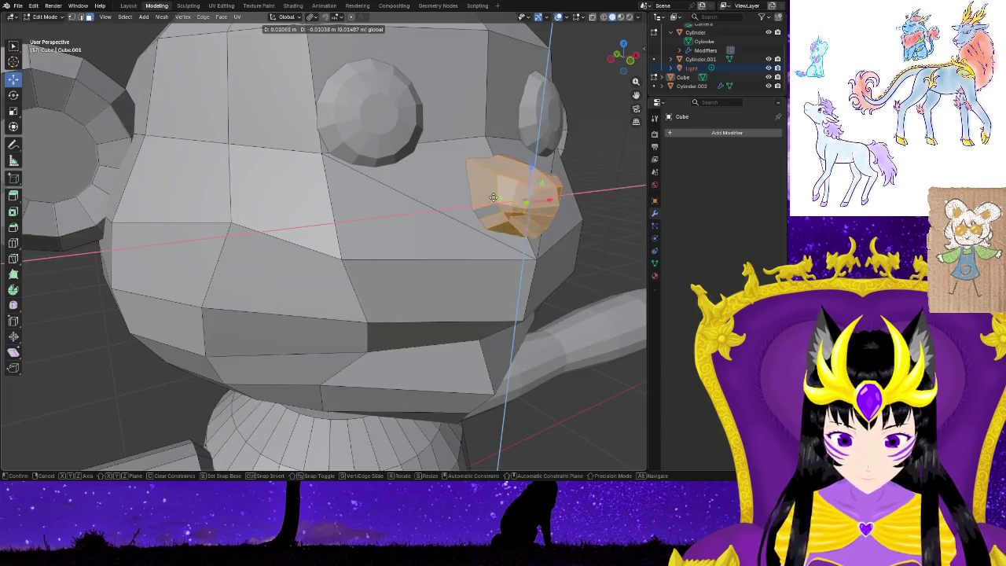
click(500, 218)
key(ctrl+z)
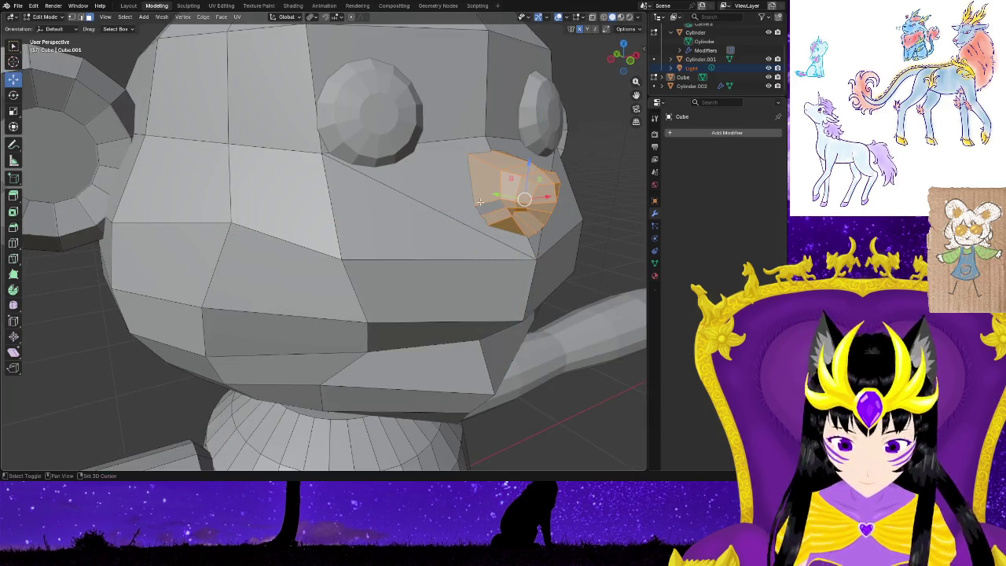
key(ctrl+z)
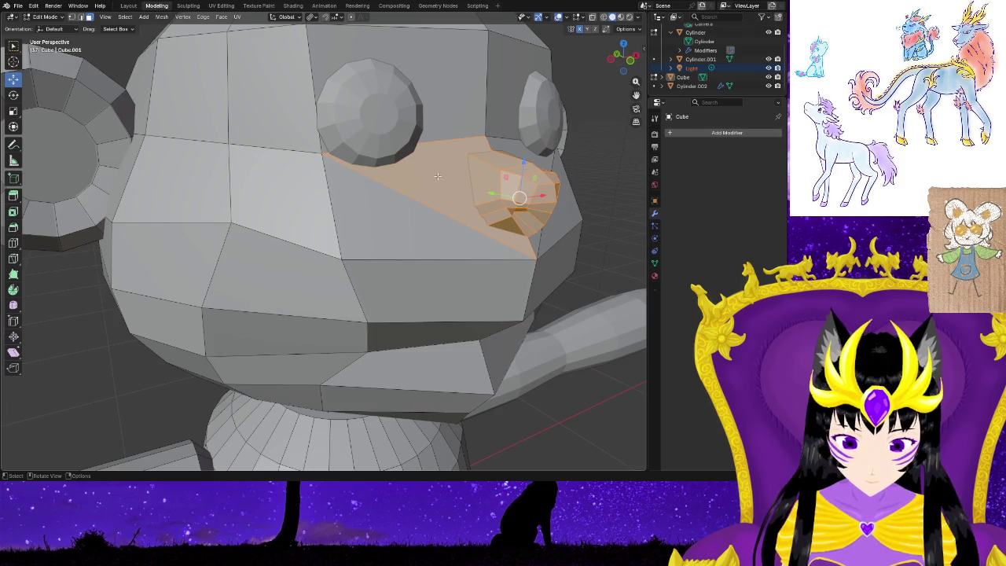
ctrl+drag(438, 177, 439, 177)
mouse_move(438, 178)
middle_down()
mouse_move(430, 260)
mouse_move(160, 261)
middle_up()
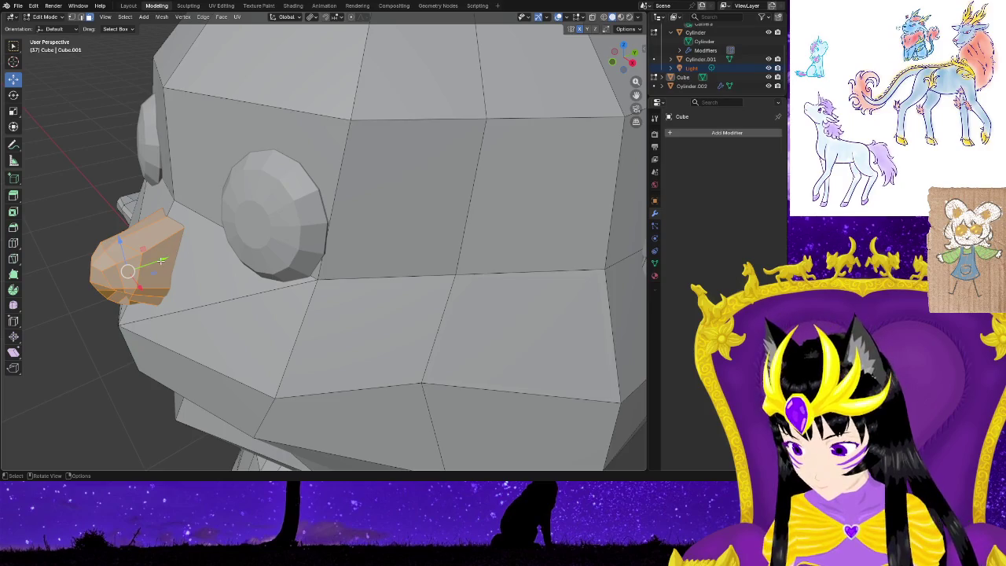
key(g)
key(y)
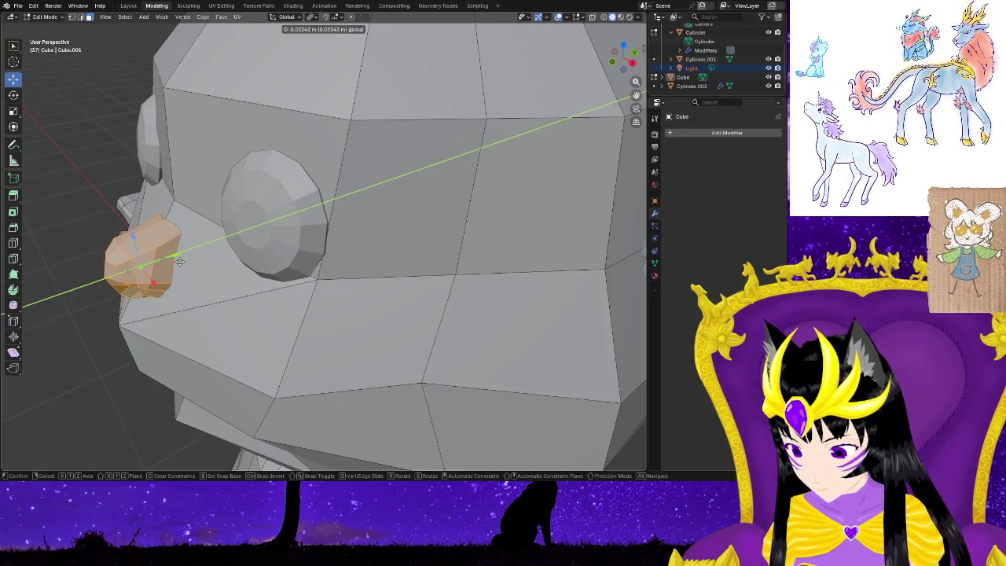
click(181, 264)
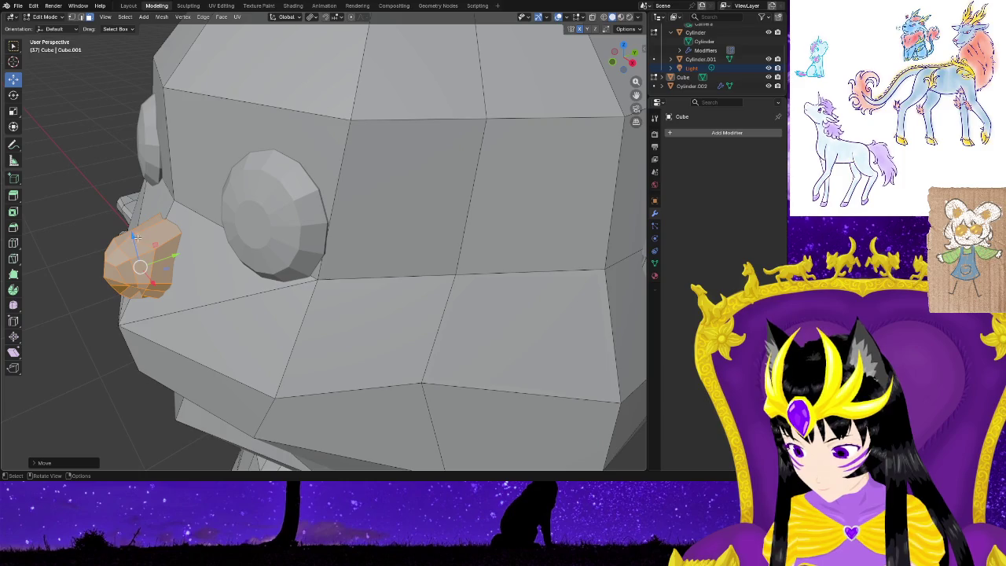
drag(134, 237, 137, 234)
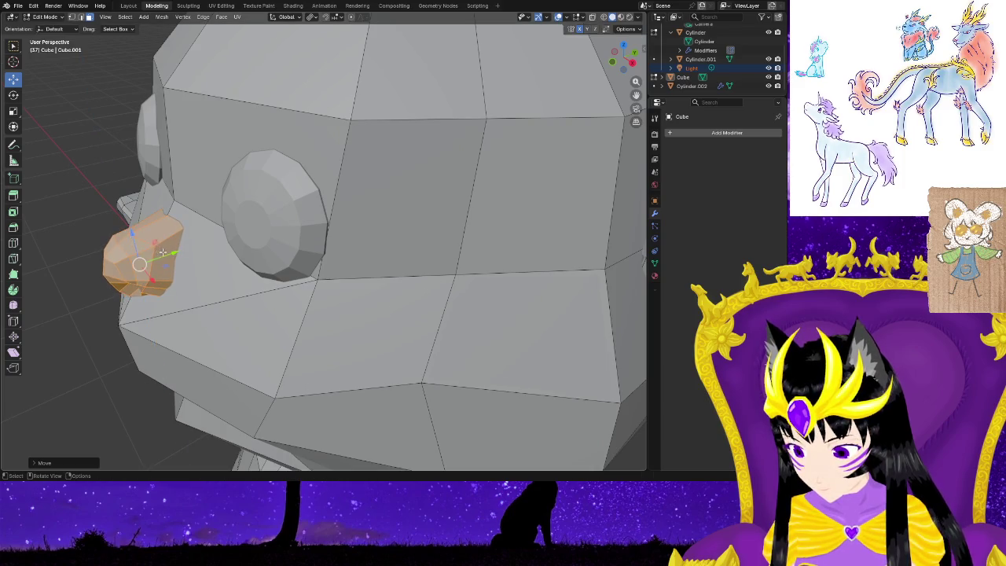
Readjust the nose's Y position and check it from front and side views.
key(g)
key(y)
click(167, 253)
click(169, 254)
middle_drag(169, 254, 177, 321)
mouse_move(378, 369)
middle_down()
mouse_move(348, 354)
mouse_move(308, 366)
mouse_move(253, 362)
middle_up()
Reselect the whole nose and rotate it about -5 degrees around X.
key(ctrl+z)
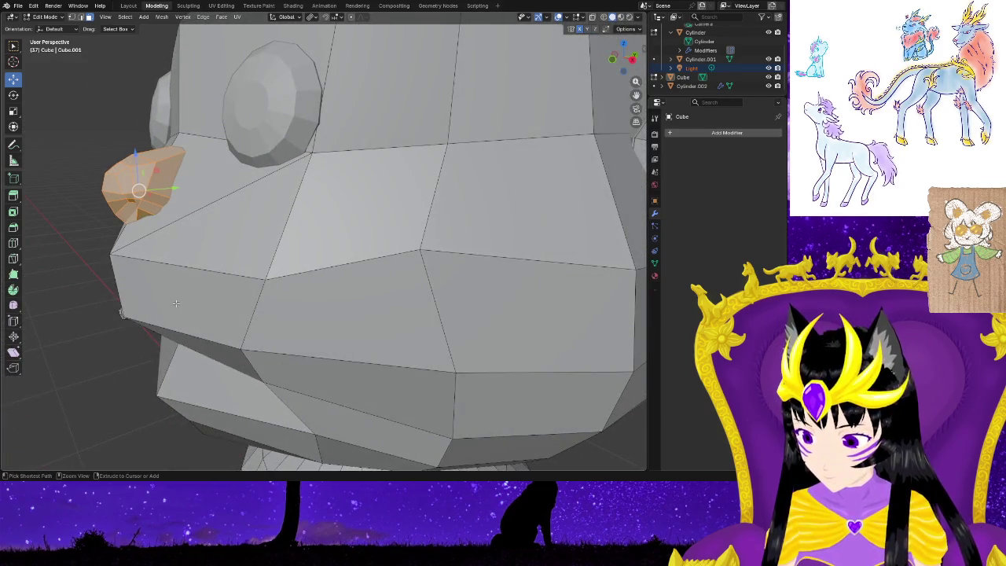
click(13, 96)
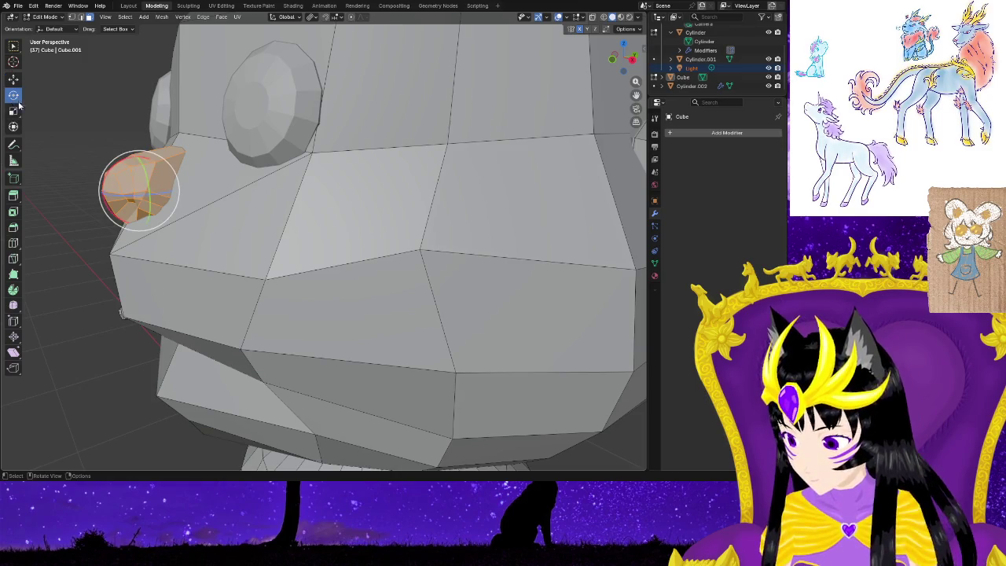
drag(120, 162, 128, 179)
mouse_move(90, 285)
middle_down()
mouse_move(351, 315)
mouse_move(277, 293)
middle_up()
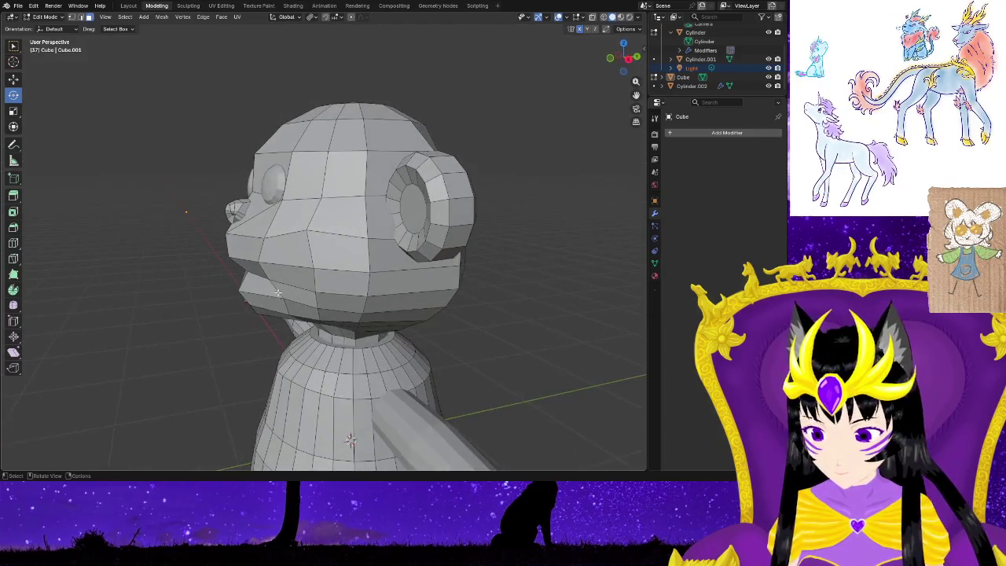
Make the Cylinder head mesh active in Edit Mode and zoom to a front view.
middle_drag(181, 338, 264, 336)
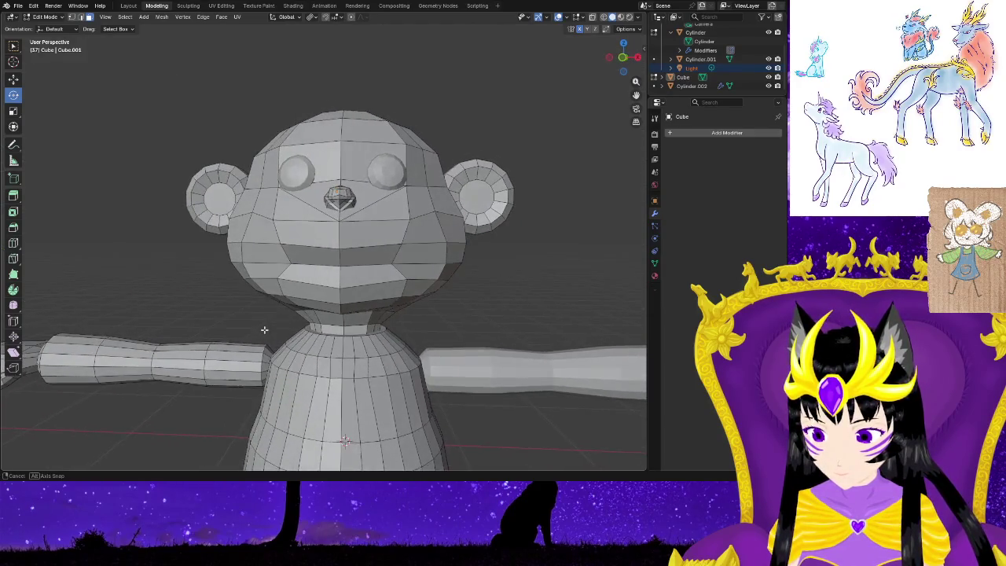
mouse_move(465, 320)
middle_down()
mouse_move(451, 296)
mouse_move(493, 301)
mouse_move(440, 291)
mouse_move(554, 287)
mouse_move(548, 294)
middle_up()
click(397, 265)
scroll(508, 315, up, 2)
scroll(435, 367, up, 3)
scroll(431, 370, up, 2)
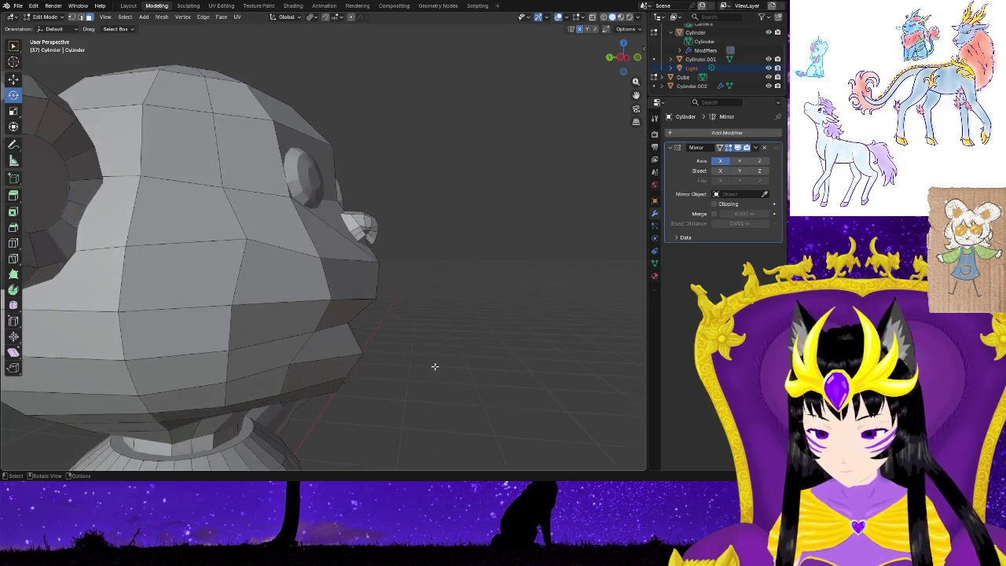
middle_drag(431, 370, 338, 330)
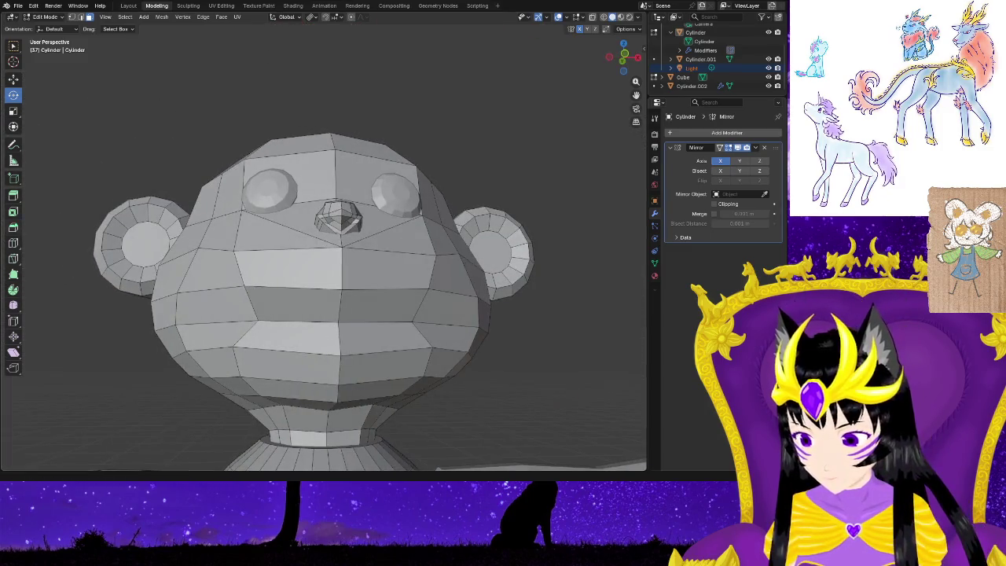
click(13, 259)
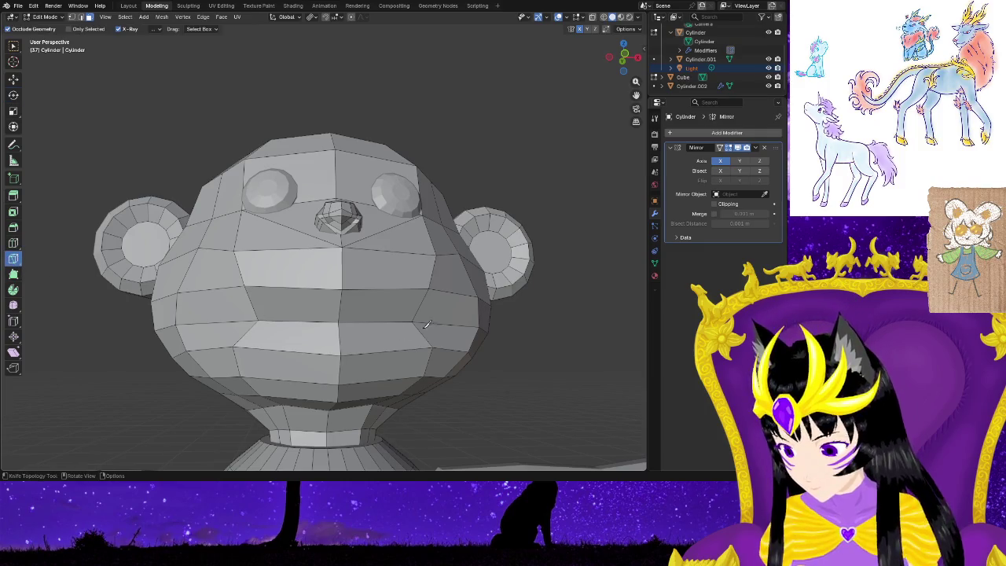
Abandon a knife cut across the mouth and switch to the Move tool.
click(419, 307)
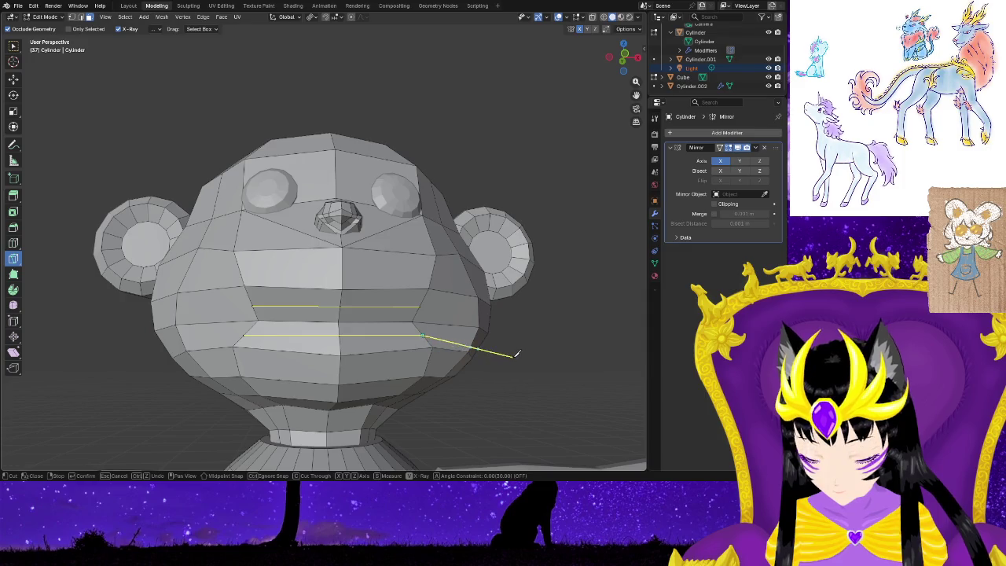
key(Escape)
scroll(529, 356, up, 1)
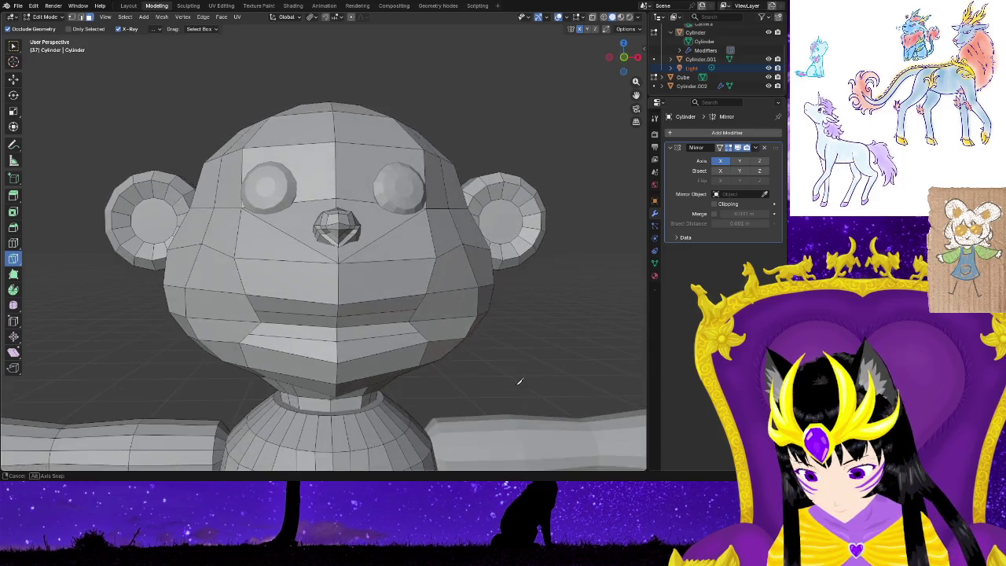
scroll(528, 357, up, 1)
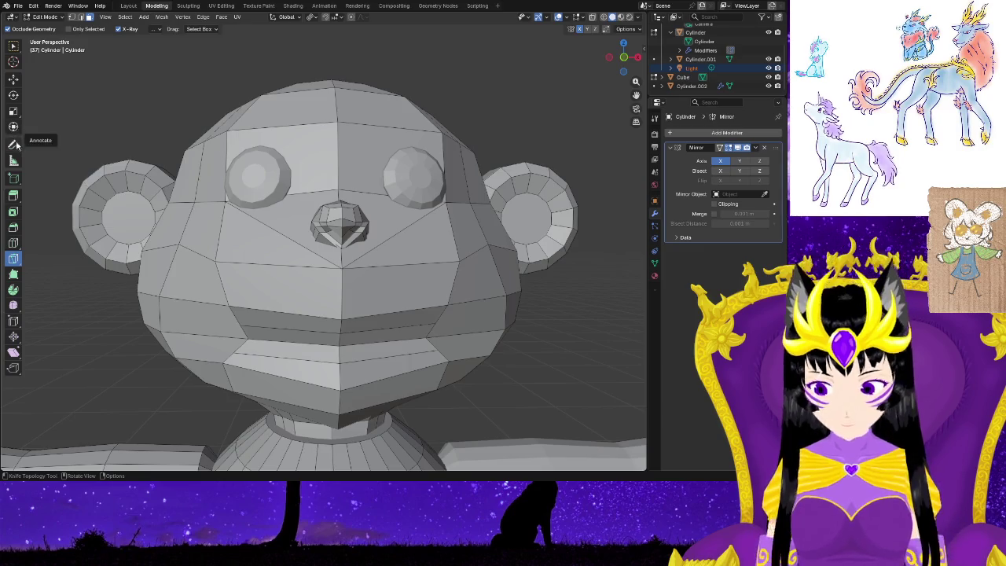
click(13, 79)
mouse_move(362, 358)
middle_down()
mouse_move(467, 386)
mouse_move(359, 346)
middle_up()
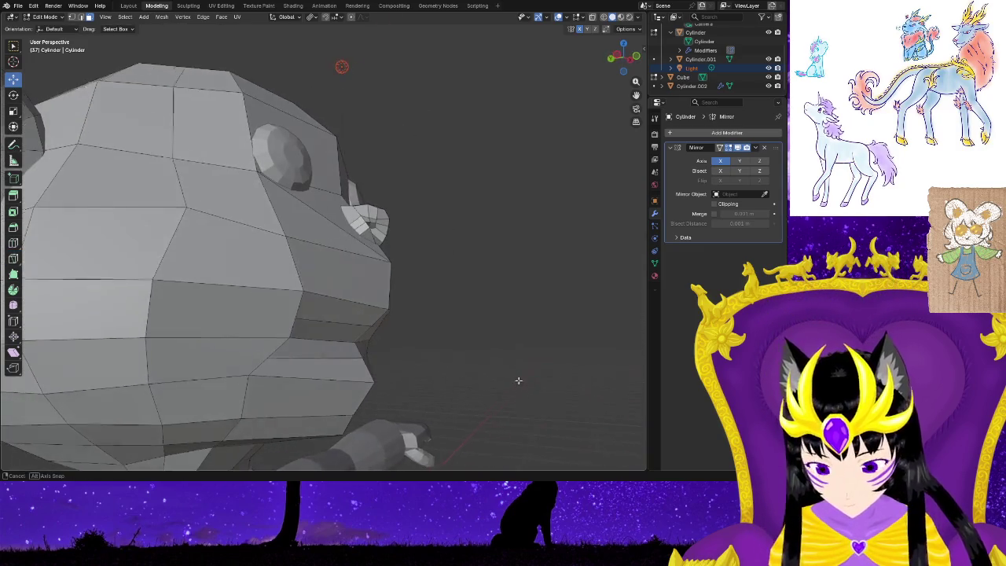
Select an edge at the mouth and move it to carve a crease.
click(349, 327)
click(359, 330)
click(358, 325)
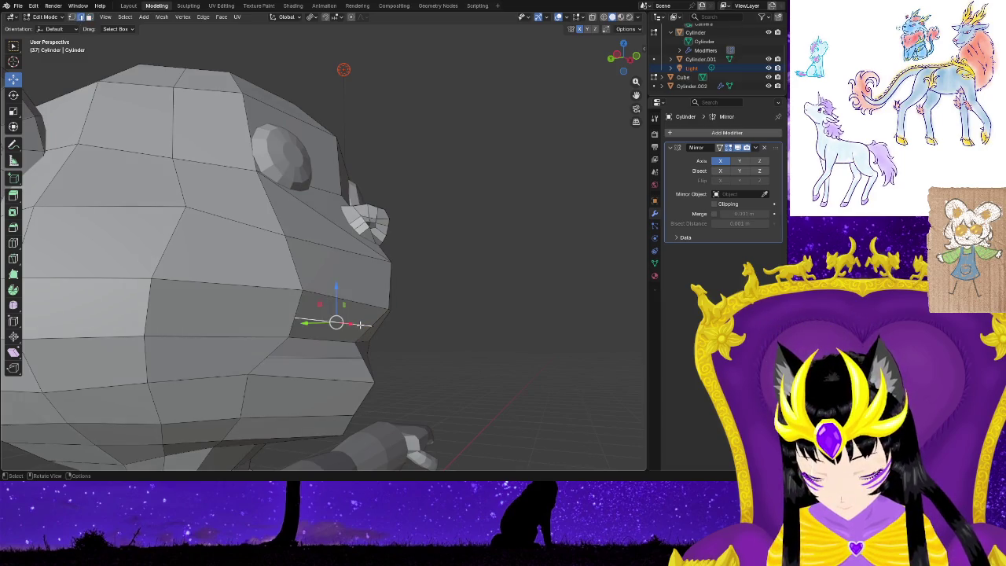
key(b)
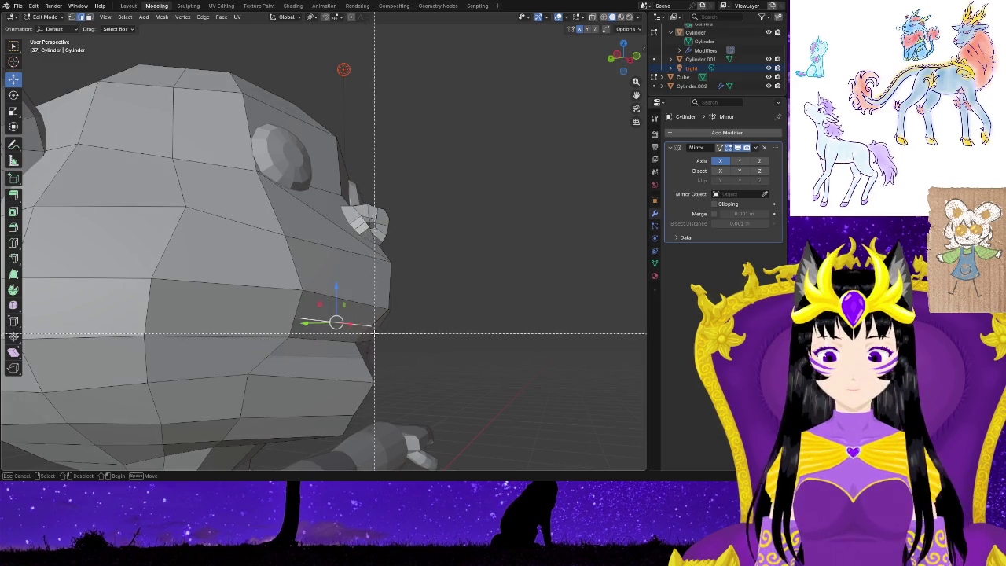
drag(353, 323, 370, 326)
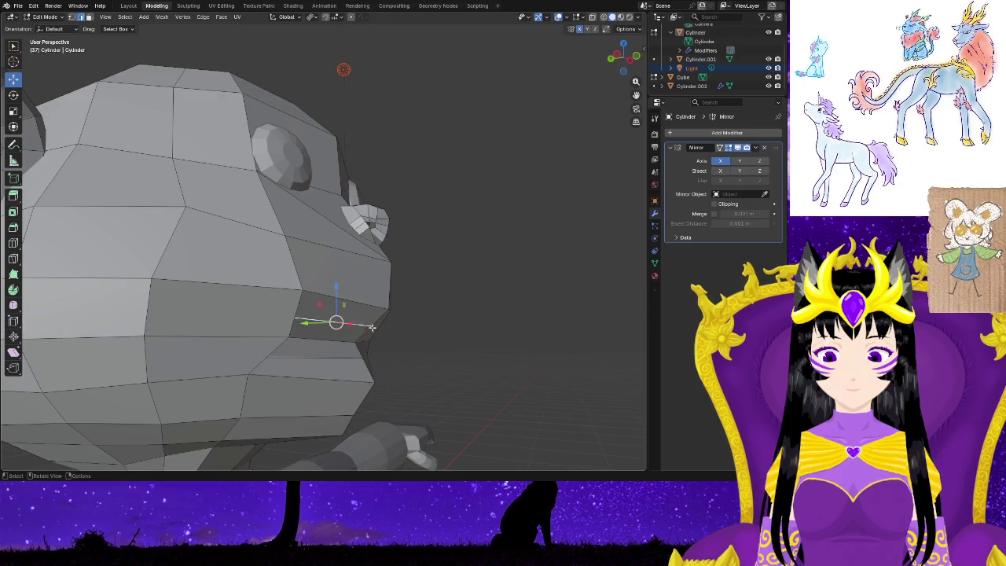
key(g)
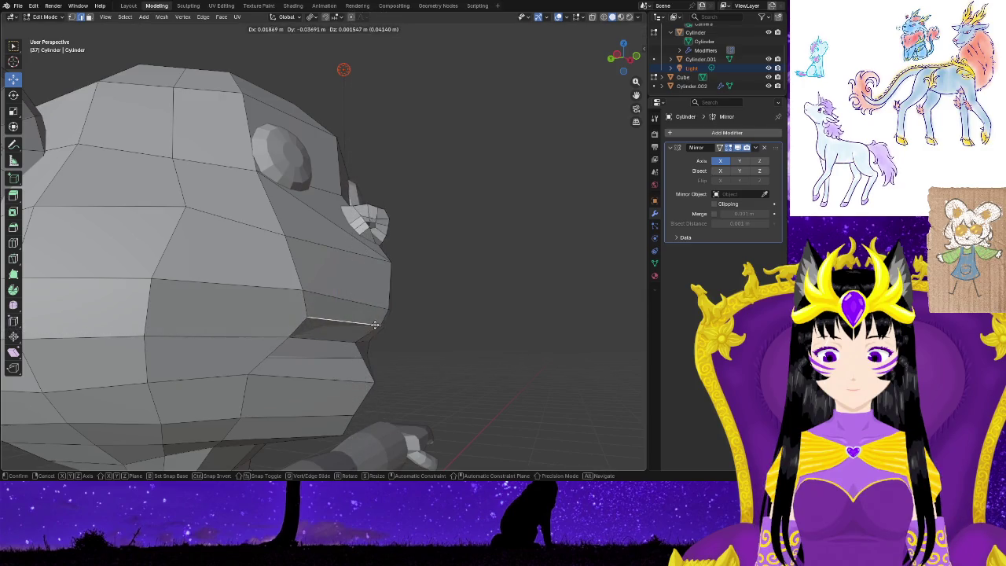
click(377, 325)
Move the lower jaw edge down to widen the mouth opening.
click(322, 360)
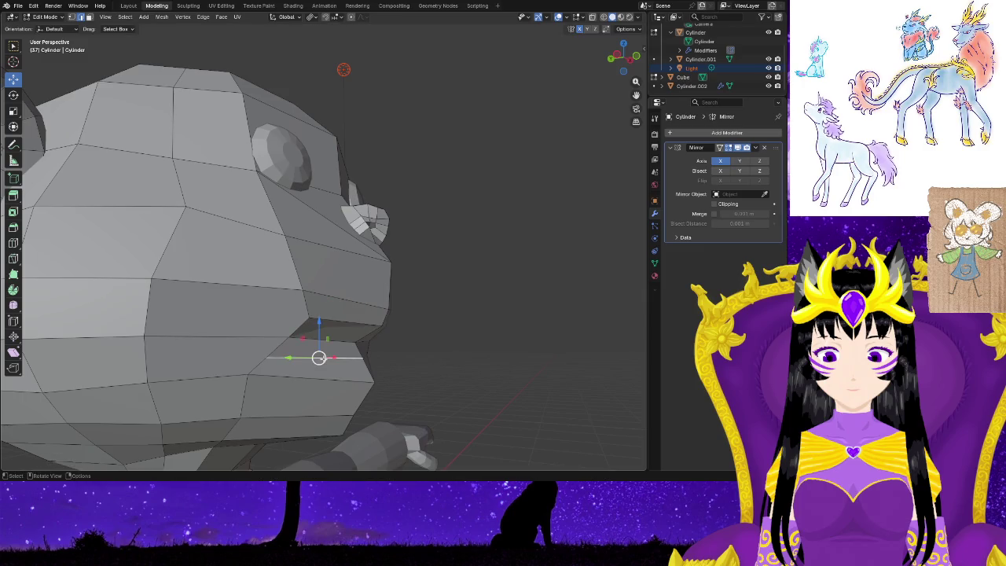
key(g)
click(340, 361)
click(460, 370)
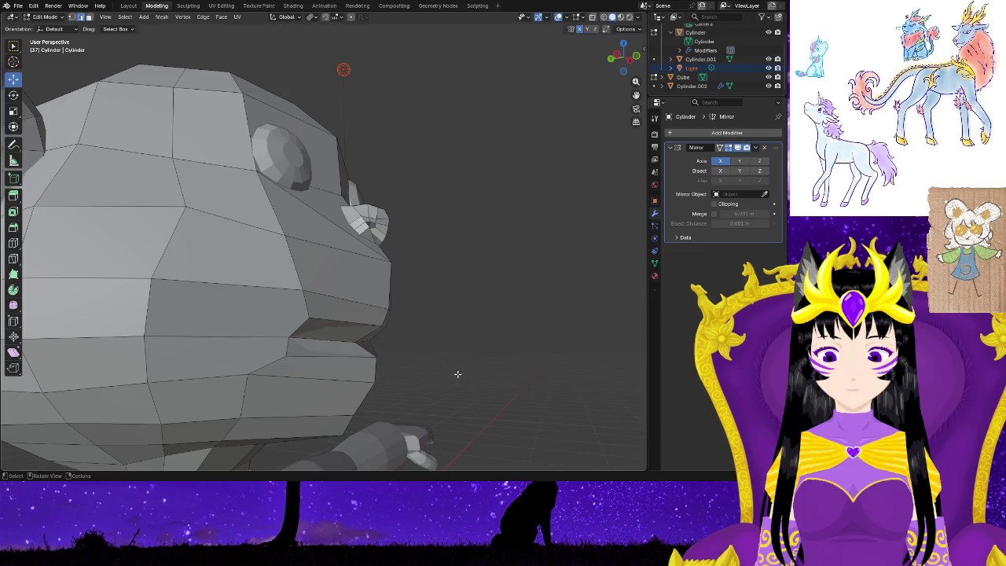
middle_drag(460, 370, 279, 394)
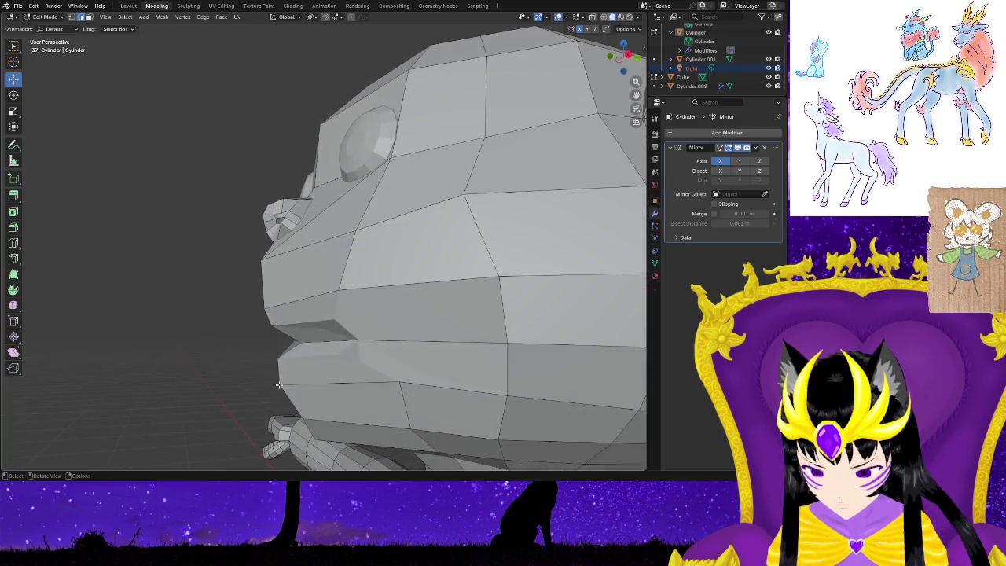
Reposition two lower-jaw edges beneath the mouth.
click(282, 391)
key(g)
click(295, 393)
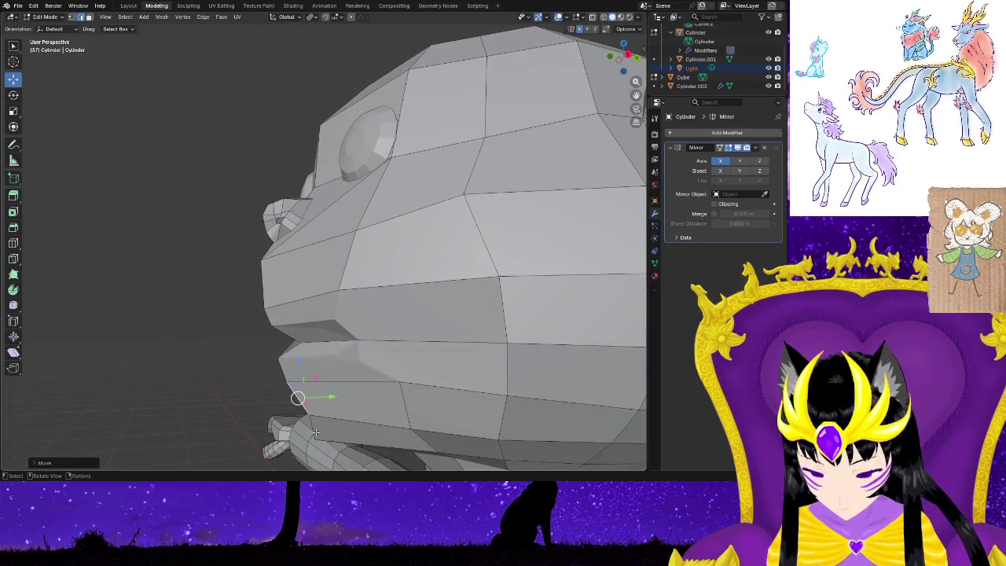
click(315, 440)
key(g)
click(317, 436)
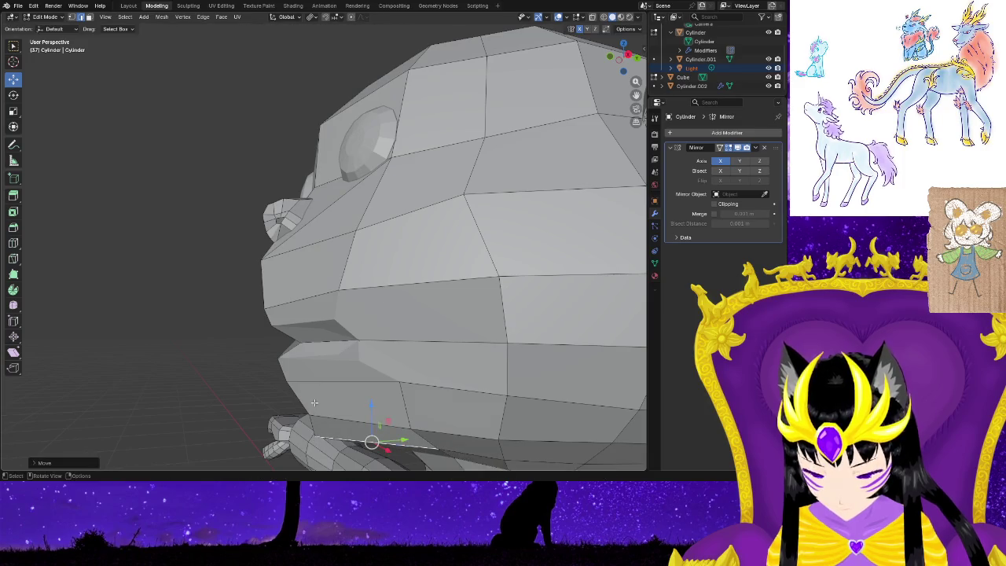
Move two lower-lip vertices, then adjust another mouth vertex from the front.
click(286, 381)
key(g)
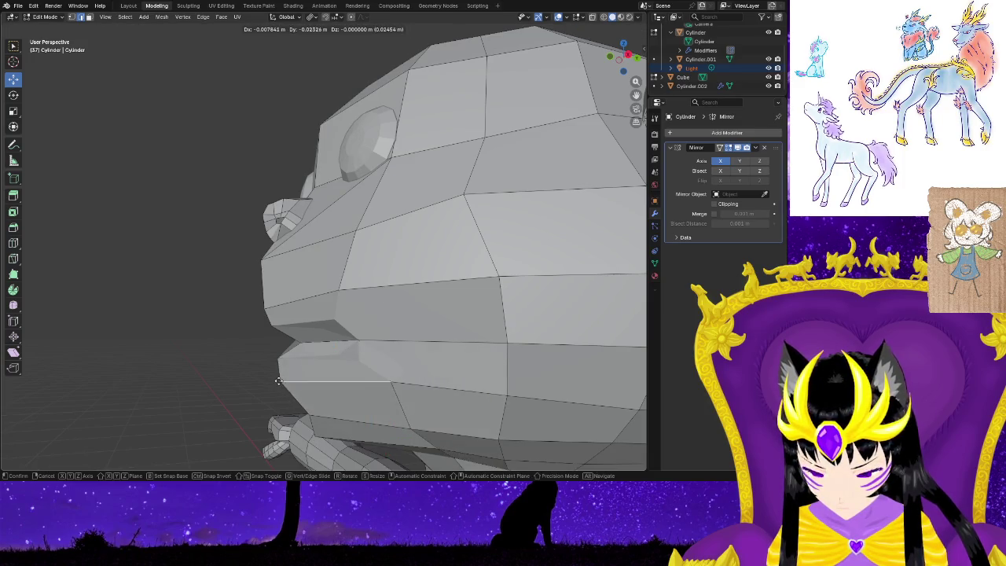
click(279, 361)
click(278, 368)
key(g)
click(321, 361)
middle_drag(322, 362, 326, 393)
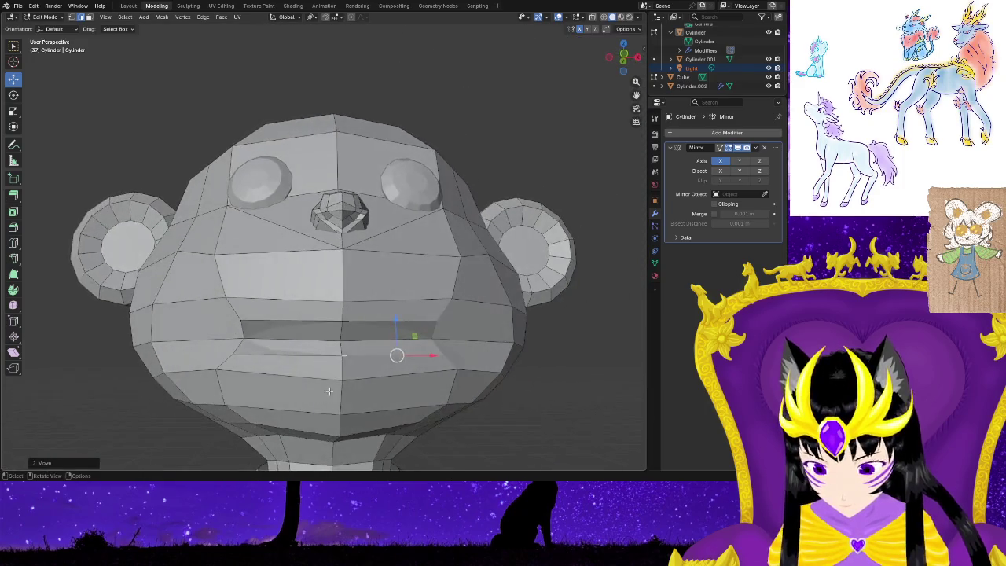
key(g)
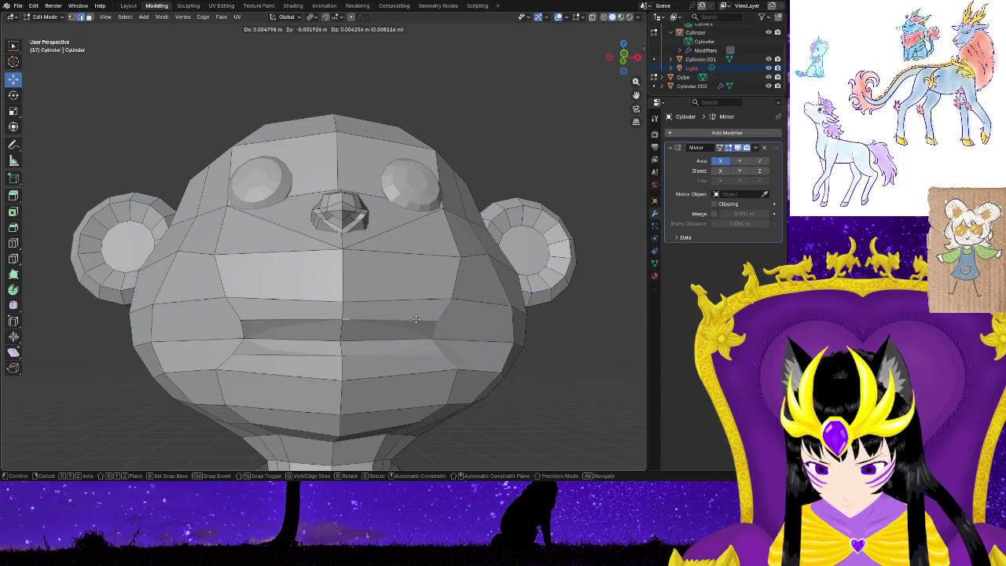
click(414, 323)
Move a vertex on the left of the lip and begin moving another from three-quarter view.
click(244, 354)
key(g)
click(246, 351)
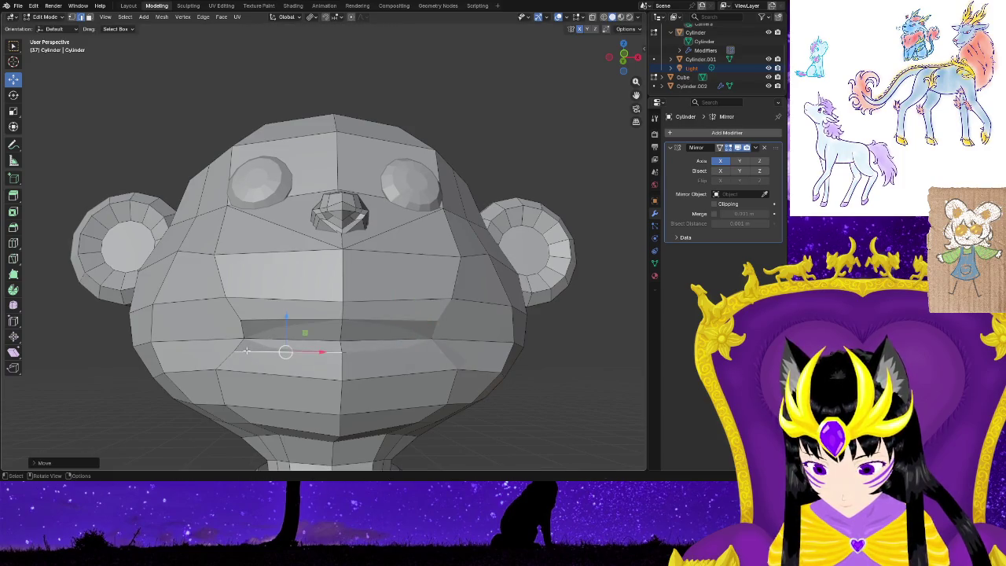
mouse_move(290, 389)
middle_down()
mouse_move(297, 416)
mouse_move(309, 412)
middle_up()
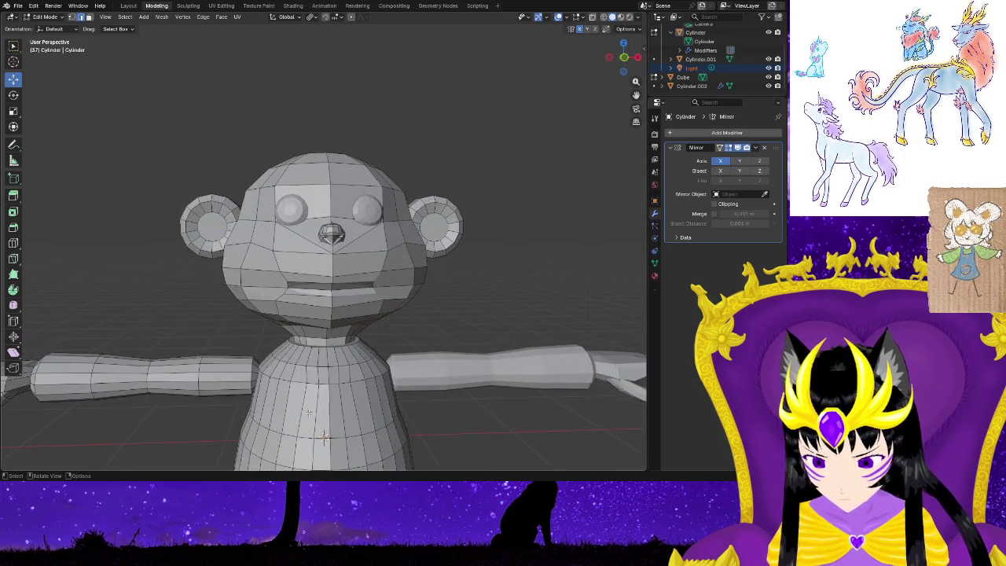
scroll(309, 412, up, 3)
key(g)
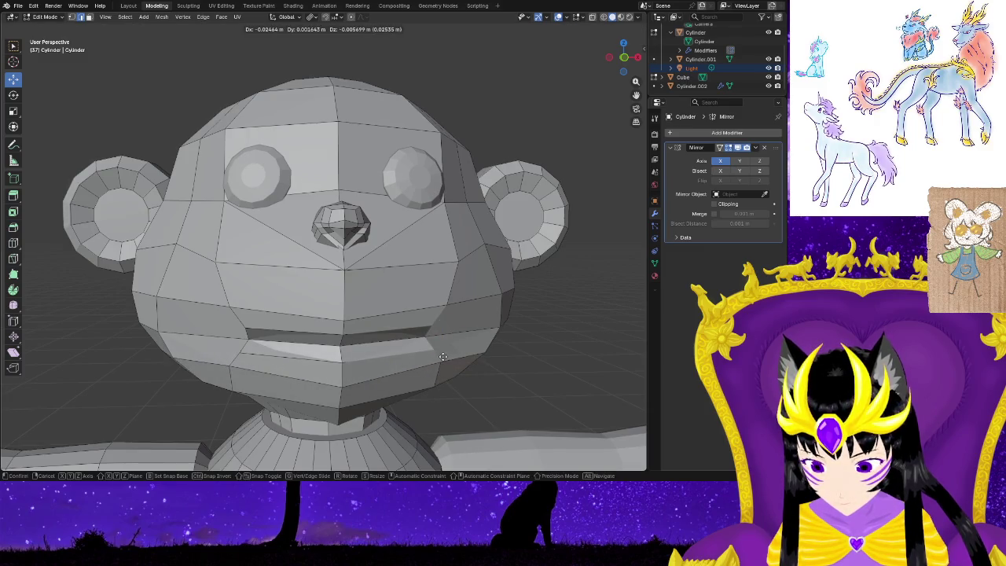
Place the mouth vertex and pull the lower lip edge down.
click(443, 356)
scroll(448, 364, up, 2)
click(287, 365)
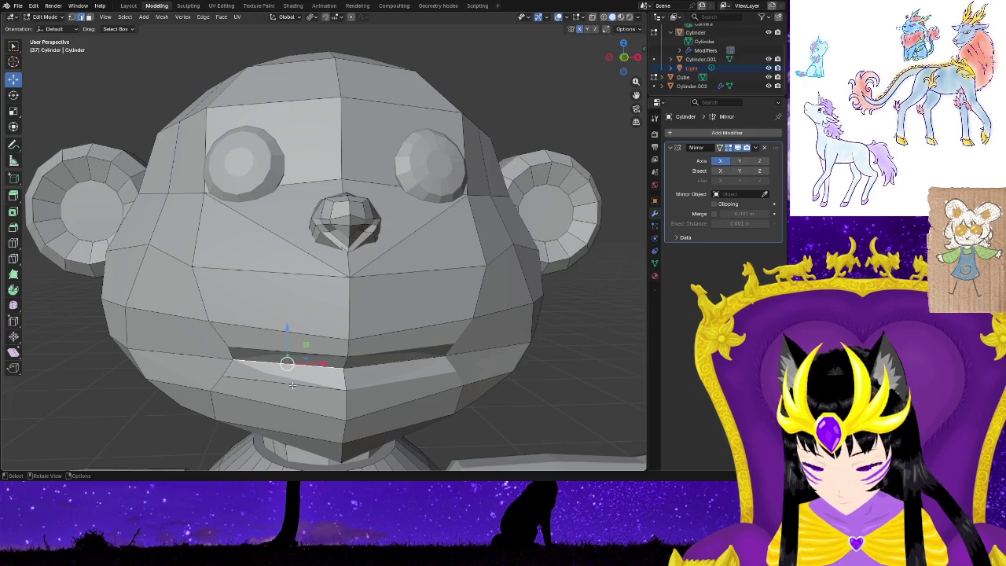
key(g)
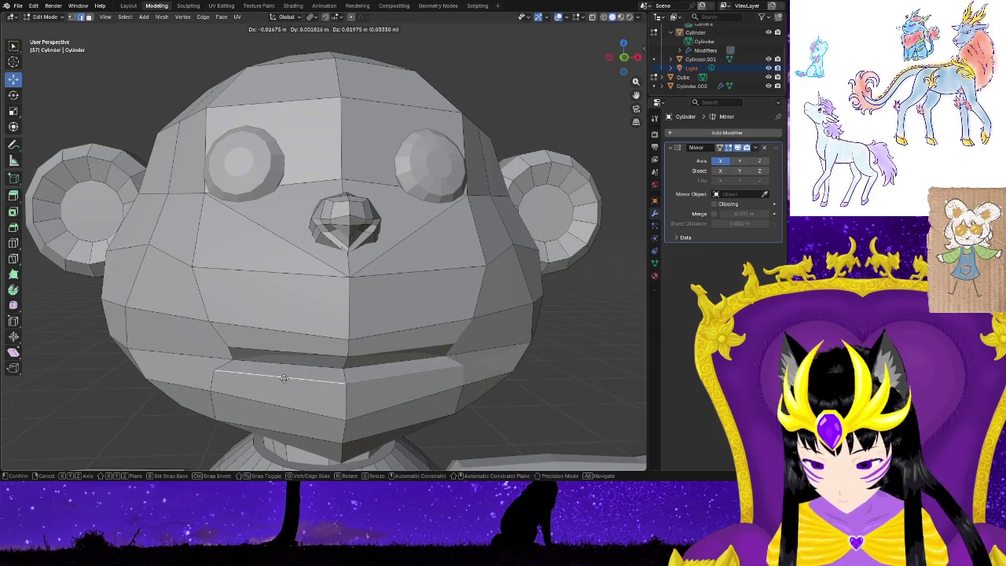
click(284, 376)
From the side, move the mouth edge up and forward, then set a mouth vertex lower.
middle_drag(286, 376, 366, 380)
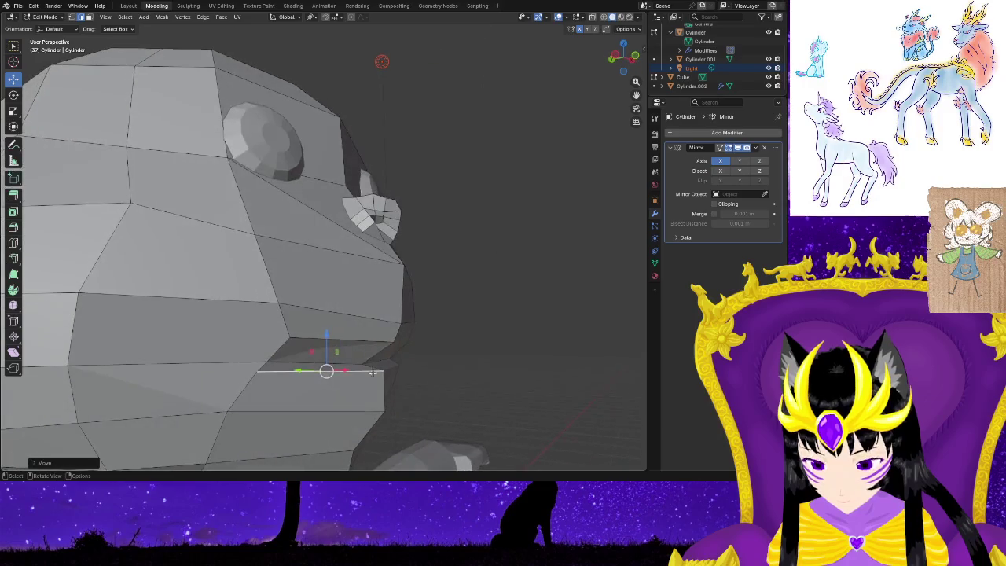
key(g)
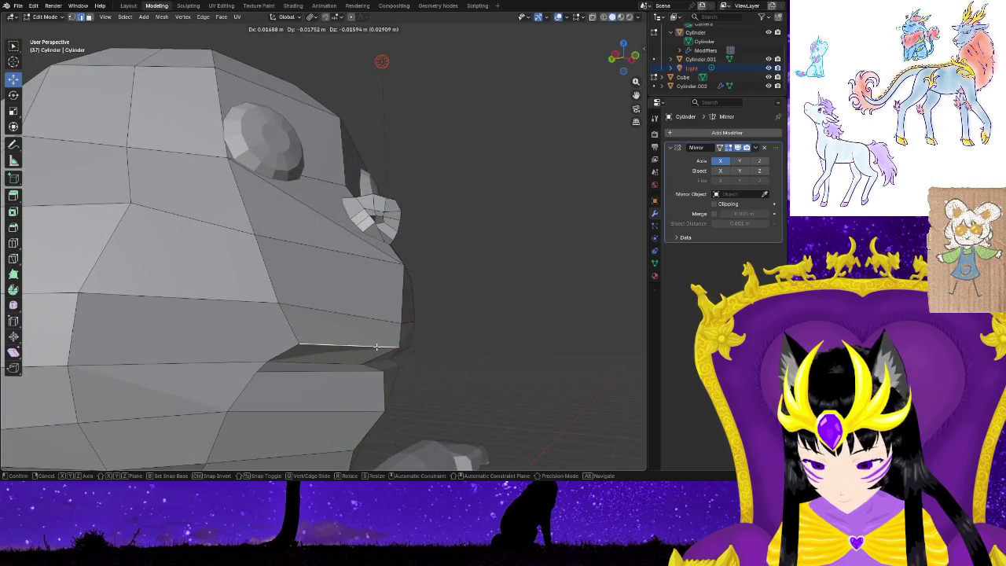
click(290, 356)
key(g)
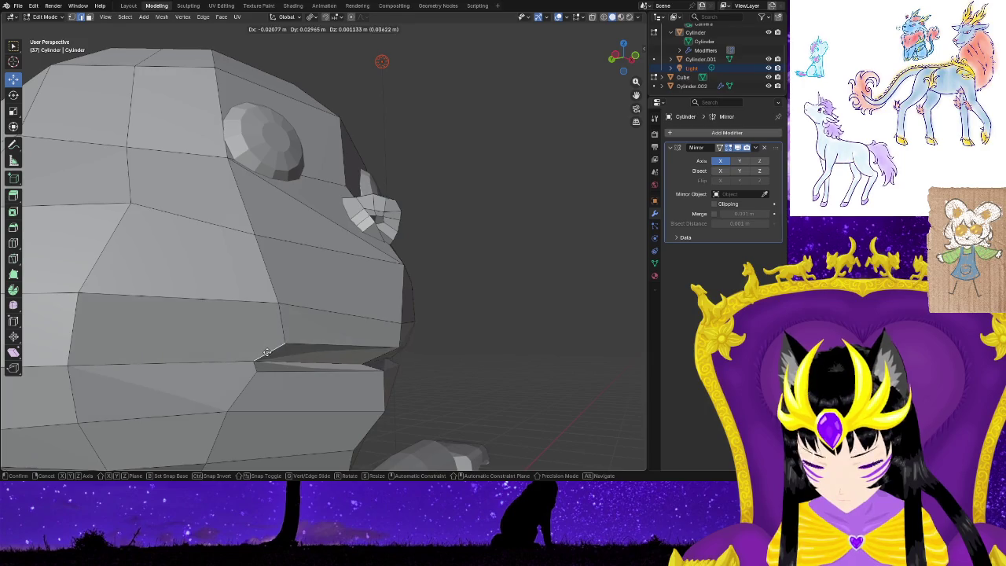
click(260, 353)
drag(260, 353, 260, 372)
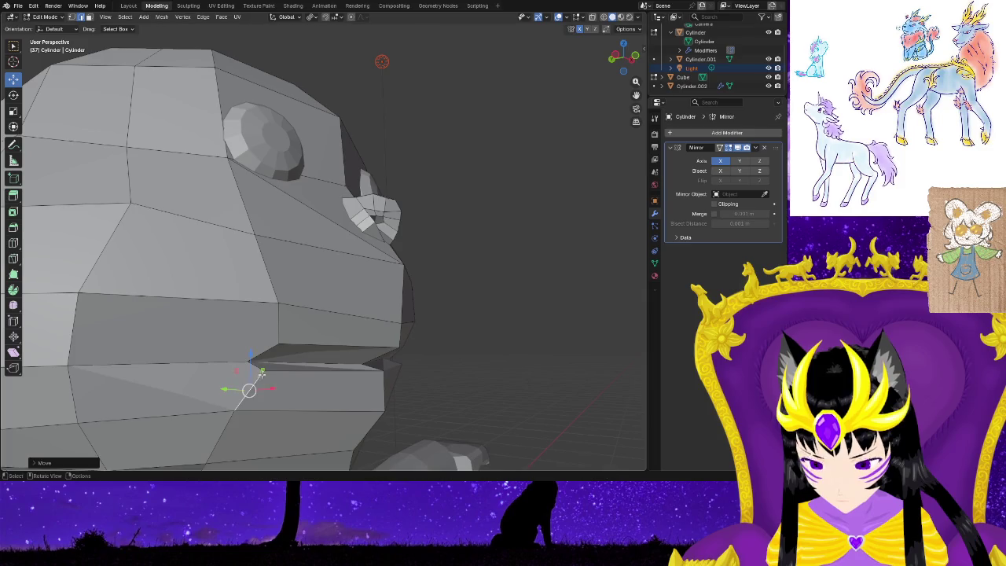
mouse_move(465, 384)
middle_down()
mouse_move(348, 398)
mouse_move(348, 413)
mouse_move(380, 415)
middle_up()
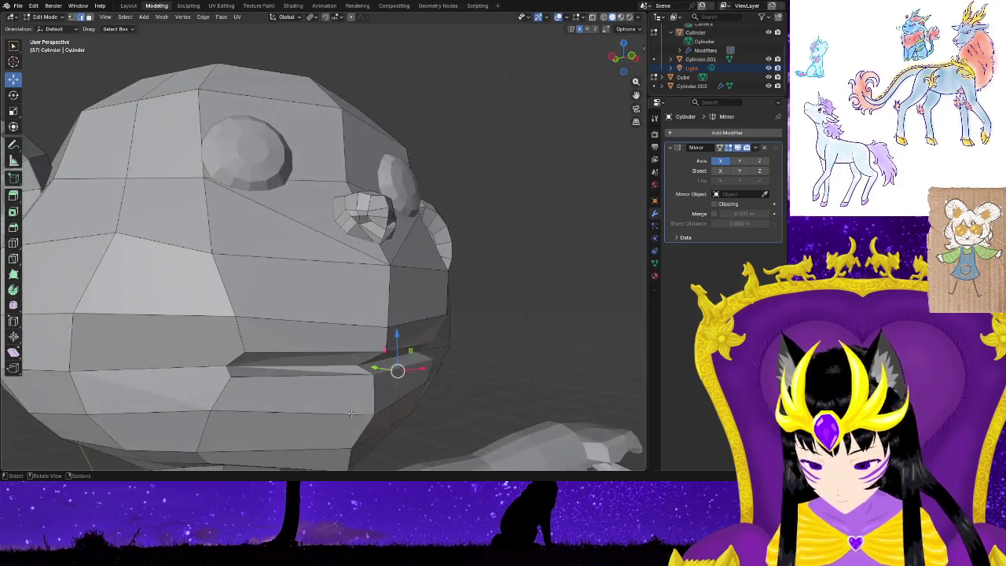
key(g)
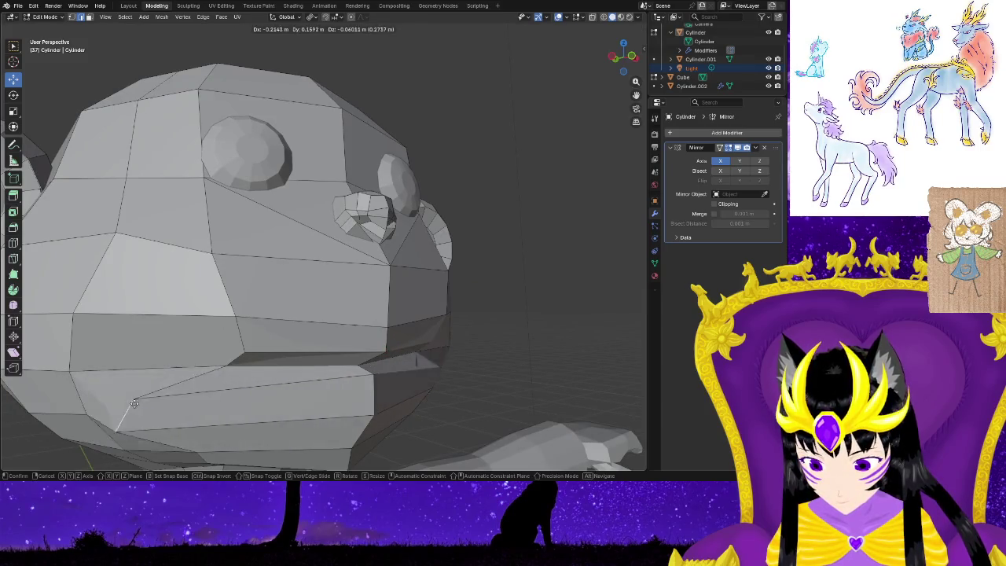
click(280, 382)
mouse_move(281, 383)
middle_down()
mouse_move(368, 433)
mouse_move(417, 339)
middle_up()
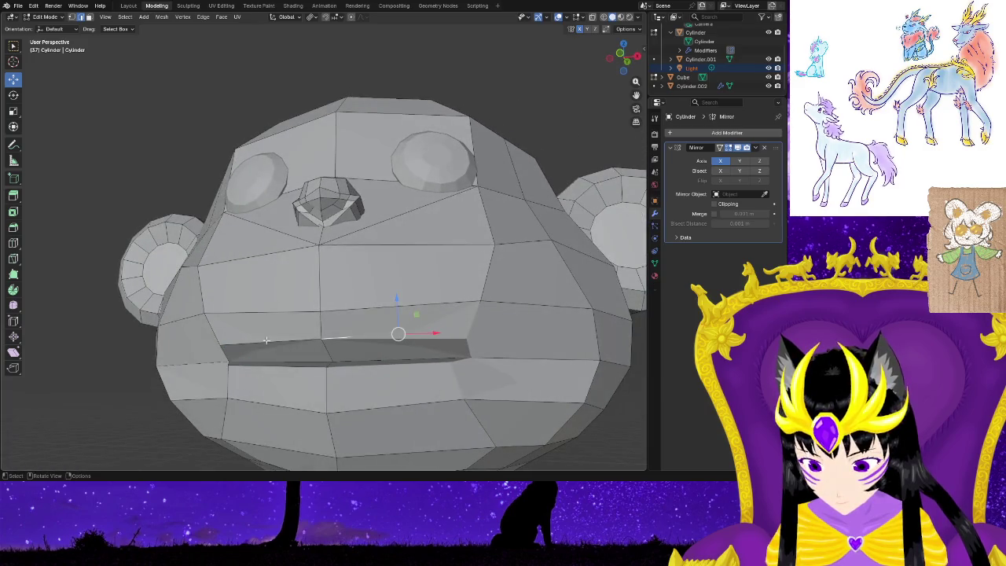
Nudge the left mouth edge and the loop below the lower lip, checking several angles.
drag(270, 339, 264, 337)
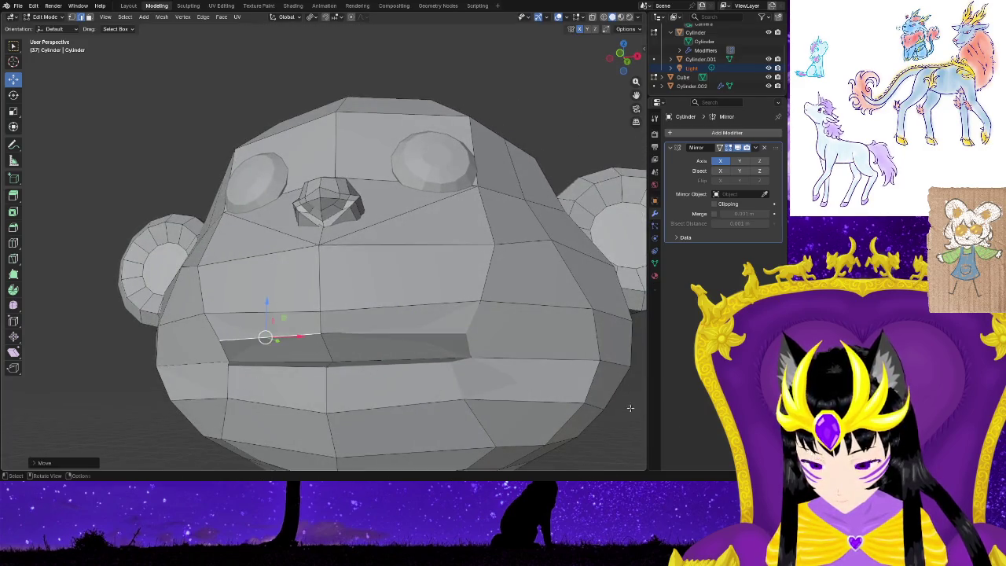
scroll(632, 410, down, 4)
scroll(467, 418, down, 4)
mouse_move(409, 384)
middle_down()
mouse_move(433, 412)
mouse_move(474, 424)
mouse_move(533, 414)
mouse_move(404, 388)
mouse_move(439, 397)
middle_up()
scroll(444, 397, up, 3)
scroll(463, 390, up, 3)
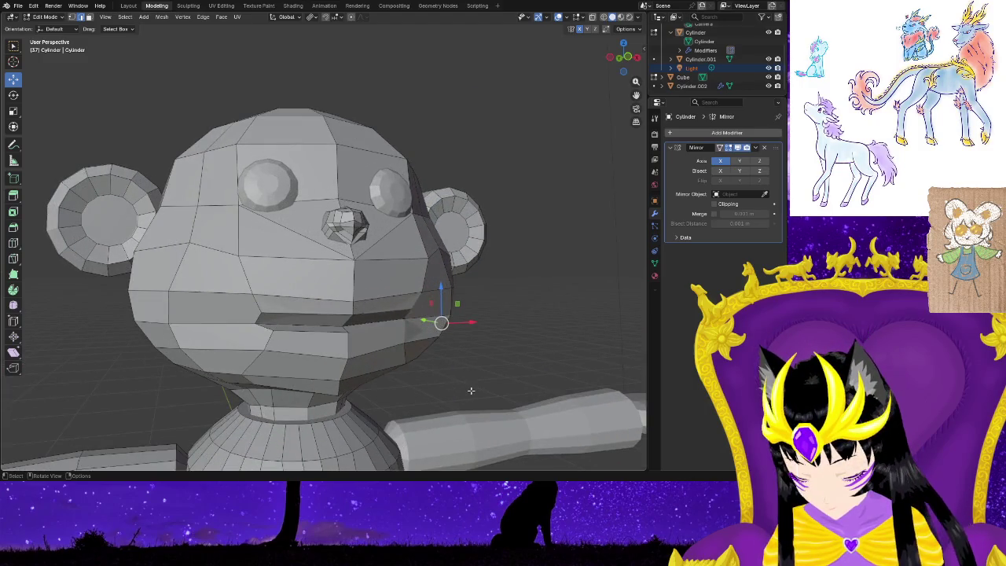
key(ctrl+z)
key(ctrl+z)
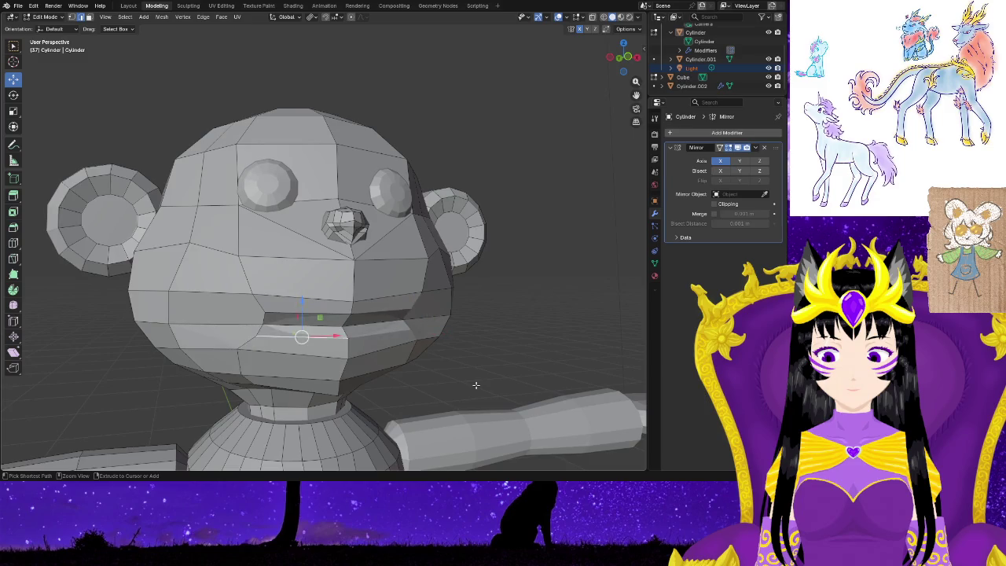
key(ctrl+z)
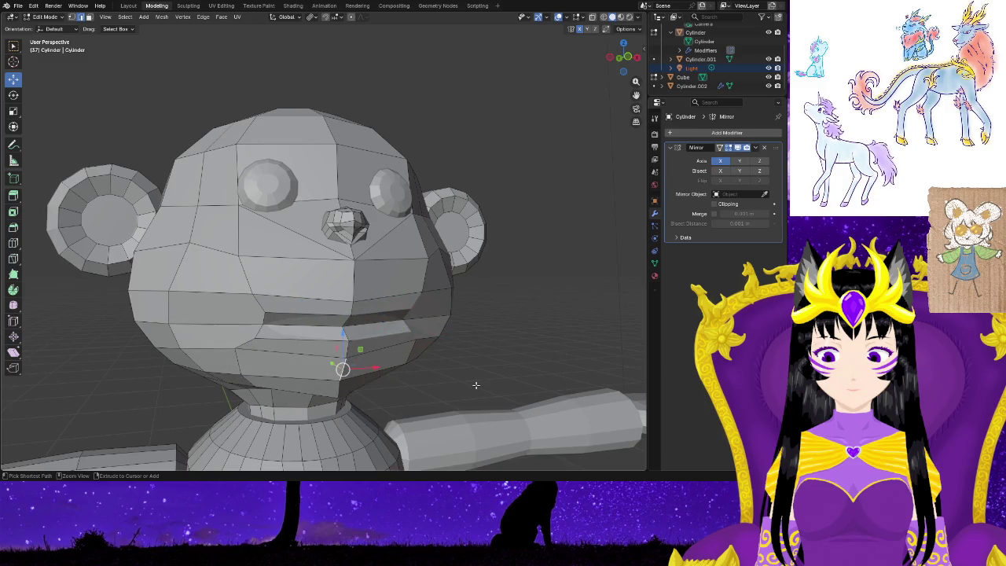
middle_drag(412, 397, 397, 387)
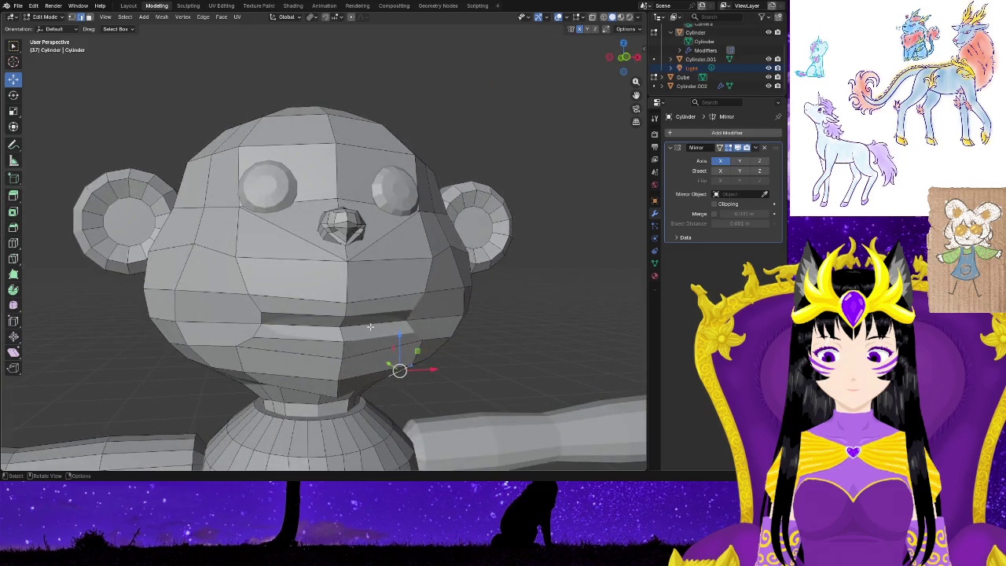
drag(374, 322, 259, 323)
middle_drag(259, 323, 412, 364)
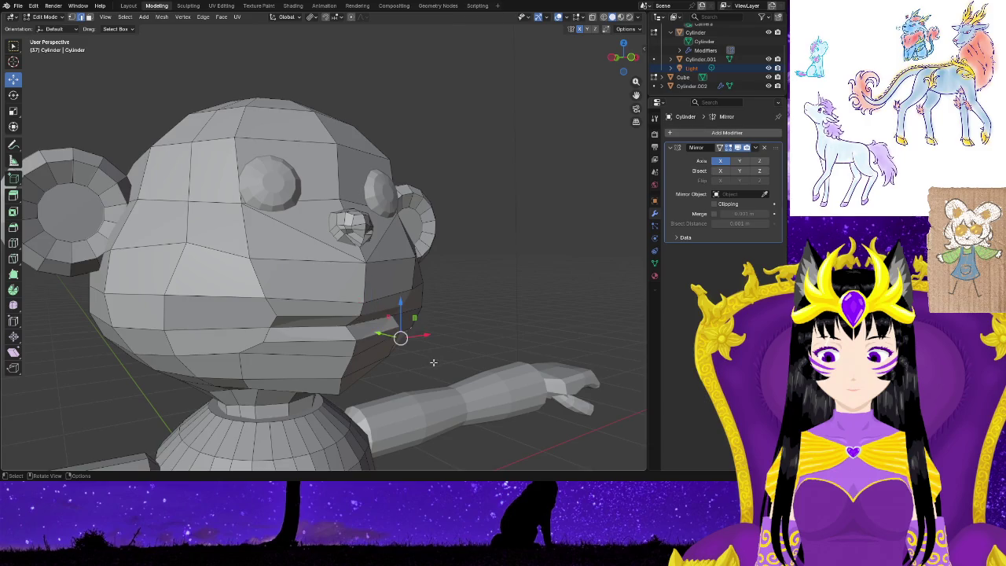
middle_drag(433, 362, 282, 325)
Scale the mouth loop down slightly and move it into place.
alt+click(282, 324)
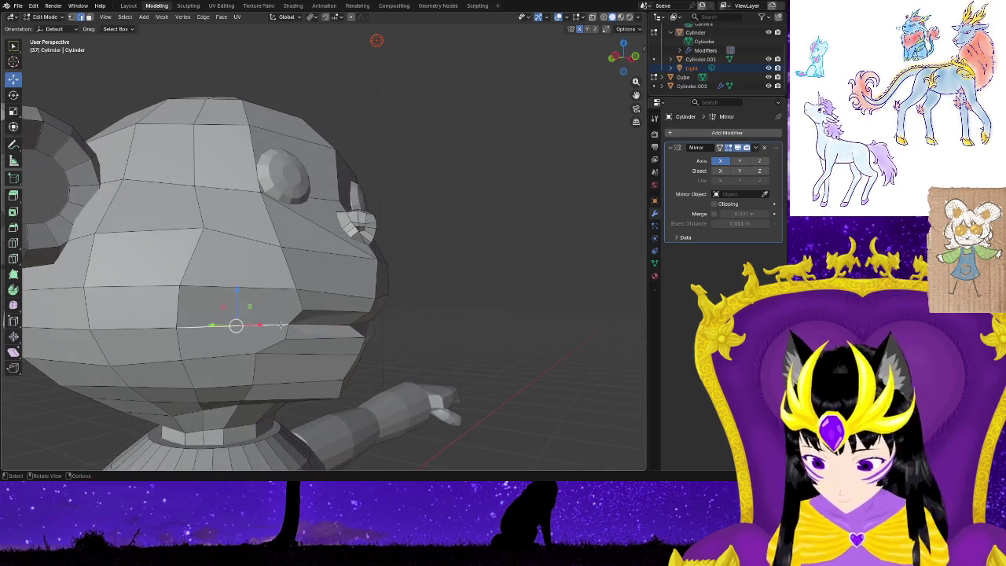
key(s)
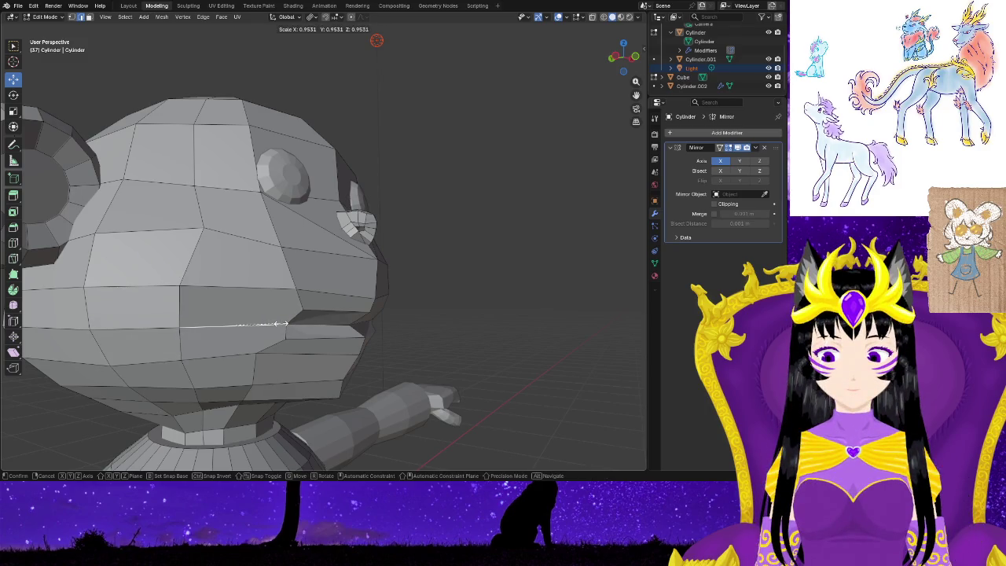
click(281, 324)
key(g)
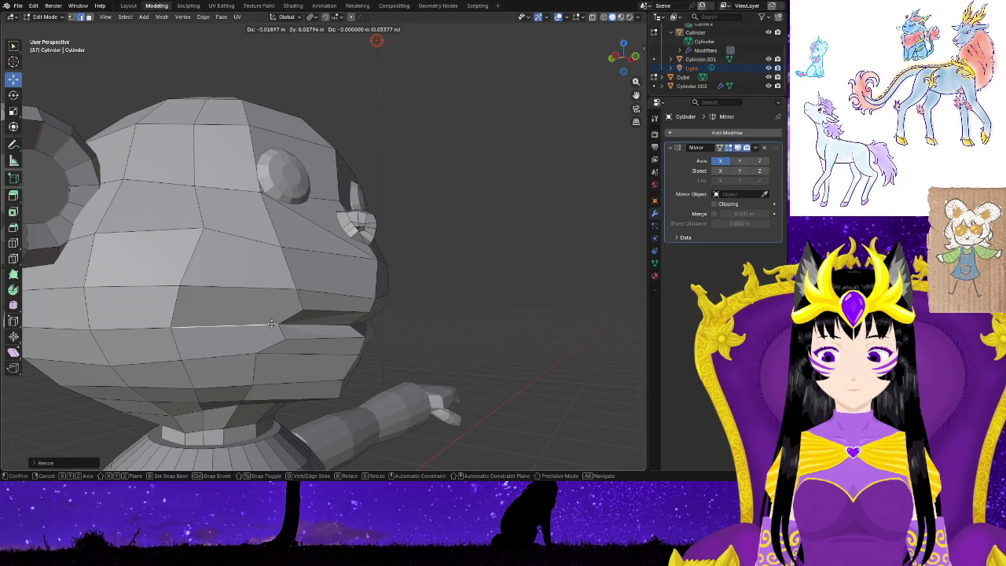
click(272, 323)
mouse_move(396, 329)
middle_down()
mouse_move(356, 346)
mouse_move(277, 337)
middle_up()
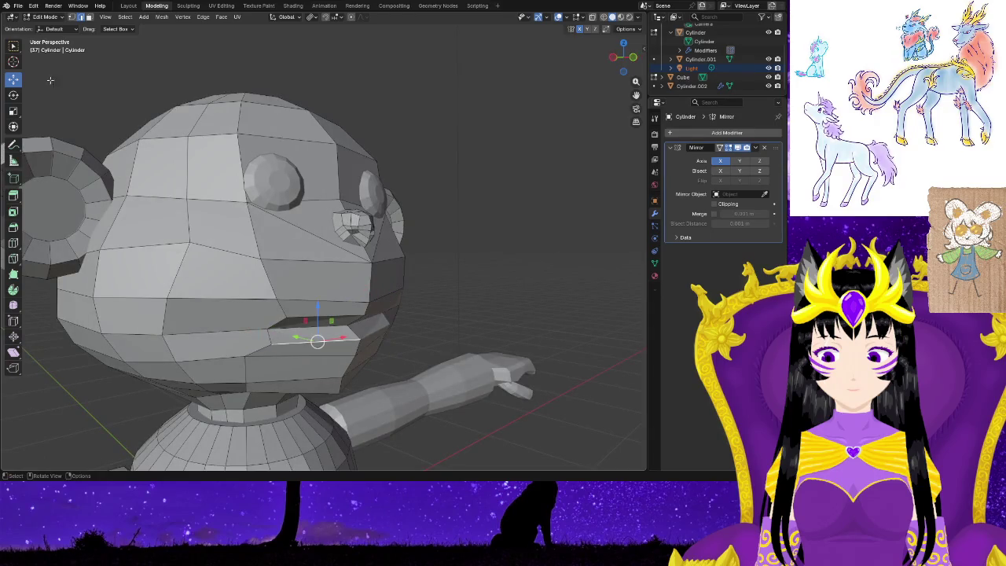
In vertex select mode, move a single mouth vertex slightly.
click(71, 17)
click(271, 343)
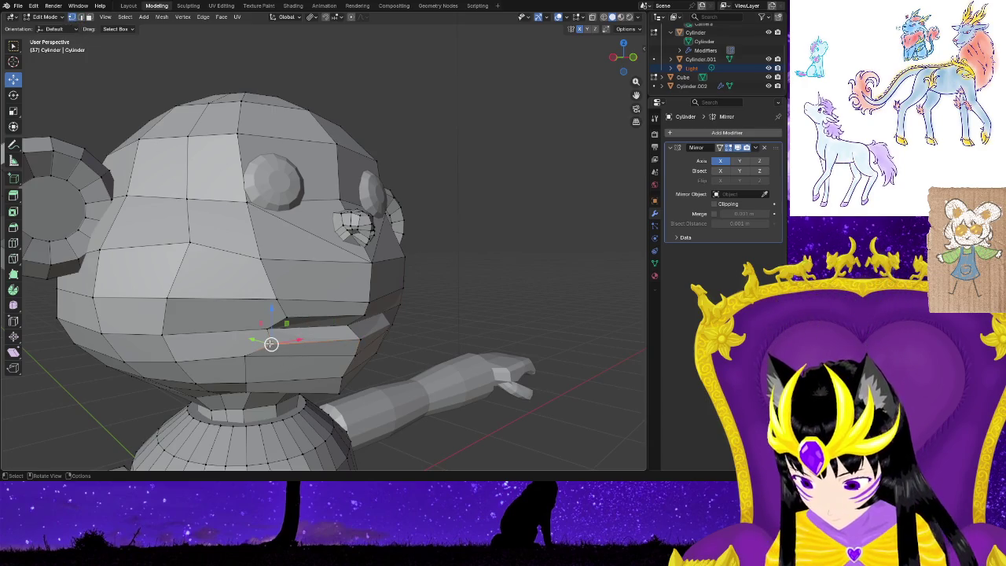
key(g)
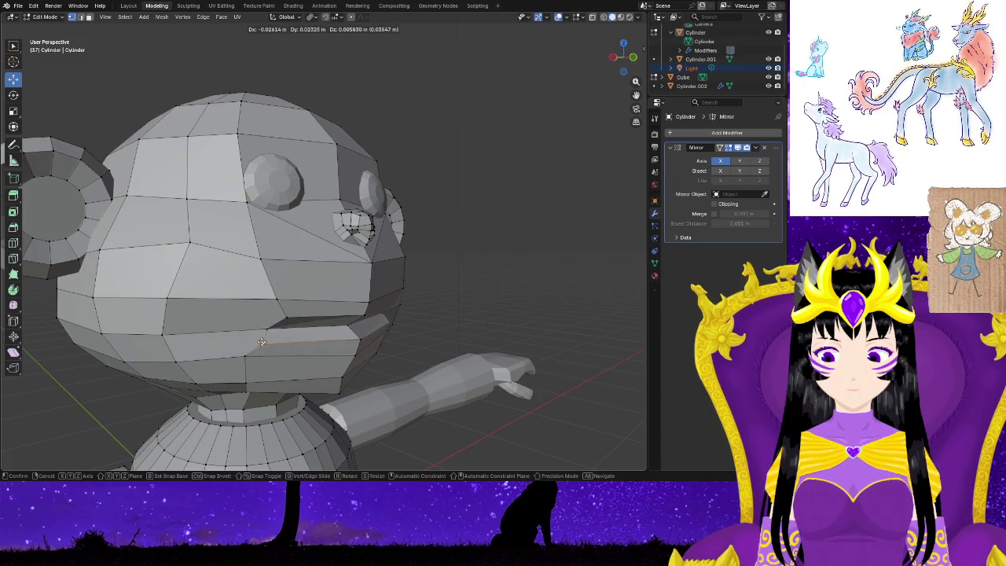
click(261, 343)
mouse_move(435, 333)
middle_down()
mouse_move(290, 331)
mouse_move(372, 339)
middle_up()
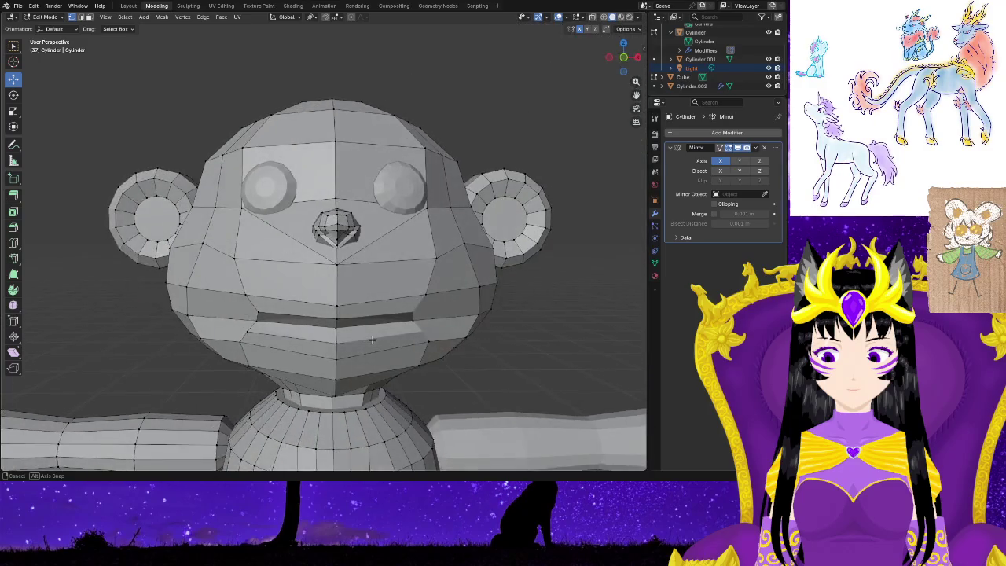
Box-select and dissolve the mouth vertices, inspect from below, then undo the dissolve.
scroll(491, 358, down, 4)
scroll(479, 346, down, 3)
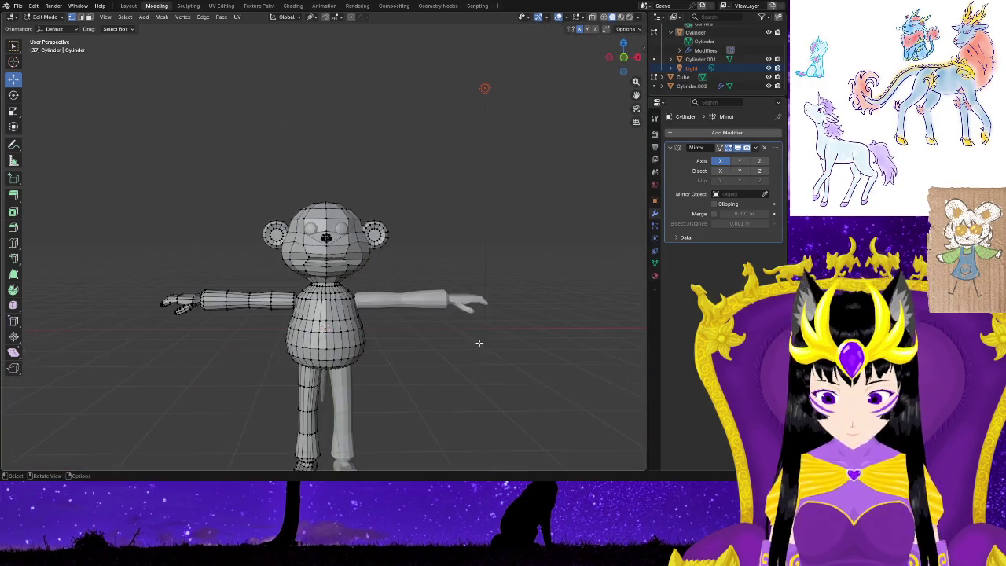
scroll(408, 381, up, 7)
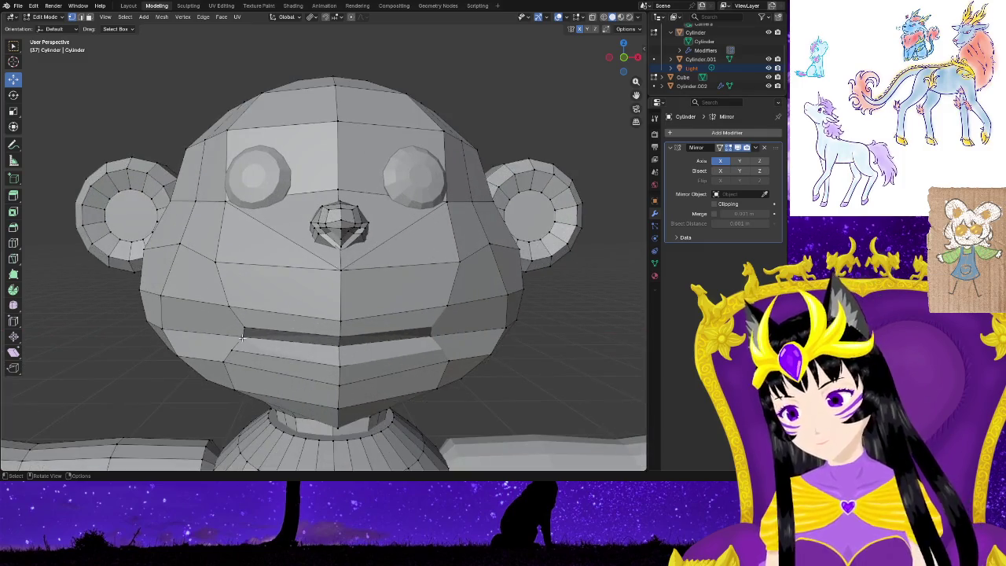
drag(228, 321, 454, 360)
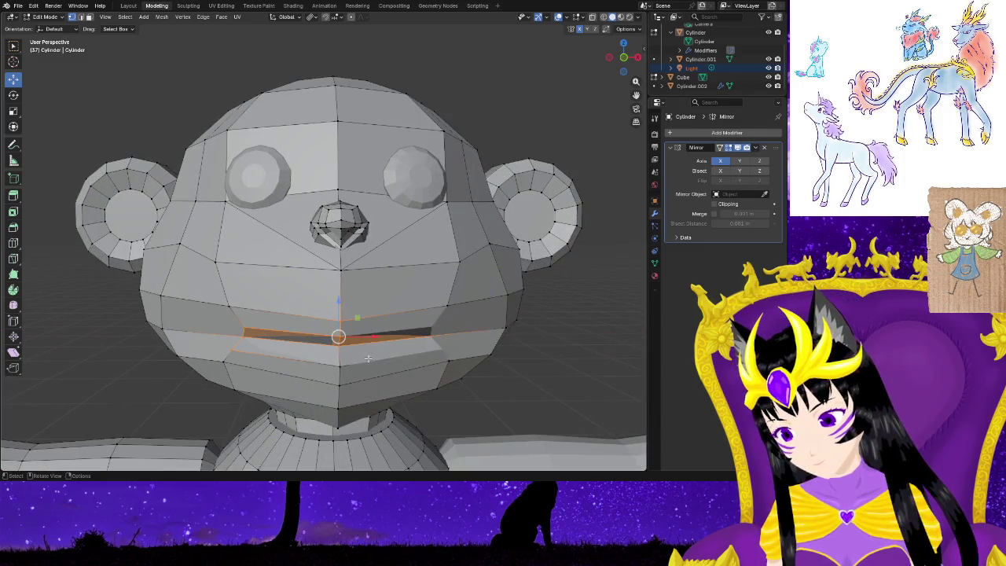
right_click(339, 350)
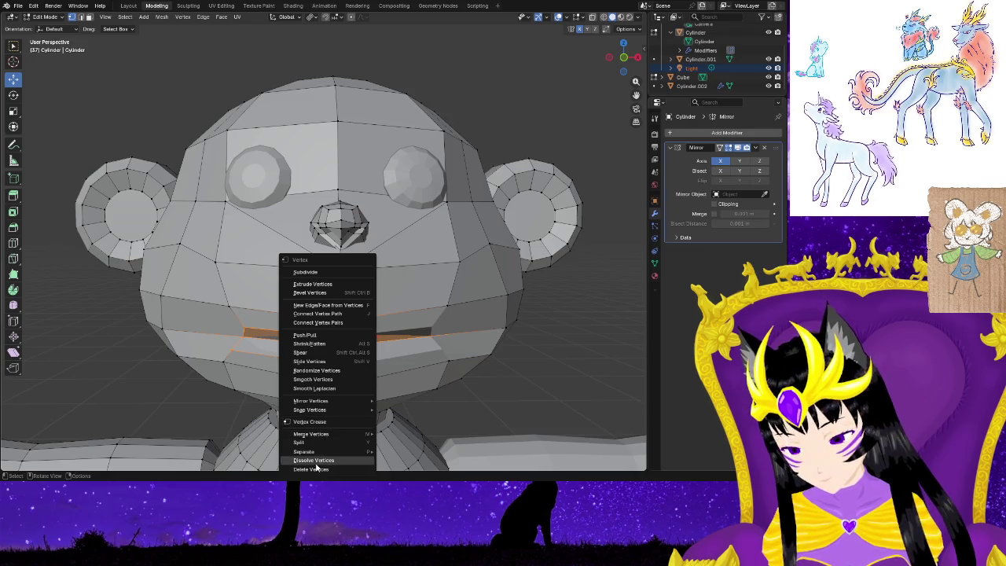
click(313, 459)
mouse_move(566, 339)
middle_down()
mouse_move(461, 329)
mouse_move(551, 338)
mouse_move(559, 406)
mouse_move(468, 403)
mouse_move(478, 406)
middle_up()
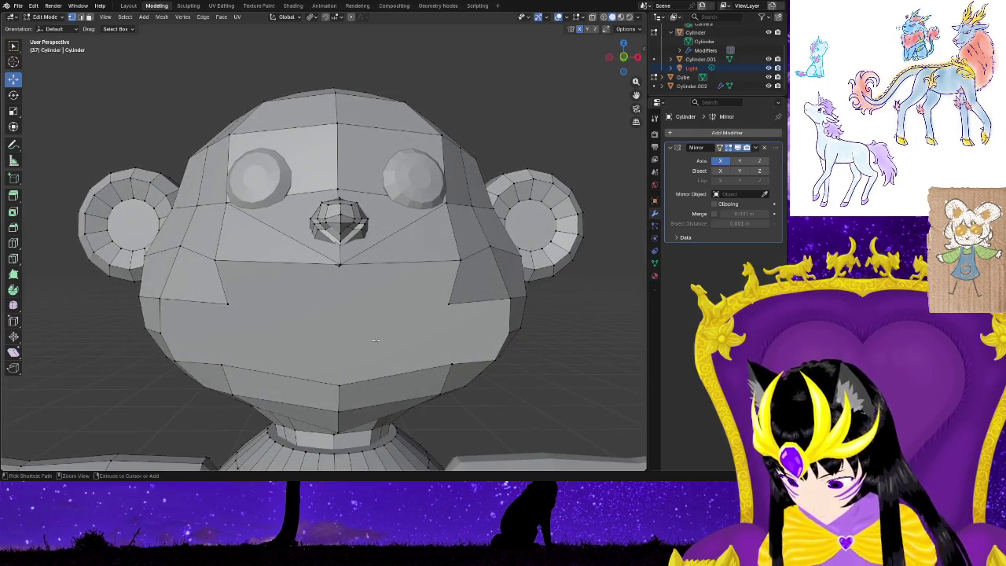
key(ctrl+z)
key(ctrl+z)
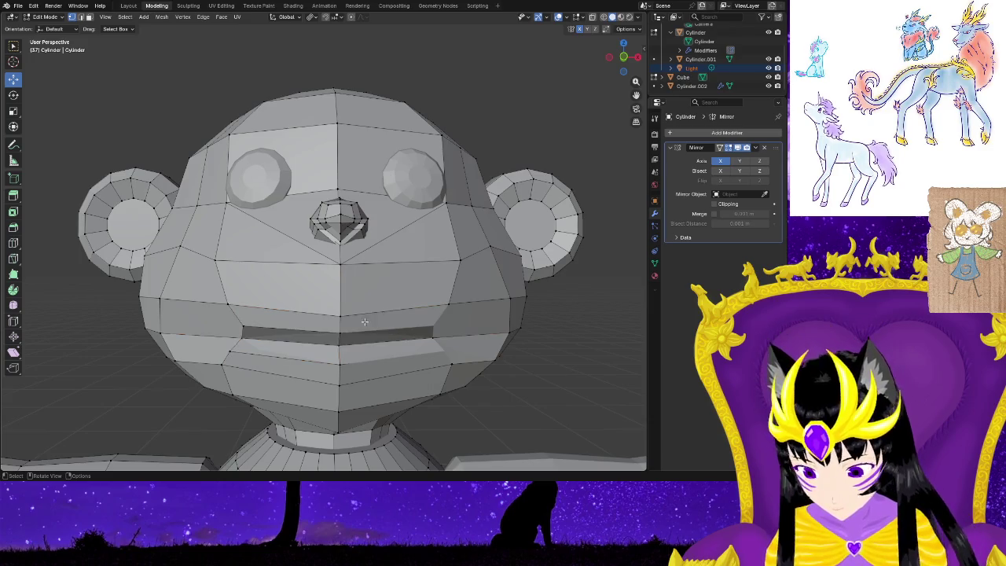
Dissolve the selected mouth vertices and the vertices along the mouth edge.
middle_drag(295, 333, 274, 324)
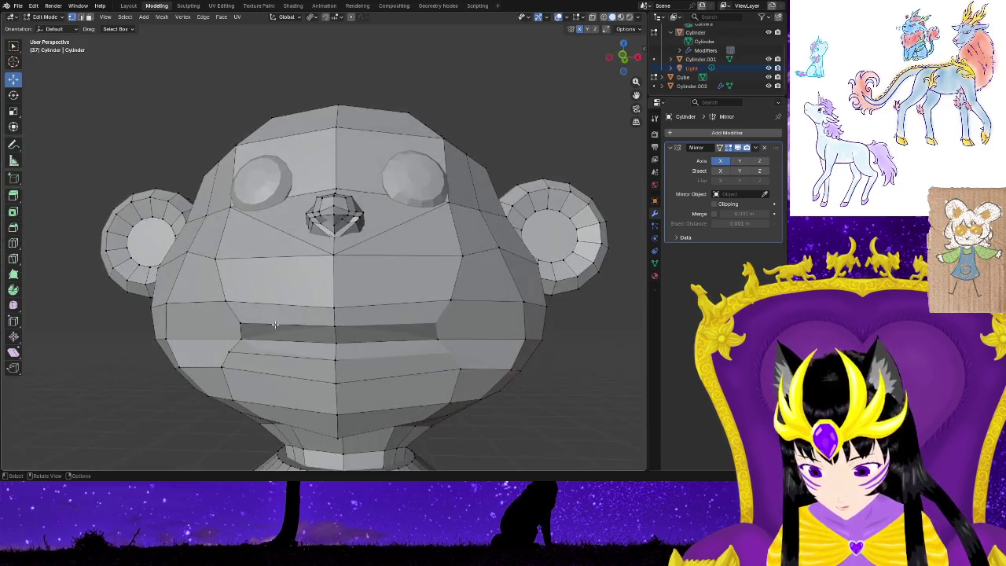
right_click(342, 345)
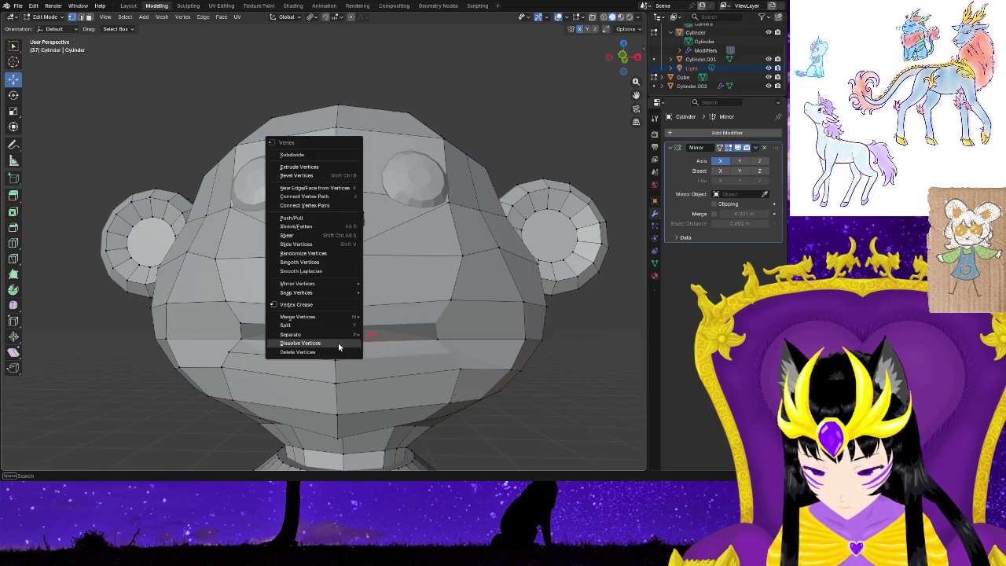
click(338, 344)
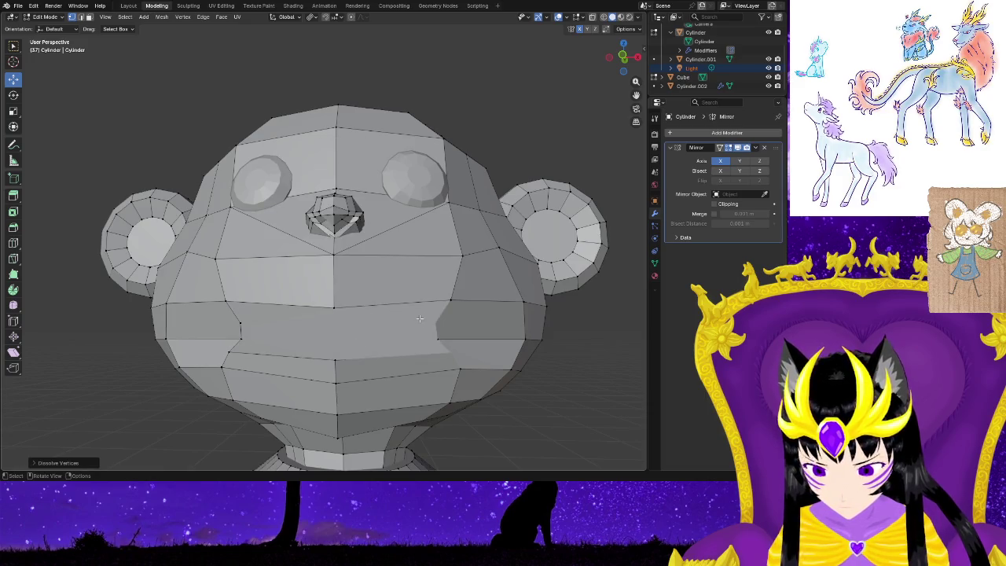
drag(462, 349, 462, 350)
right_click(450, 353)
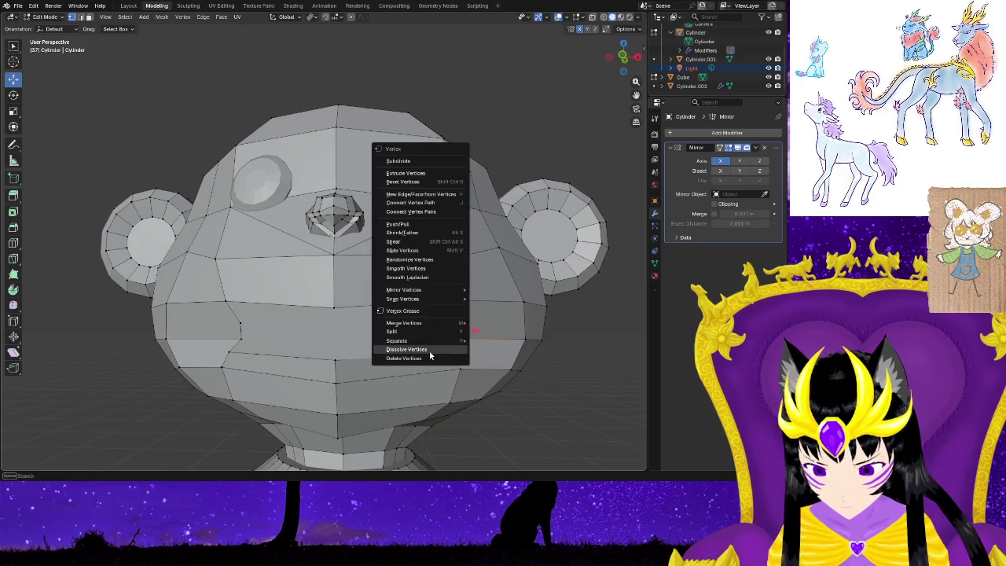
click(430, 349)
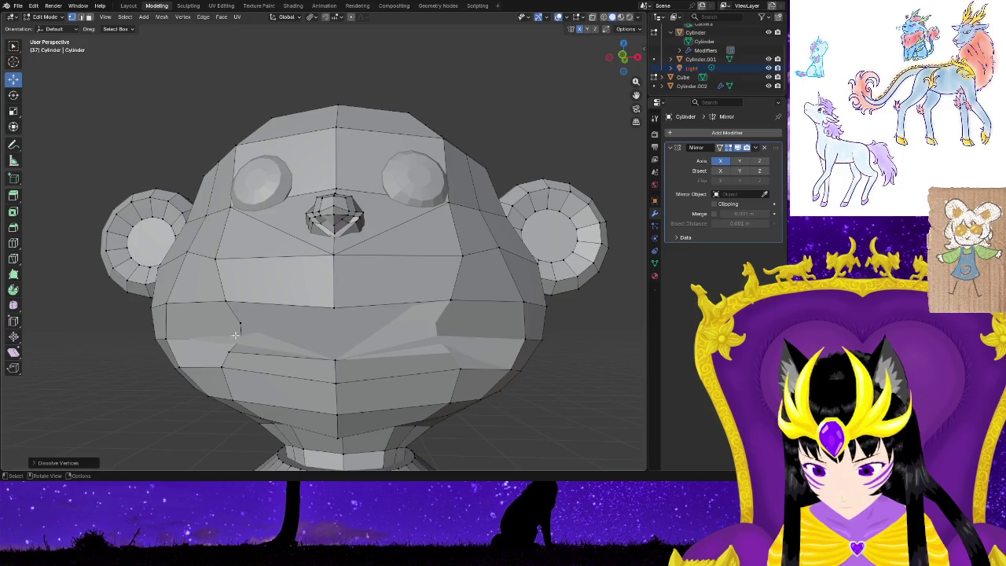
Dissolve the remaining mouth-edge vertices and leftover vertices beside the mouth.
drag(382, 367, 364, 365)
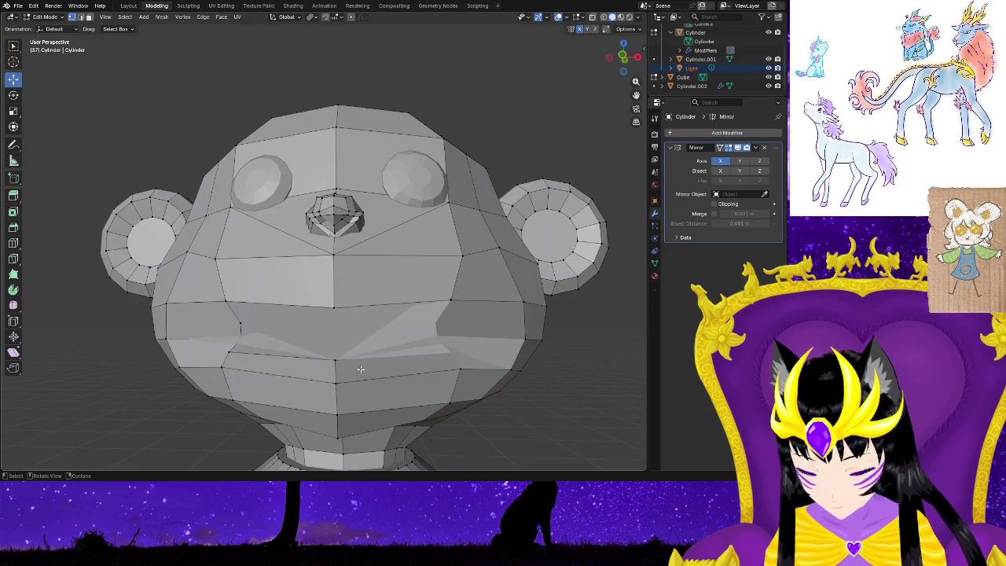
drag(277, 335, 282, 340)
right_click(282, 341)
click(274, 338)
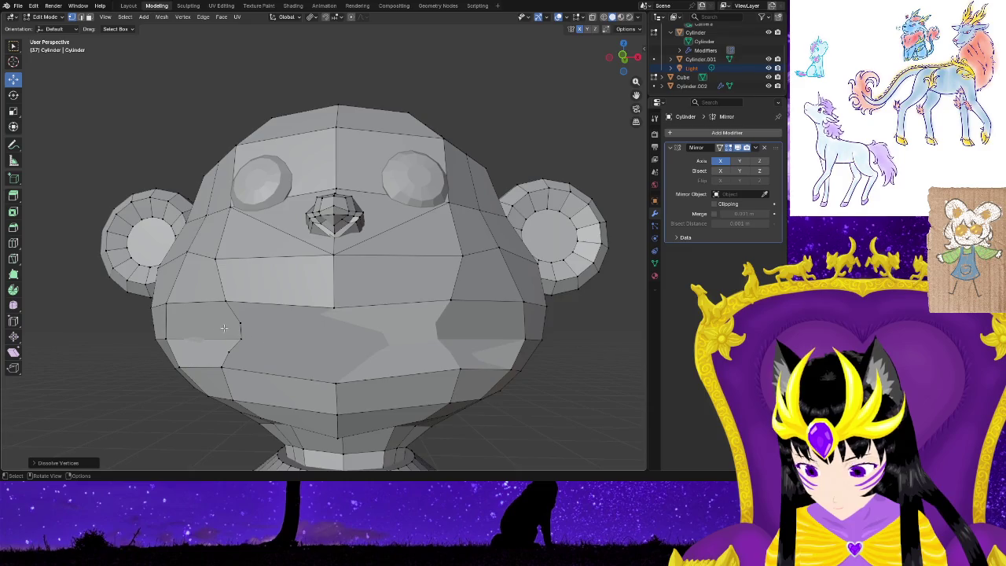
right_click(258, 351)
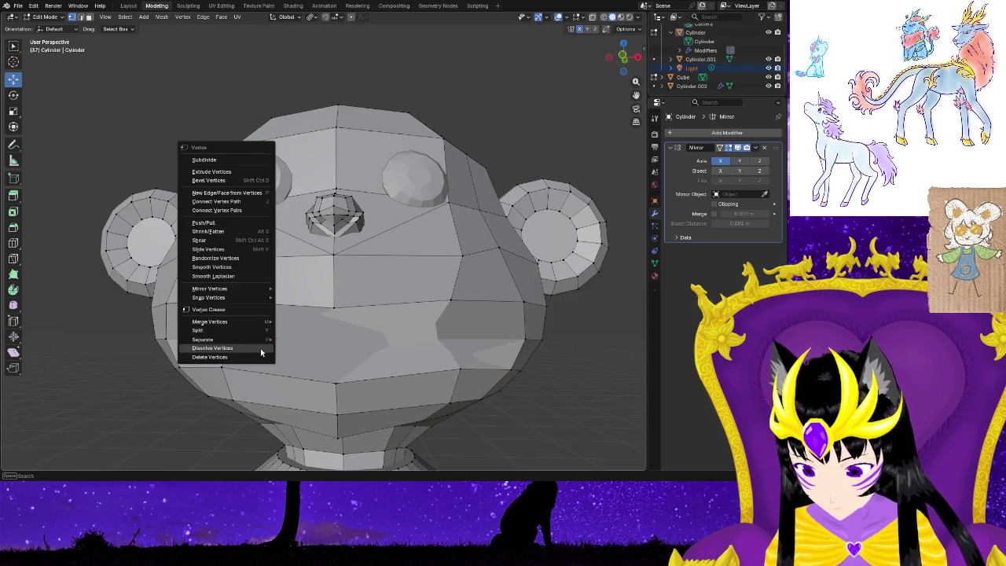
click(252, 346)
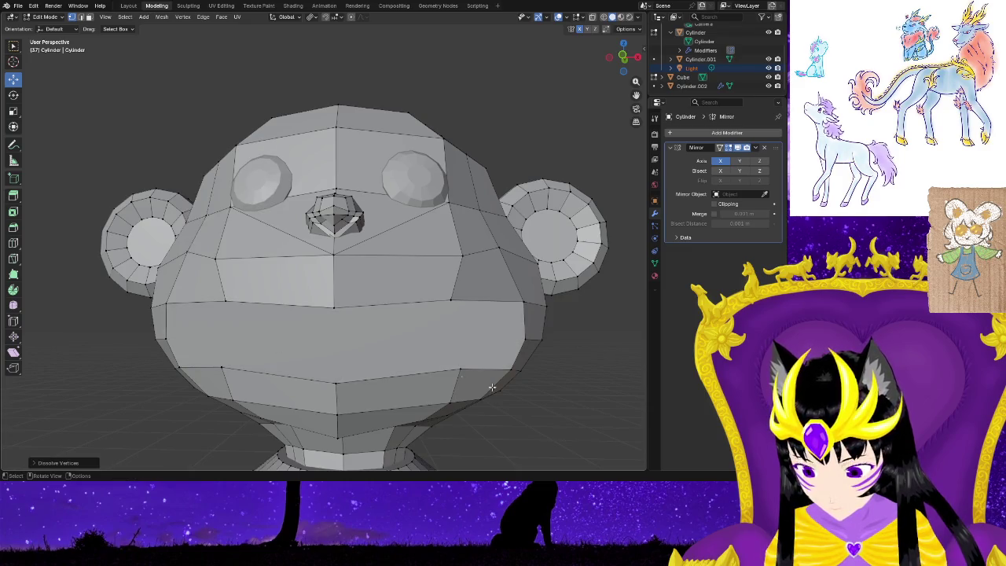
mouse_move(491, 387)
middle_down()
mouse_move(567, 408)
mouse_move(77, 412)
mouse_move(482, 386)
mouse_move(429, 343)
middle_up()
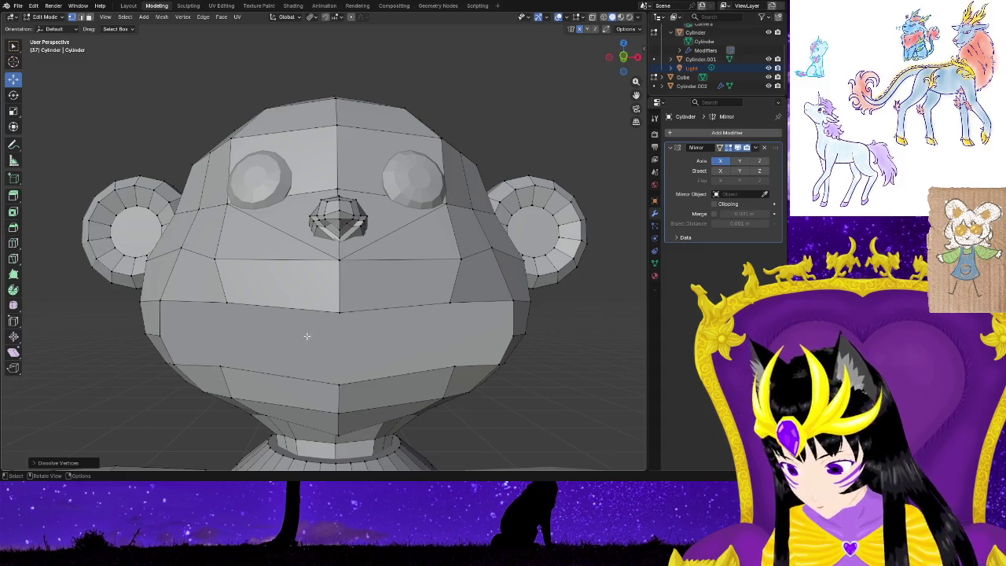
Loop-cut a horizontal edge loop across the mouth, checking it in X-ray before returning to solid shading.
click(14, 243)
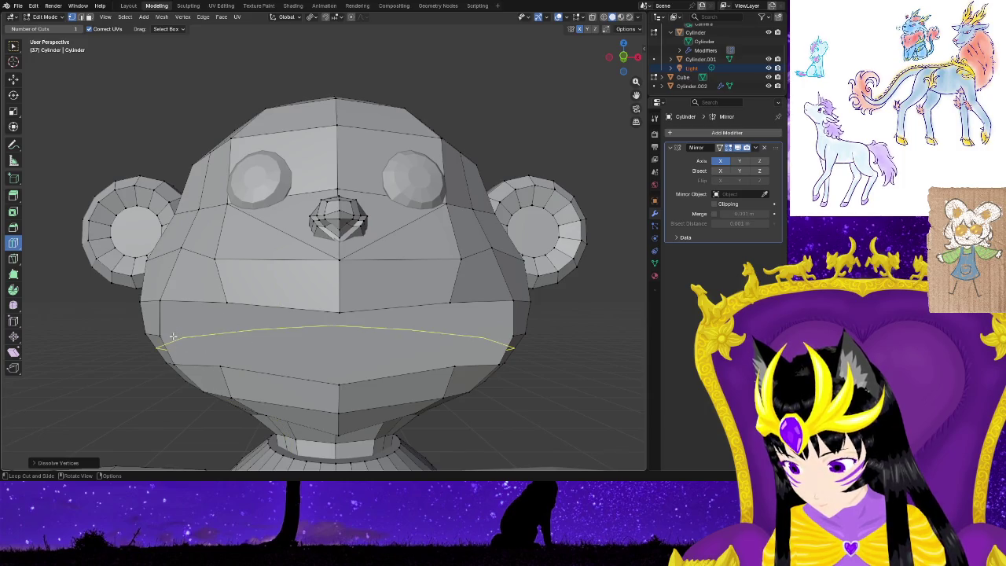
mouse_move(240, 351)
middle_down()
mouse_move(314, 359)
mouse_move(276, 339)
middle_up()
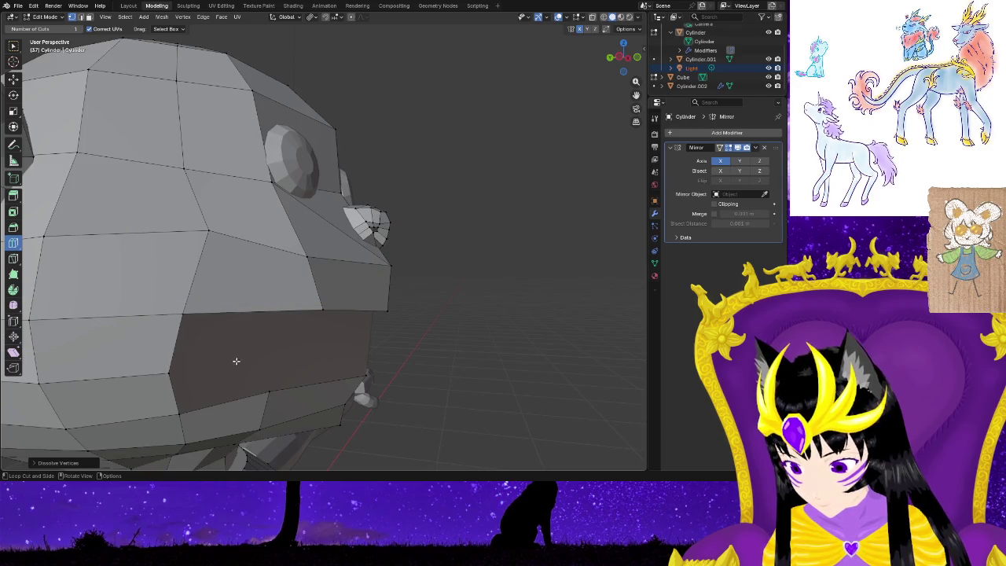
middle_drag(272, 329, 147, 333)
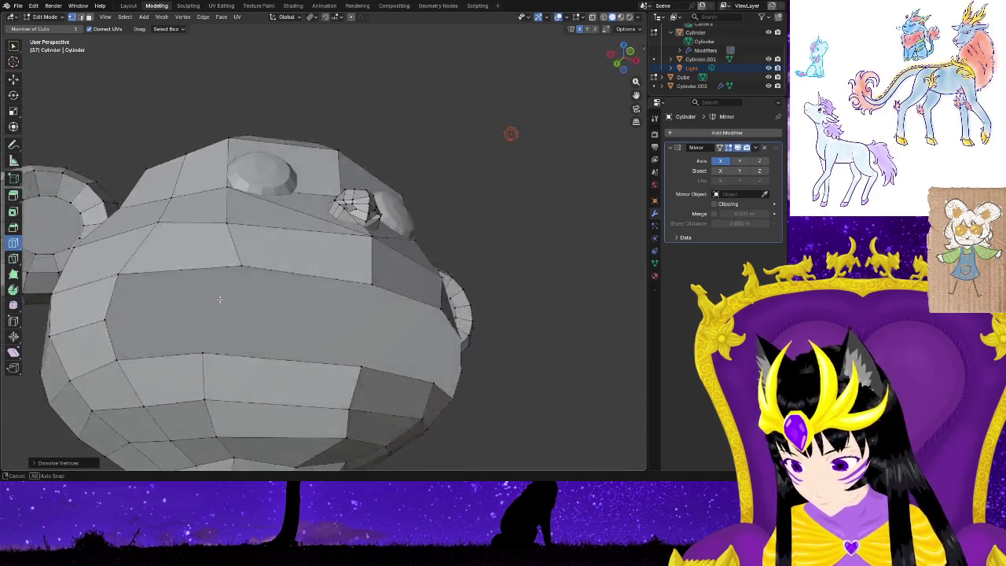
scroll(383, 342, down, 4)
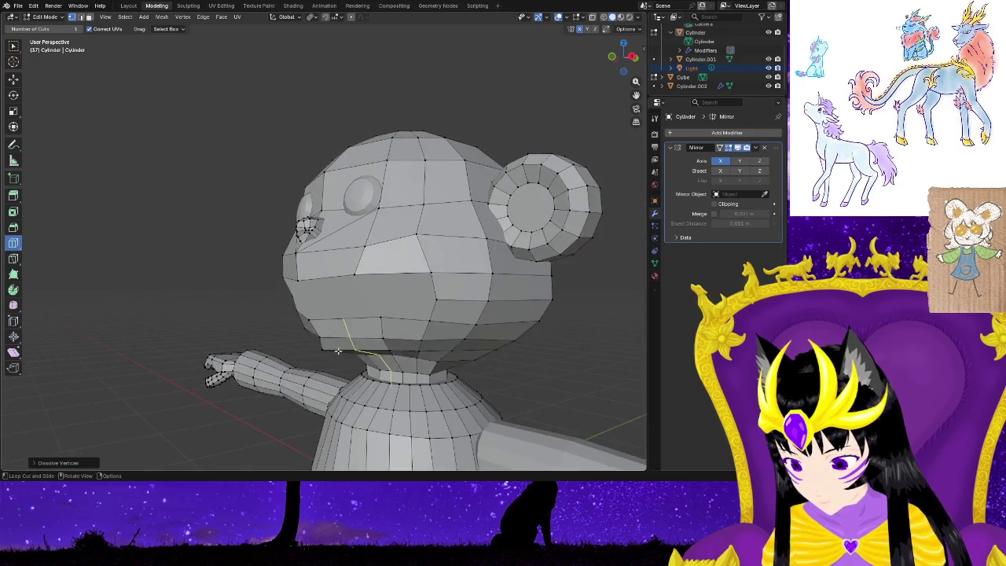
key(alt+z)
mouse_move(263, 284)
middle_down()
mouse_move(427, 274)
mouse_move(207, 272)
mouse_move(401, 276)
mouse_move(229, 283)
middle_up()
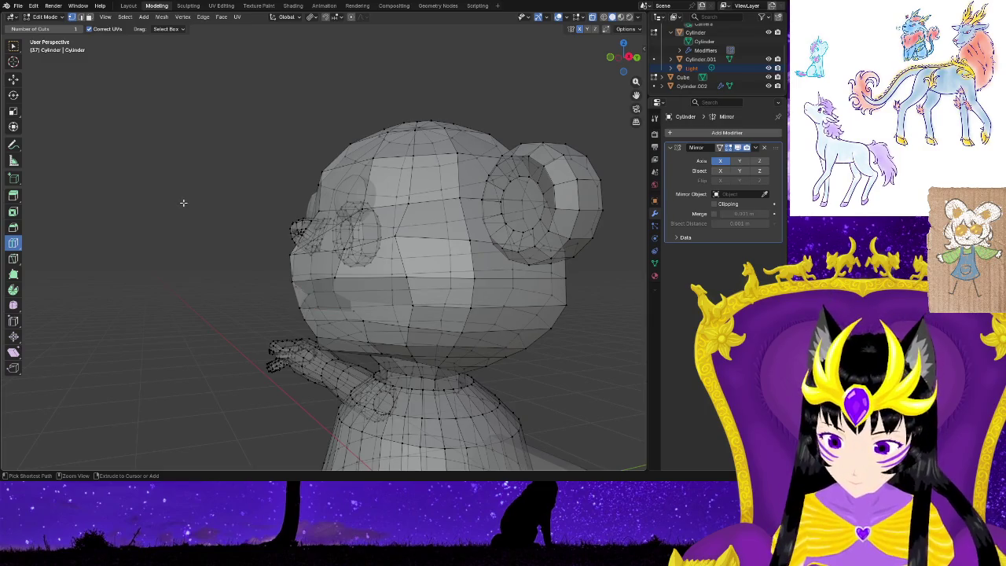
click(612, 17)
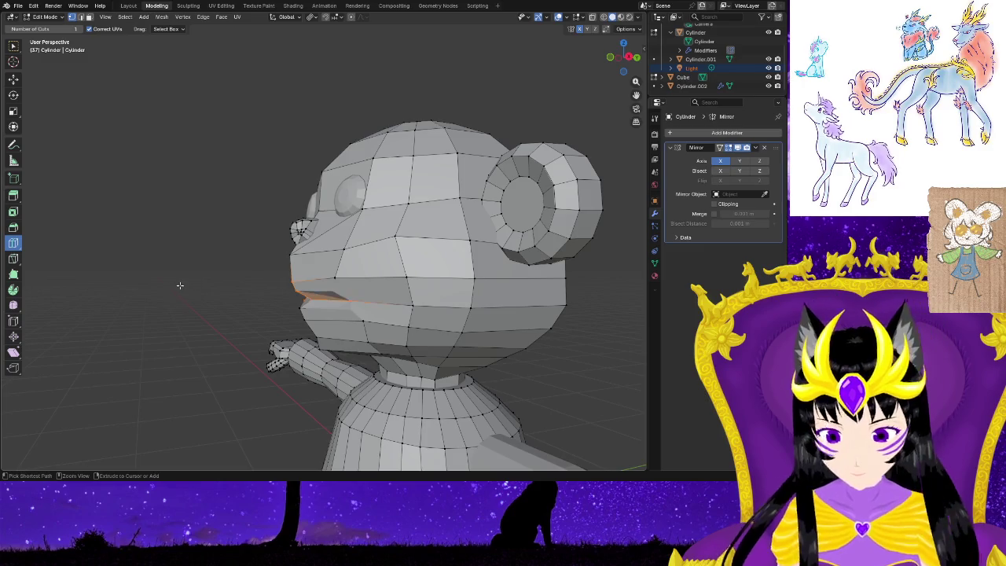
middle_drag(181, 285, 270, 291)
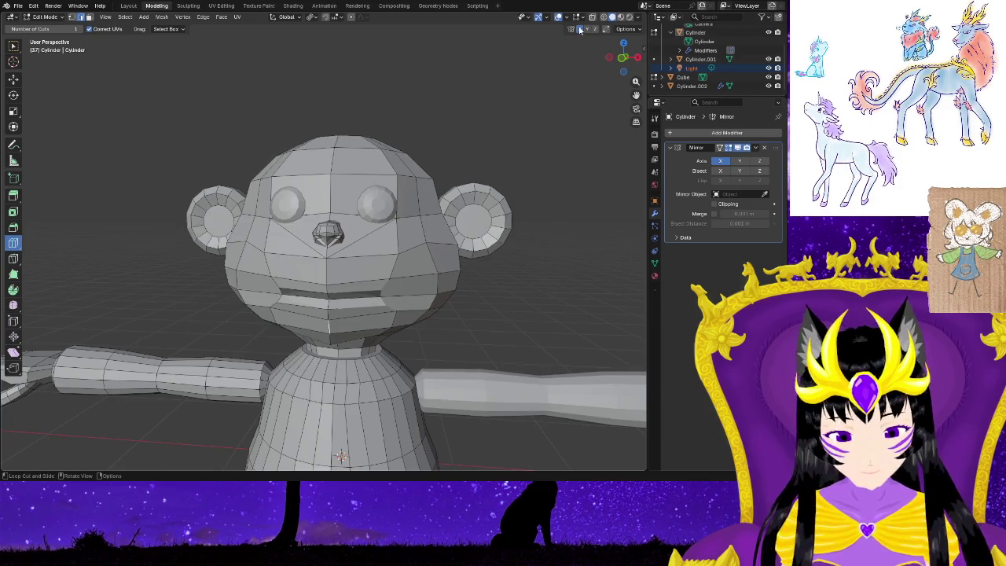
Move the mouth edge loop into place and rotate it slightly to shape the lower lip.
scroll(563, 286, up, 2)
scroll(531, 317, up, 1)
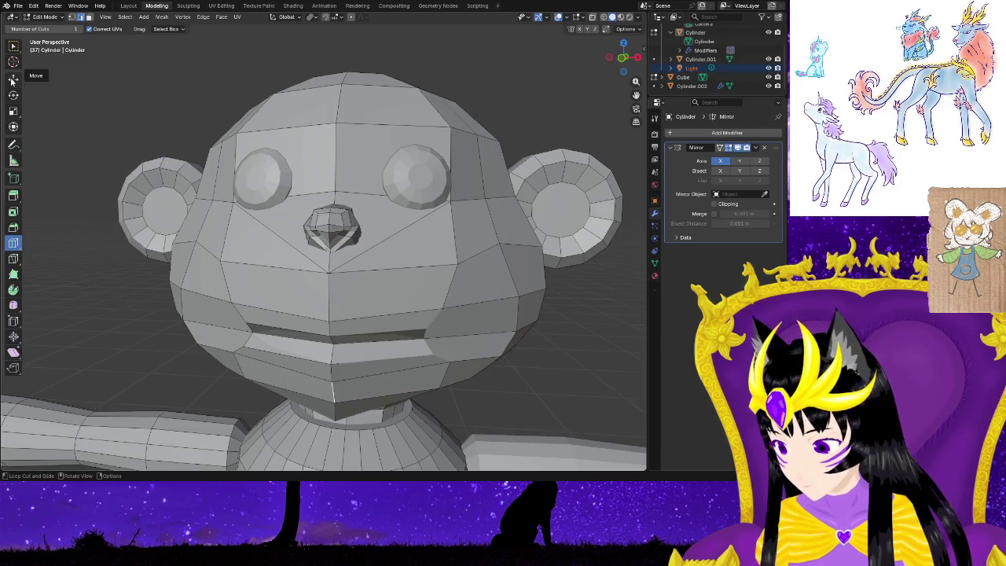
click(14, 79)
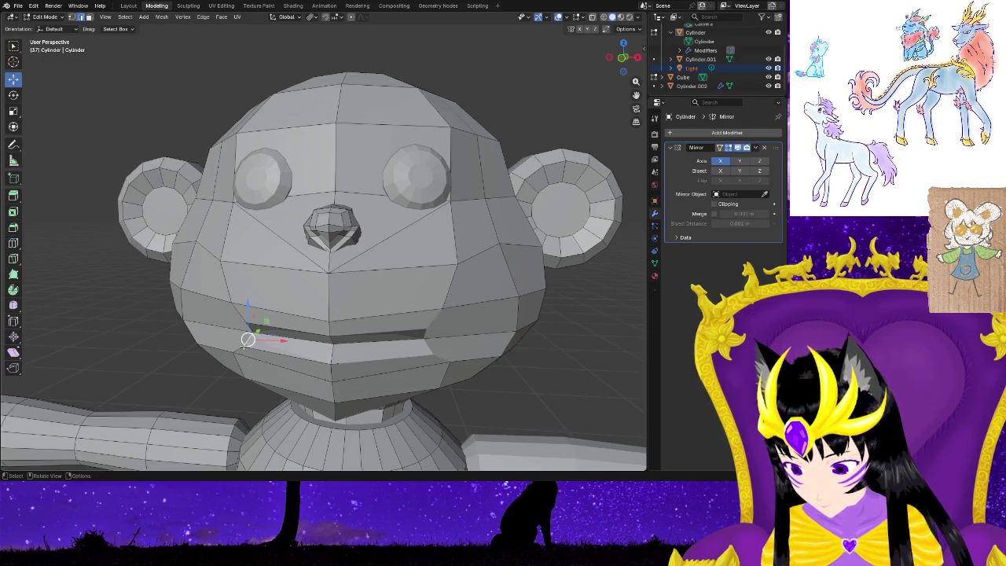
mouse_move(248, 340)
mouse_down()
mouse_move(228, 338)
mouse_move(240, 343)
mouse_up()
middle_drag(241, 343, 158, 344)
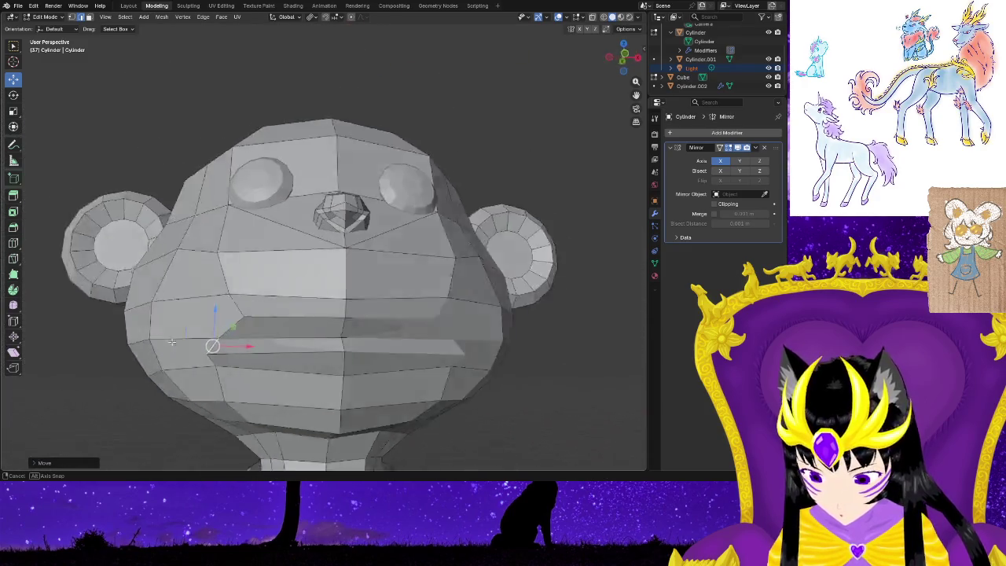
key(r)
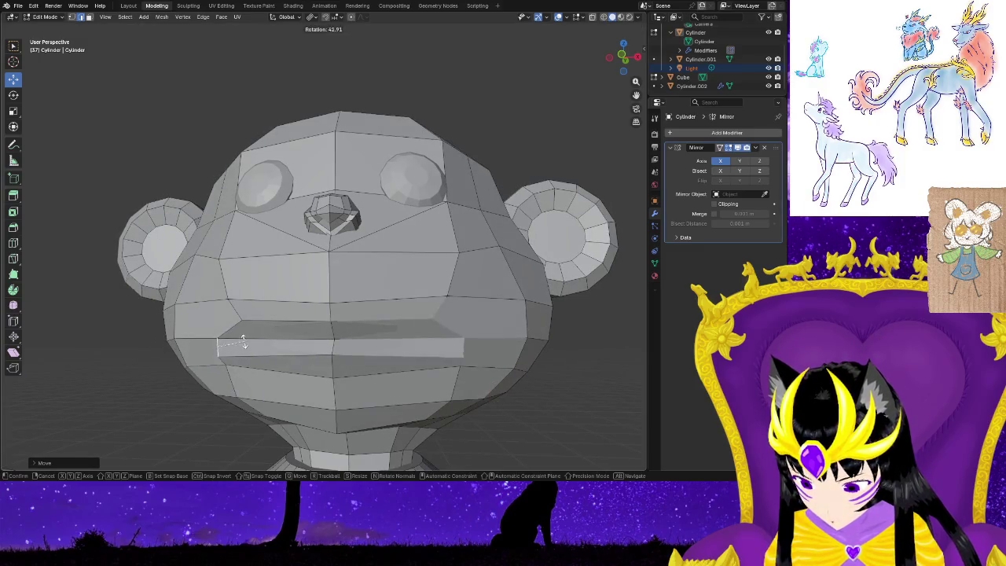
key(Escape)
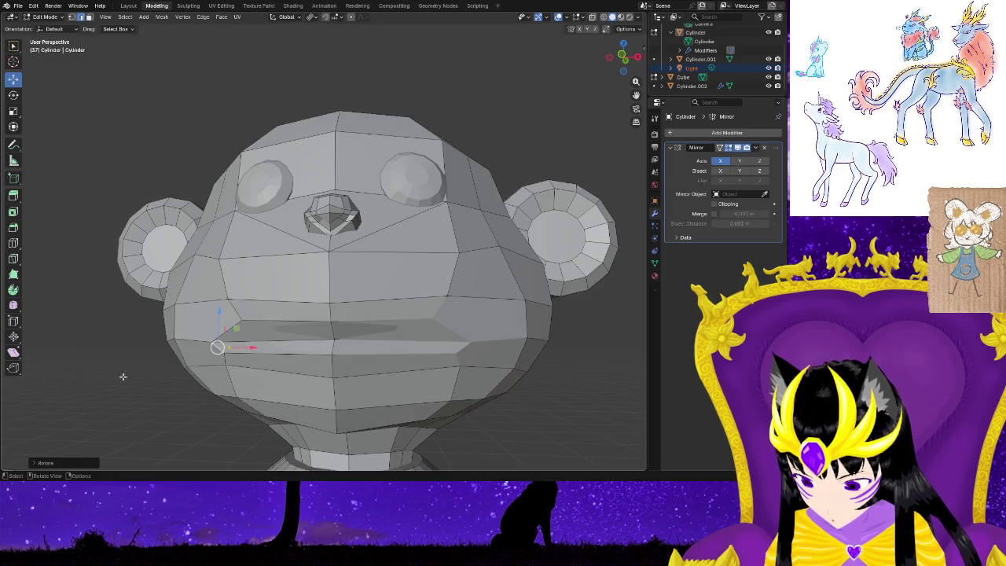
middle_drag(89, 397, 3, 402)
mouse_move(82, 397)
middle_down()
mouse_move(398, 398)
mouse_move(407, 353)
mouse_move(440, 346)
mouse_move(381, 328)
mouse_move(479, 333)
mouse_move(393, 341)
mouse_move(354, 325)
mouse_move(466, 368)
mouse_move(260, 313)
middle_up()
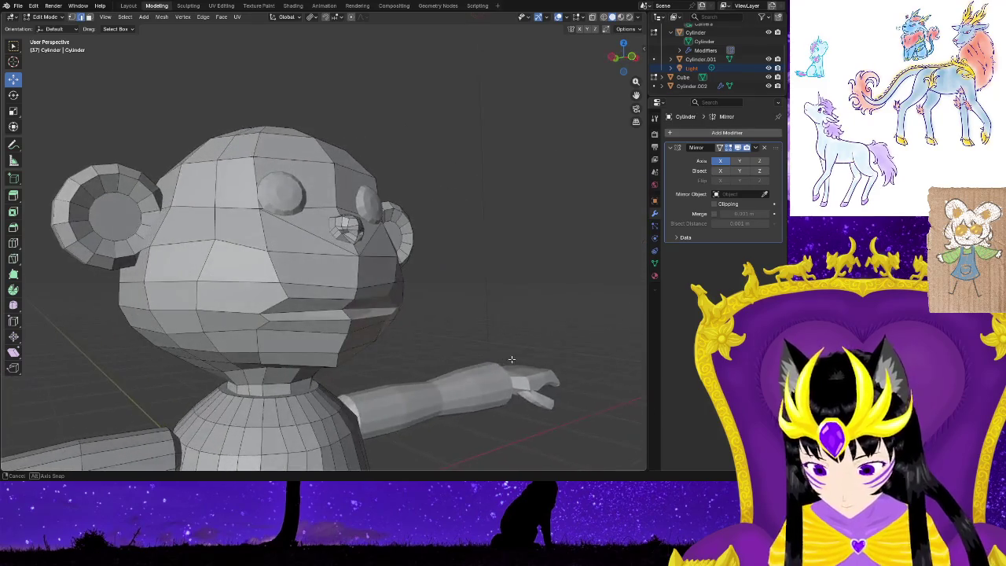